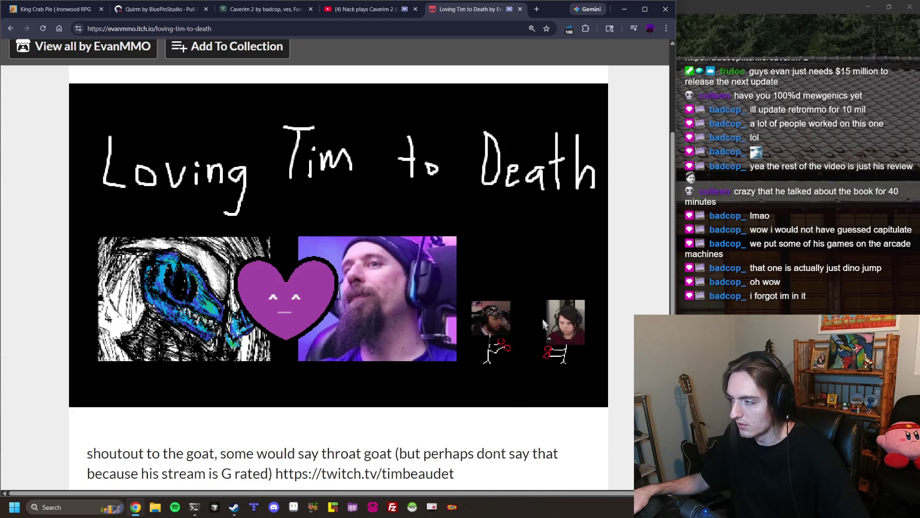
Start the Loving Tim to Death game and raise this tab's audio volume
click(379, 198)
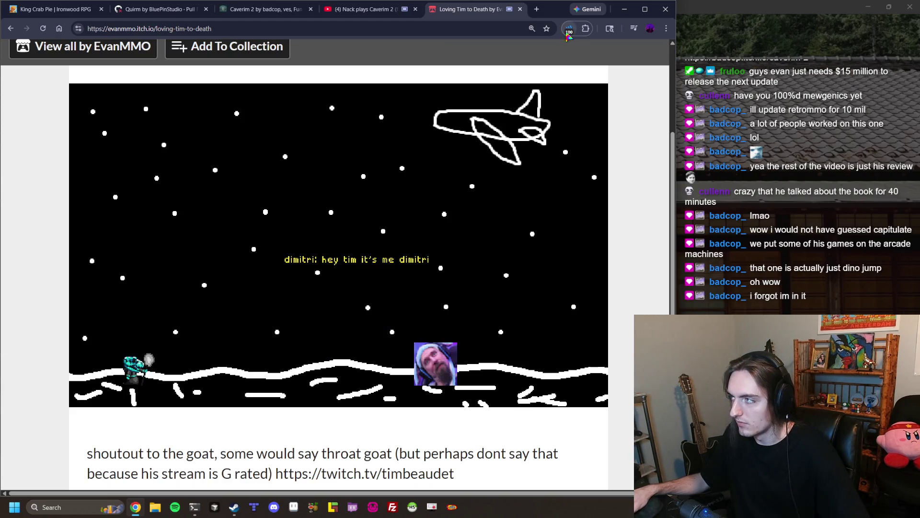
click(568, 30)
drag(461, 173, 468, 174)
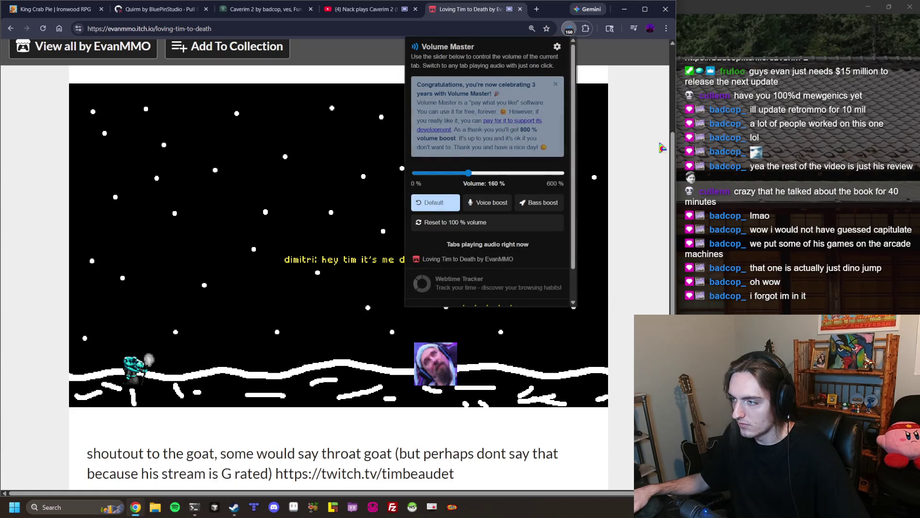
click(649, 150)
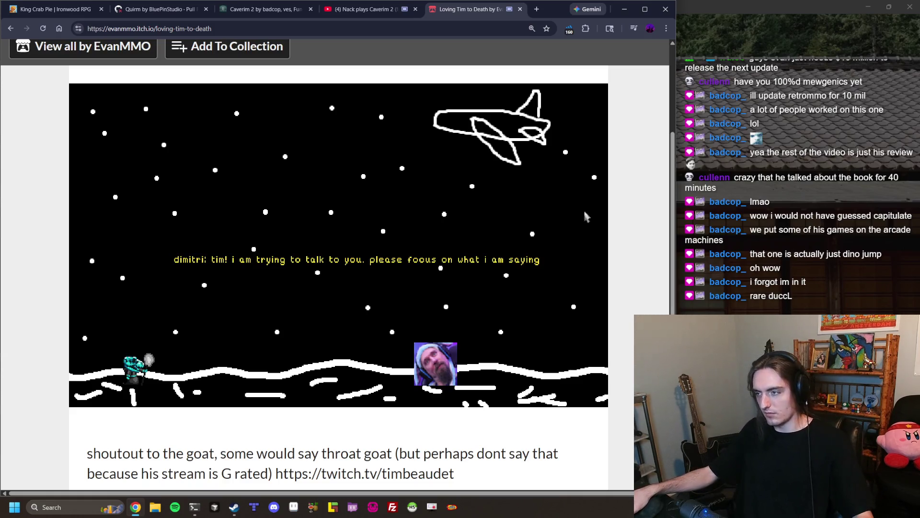
Advance the opening dialogue to 'what are your thoughts on this?' and highlight the description's start
click(568, 28)
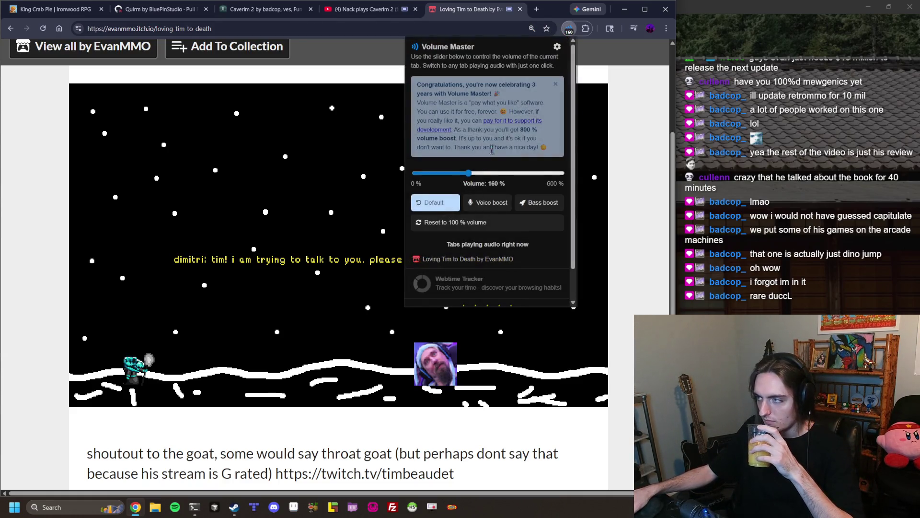
click(624, 206)
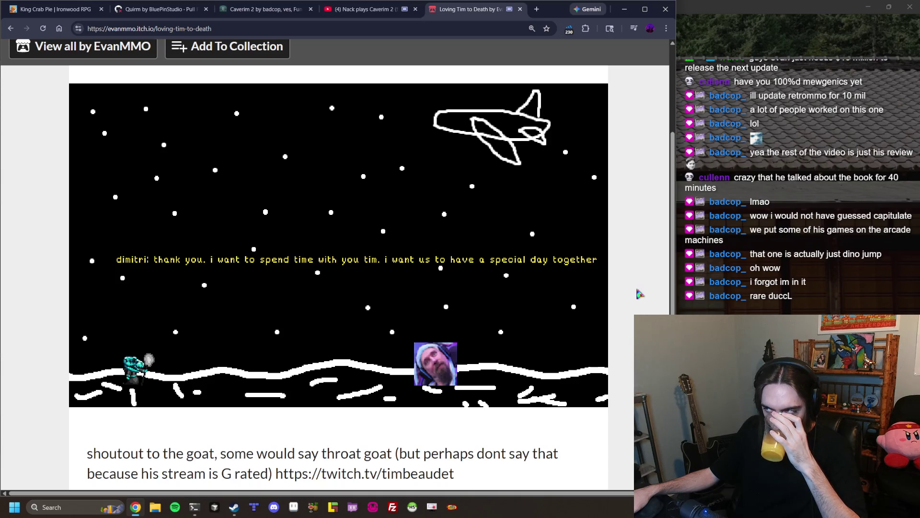
click(462, 222)
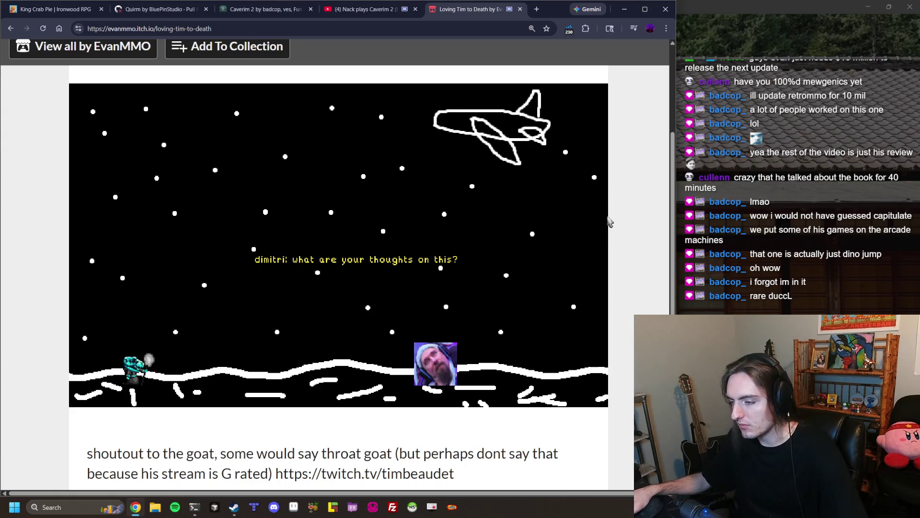
drag(79, 459, 360, 448)
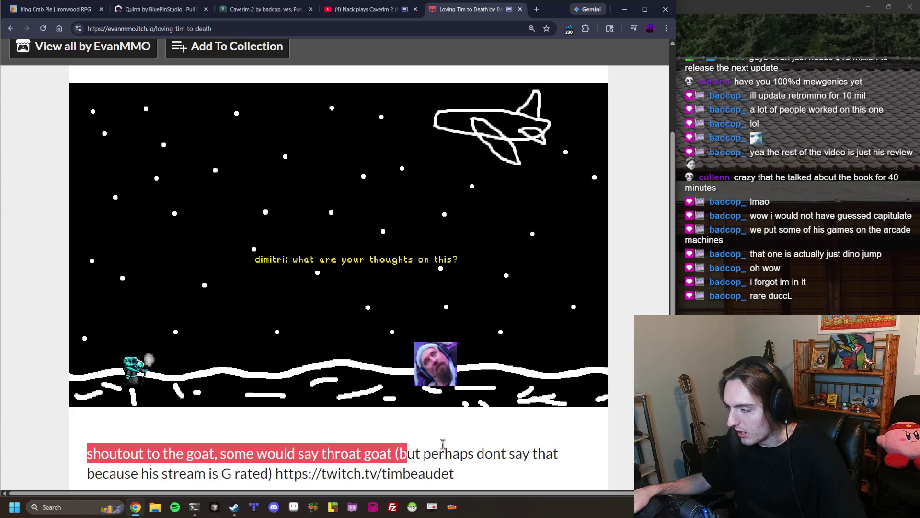
scroll(442, 444, down, 4)
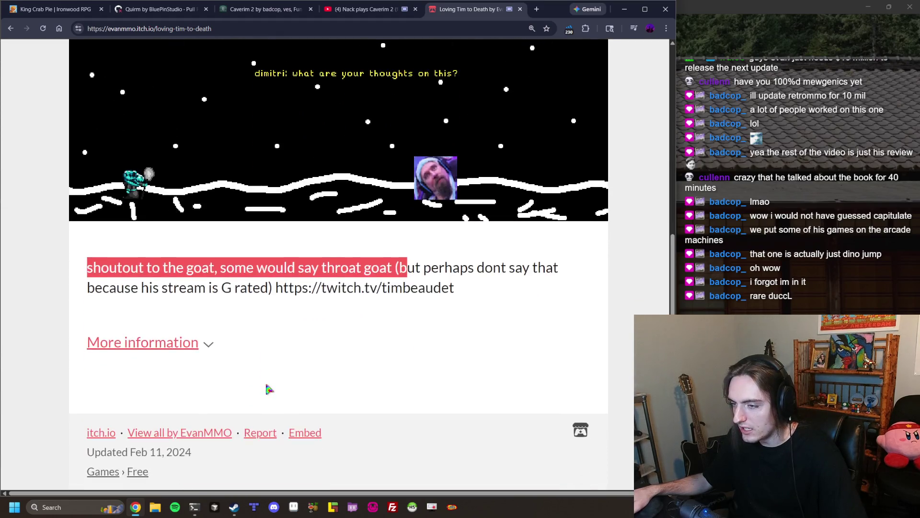
scroll(269, 390, up, 6)
scroll(272, 391, down, 2)
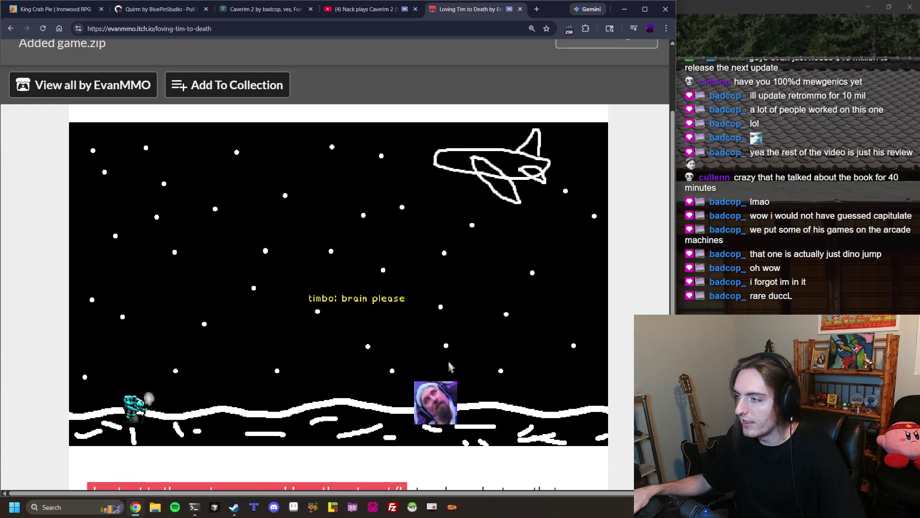
scroll(562, 331, down, 2)
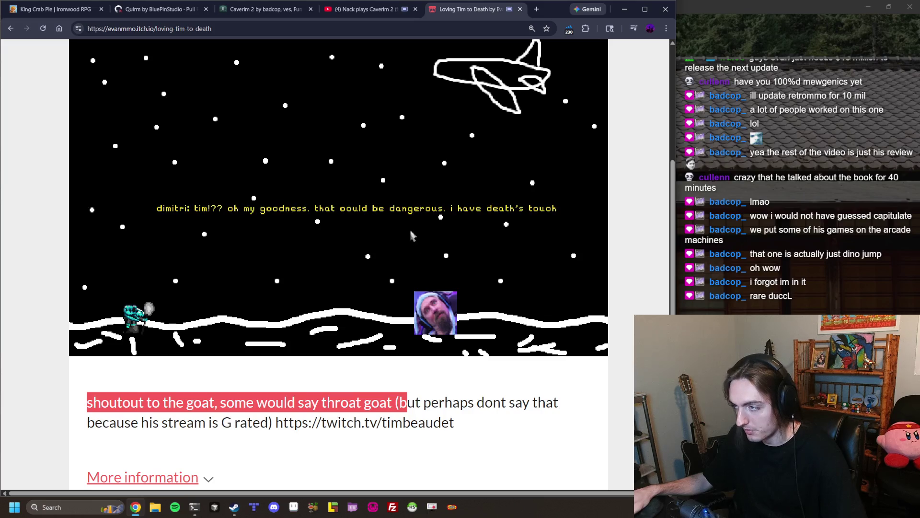
scroll(628, 291, up, 1)
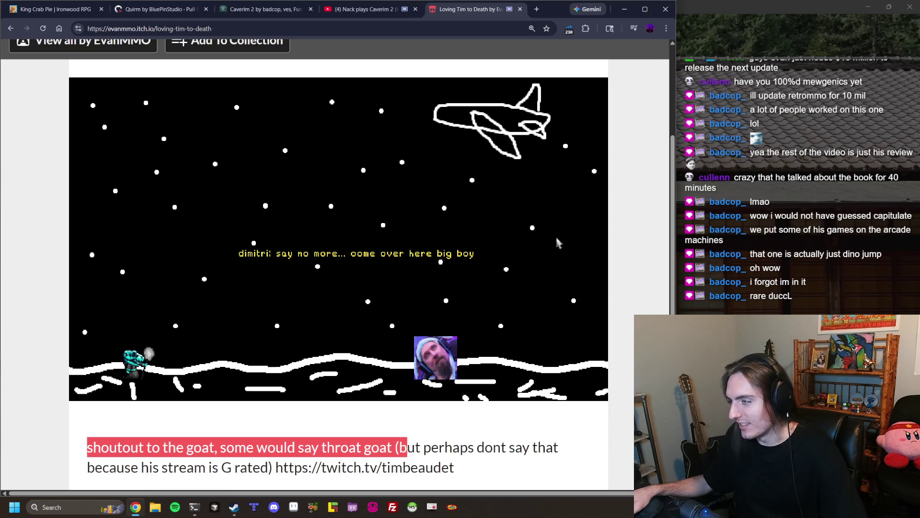
key(space)
key(space)
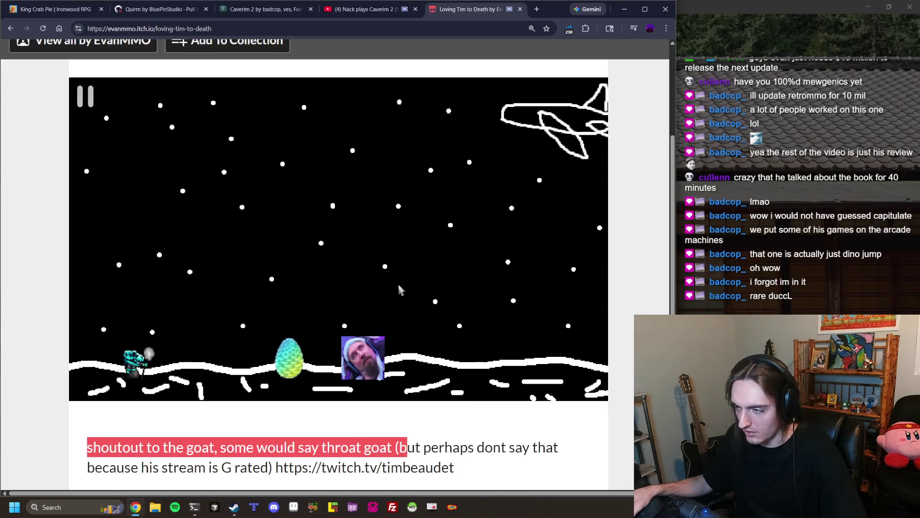
Jump over each oncoming egg with Space until the hearse ending scene appears
key(space)
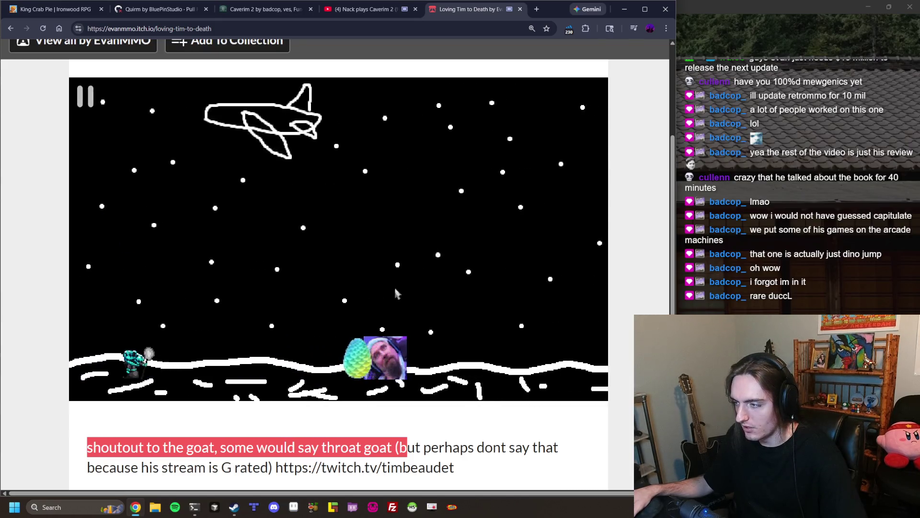
key(space)
key(space)
key(space)
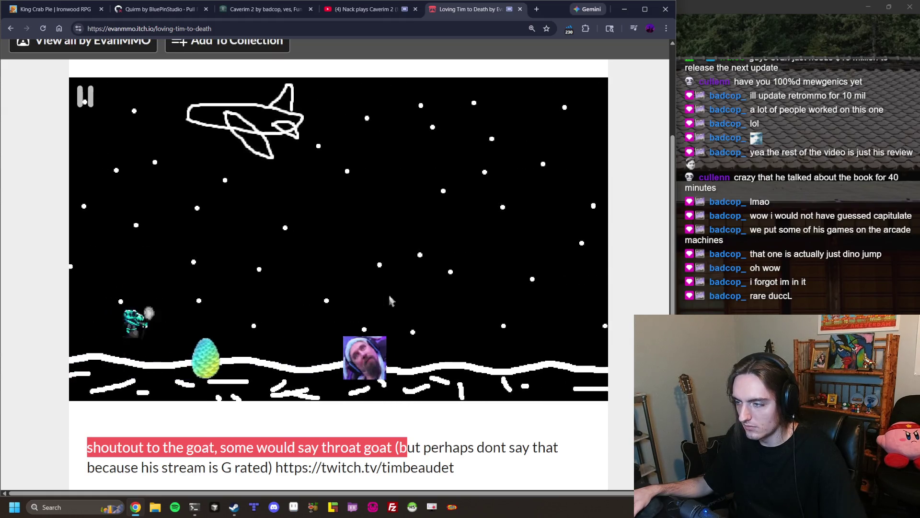
key(space)
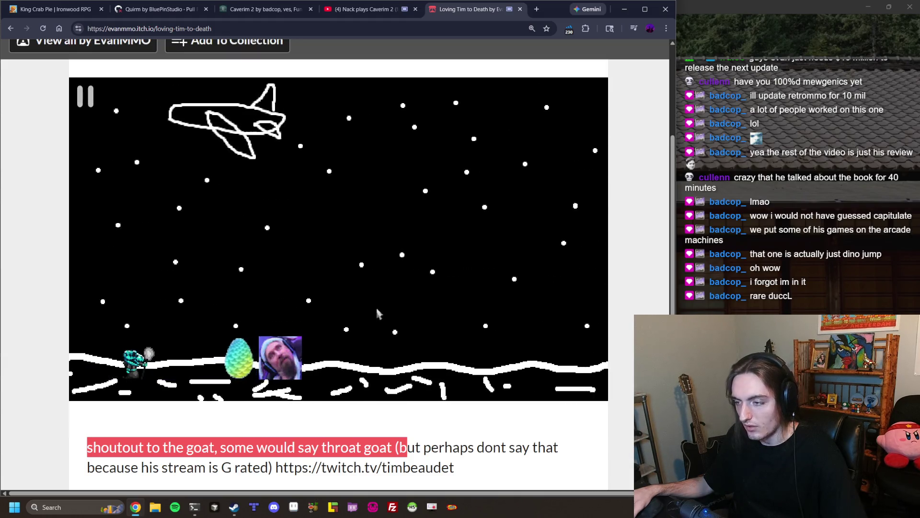
key(space)
key(space)
key(space)
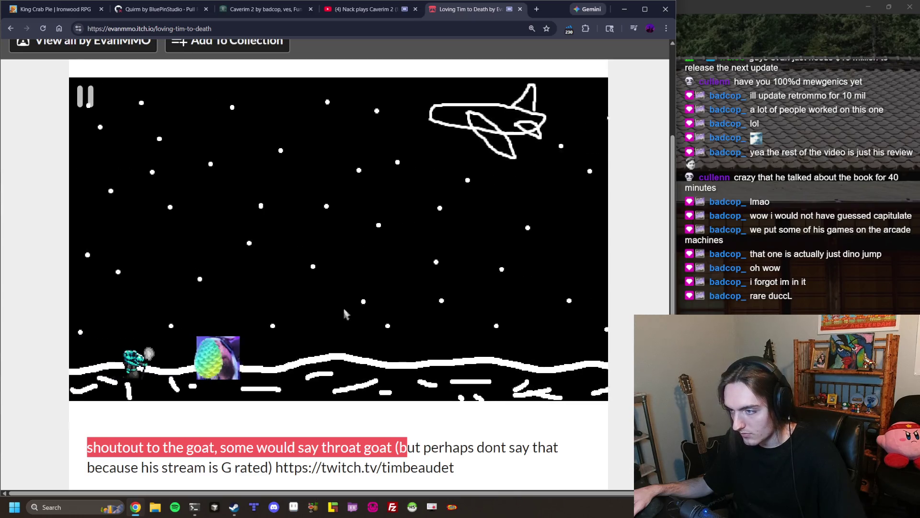
key(space)
key(space)
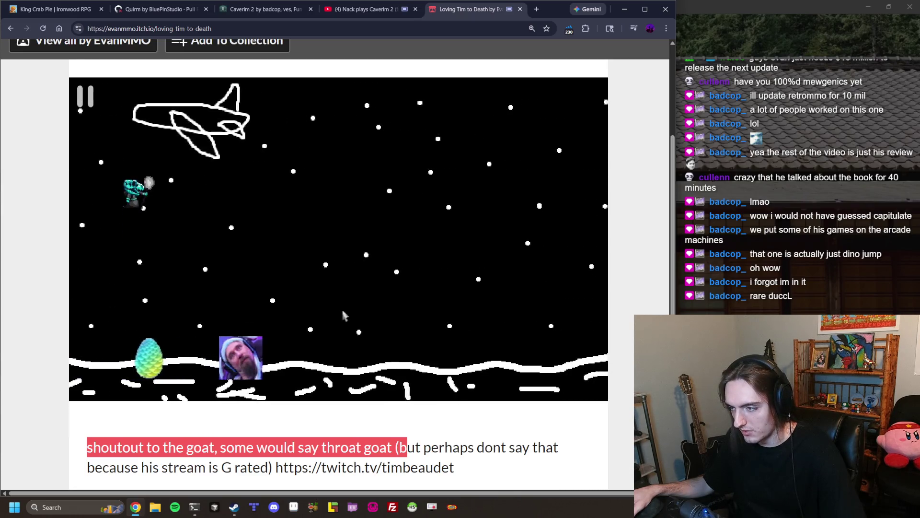
key(space)
key(space)
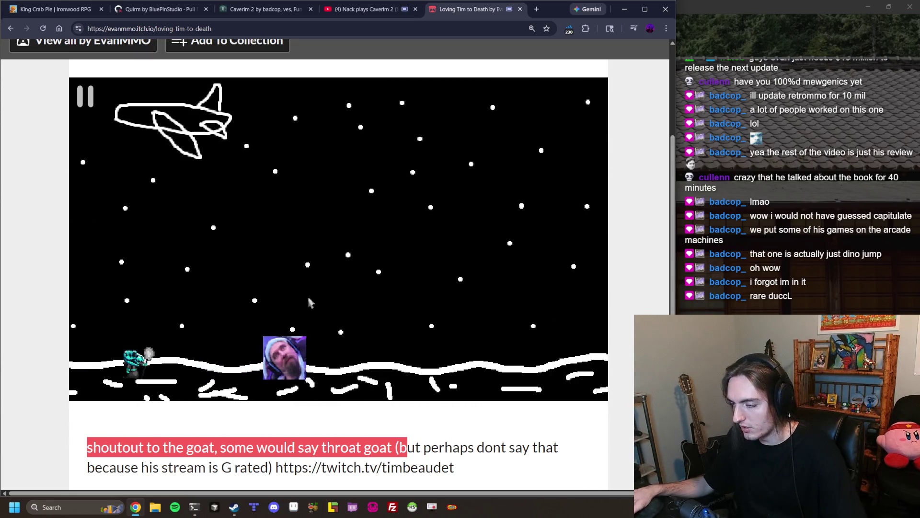
key(space)
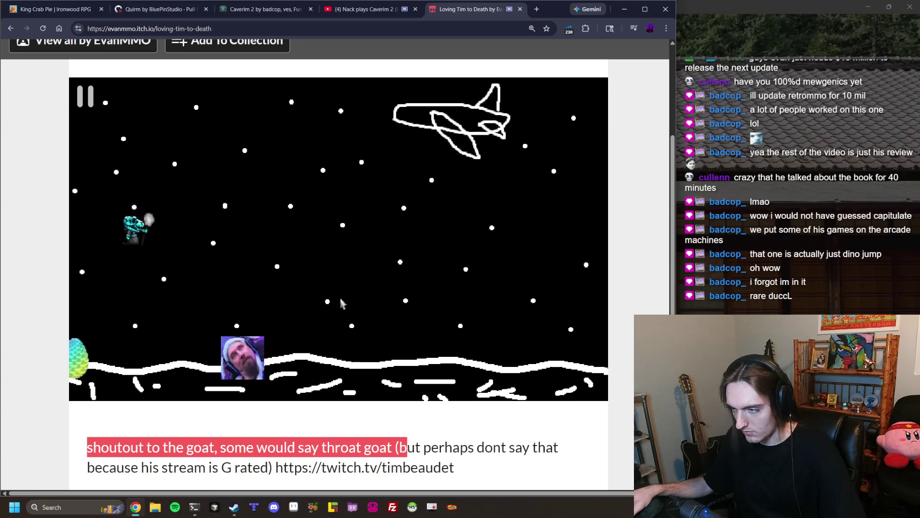
key(space)
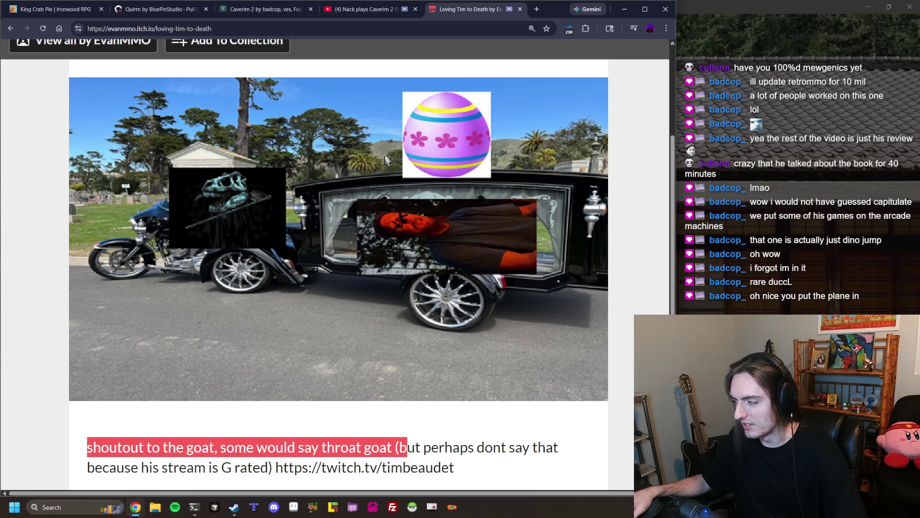
click(394, 12)
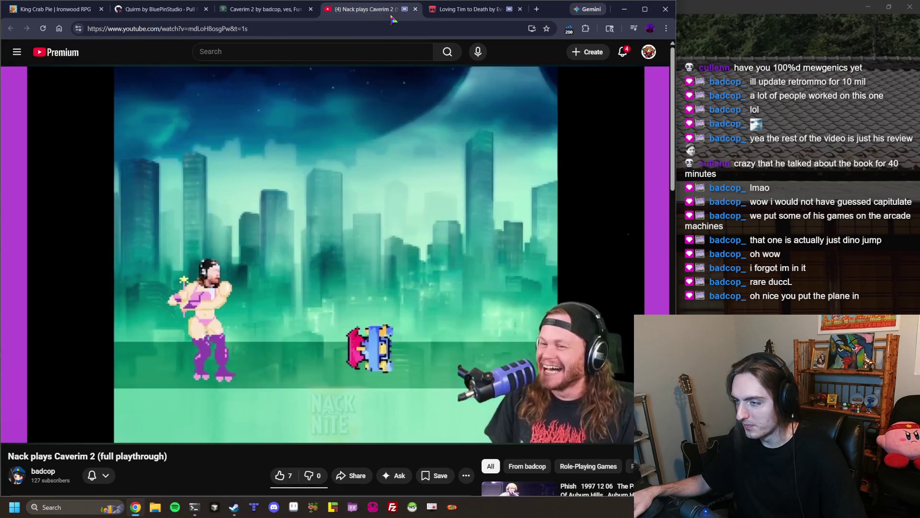
Close the Loving Tim to Death page and scrub the Caverim 2 playthrough to about 10:48
mouse_move(452, 229)
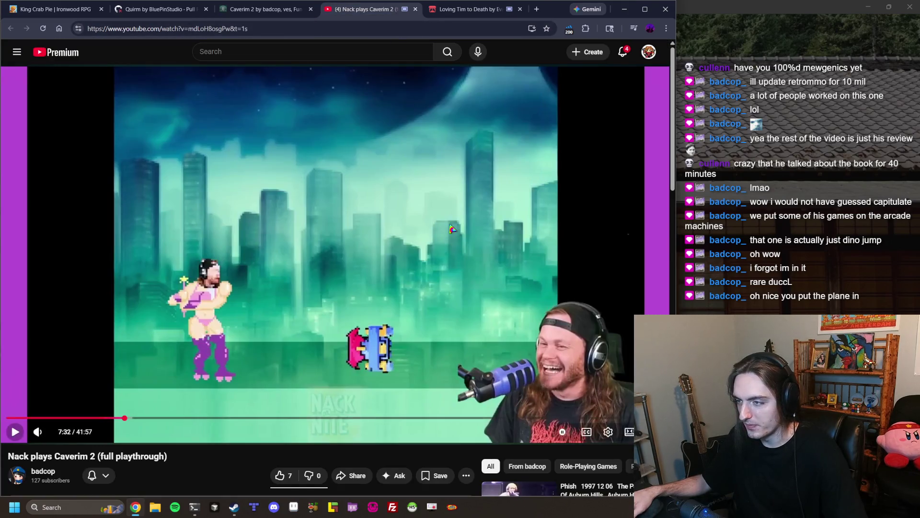
click(520, 9)
click(99, 322)
mouse_move(77, 418)
mouse_down()
mouse_move(175, 421)
mouse_move(159, 422)
mouse_up()
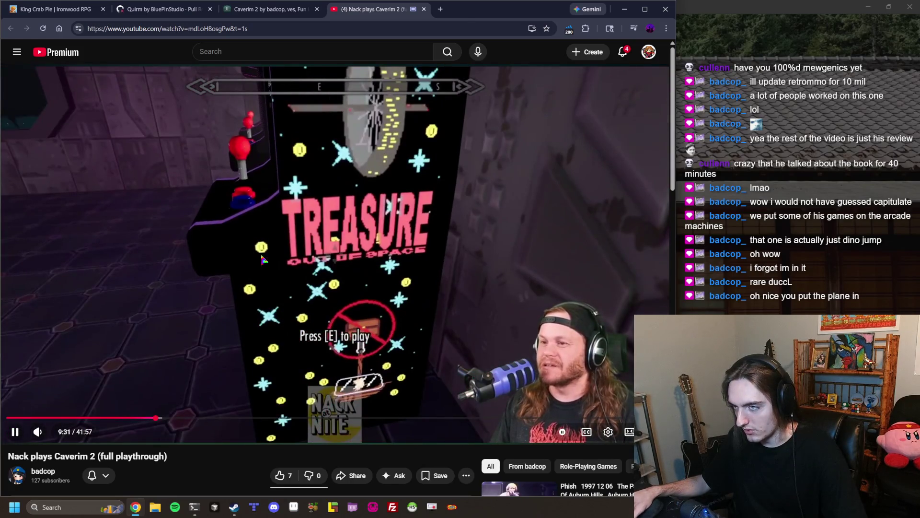
click(183, 422)
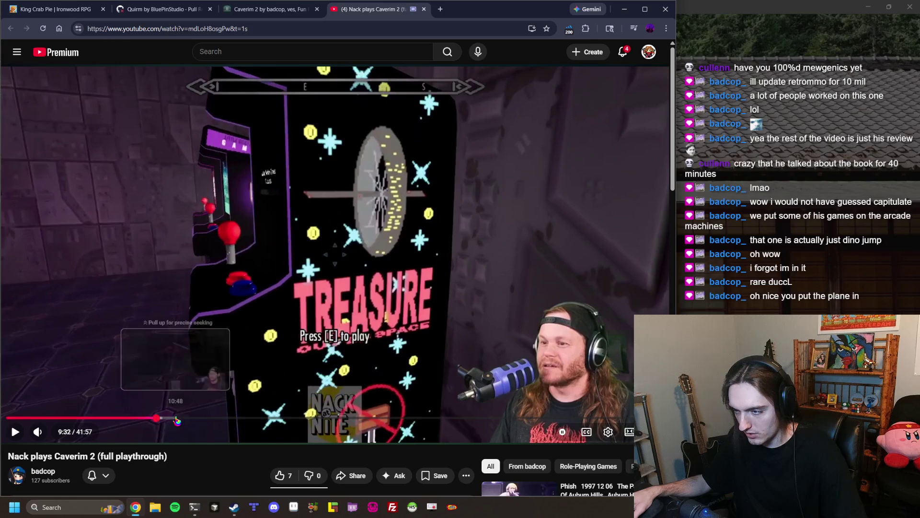
click(176, 421)
click(209, 374)
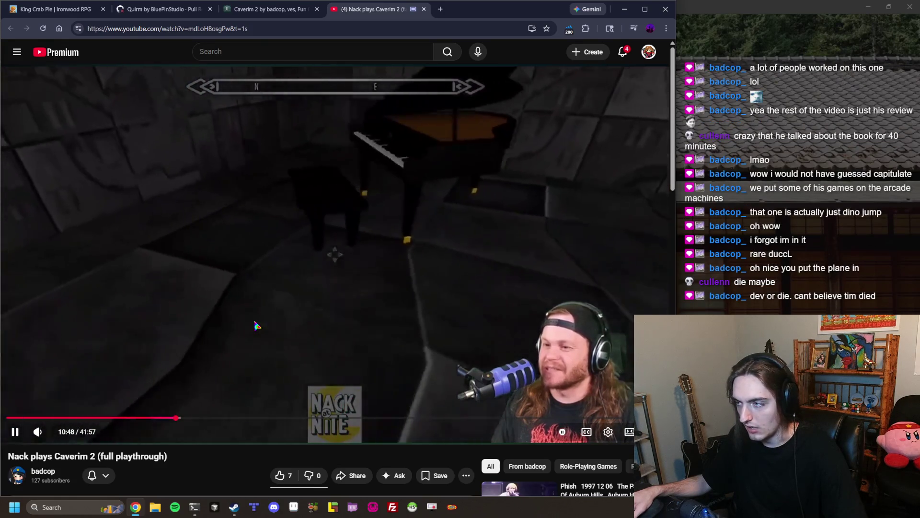
Skip to the bartender scene near 11:36, raise the volume slightly, and open a new tab
click(255, 325)
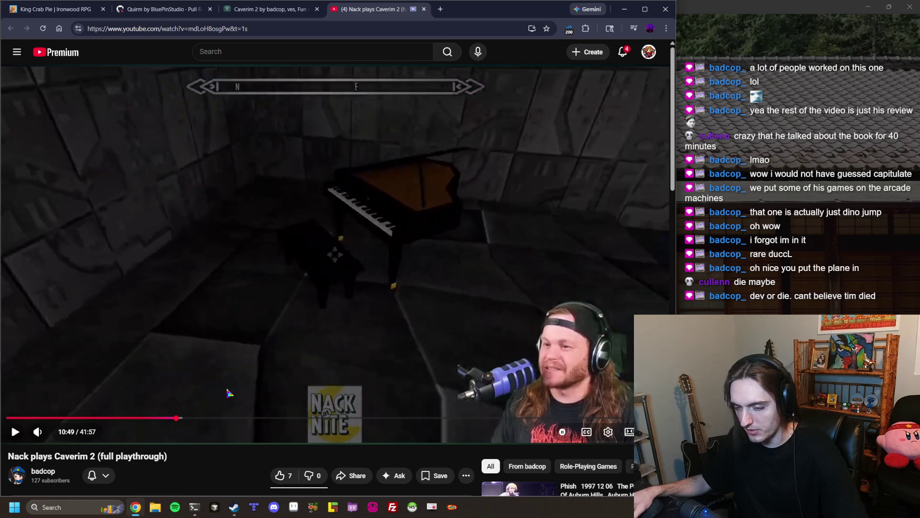
click(243, 390)
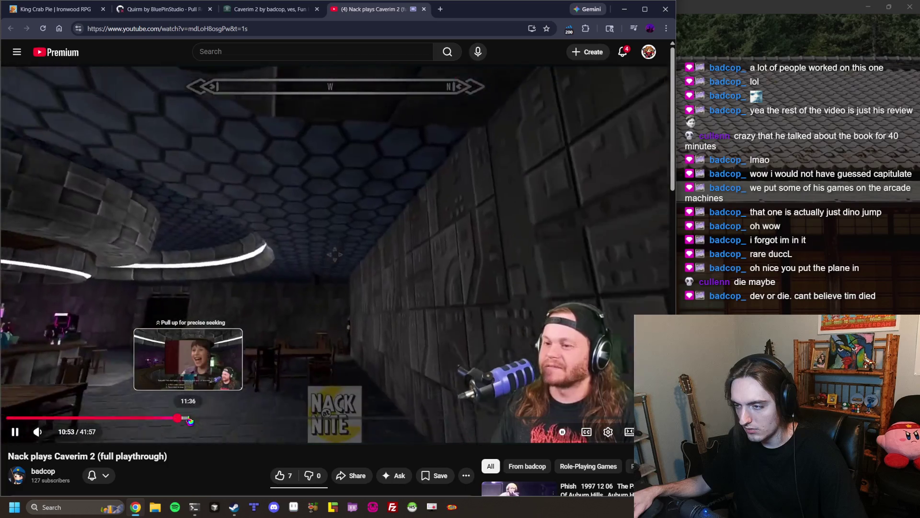
click(189, 420)
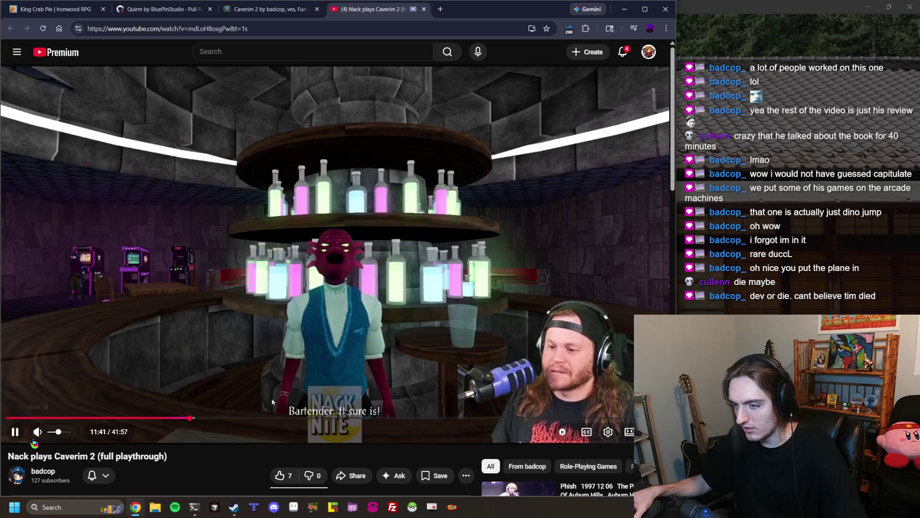
click(63, 431)
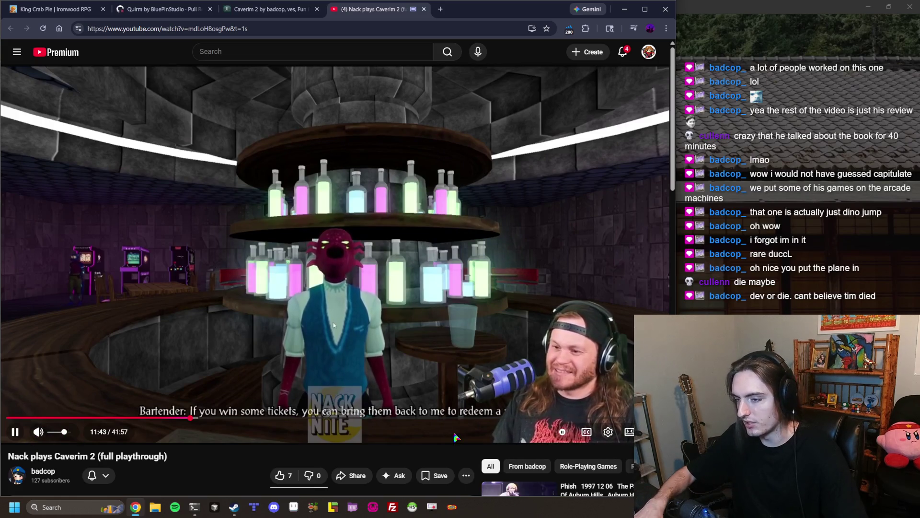
key(Left)
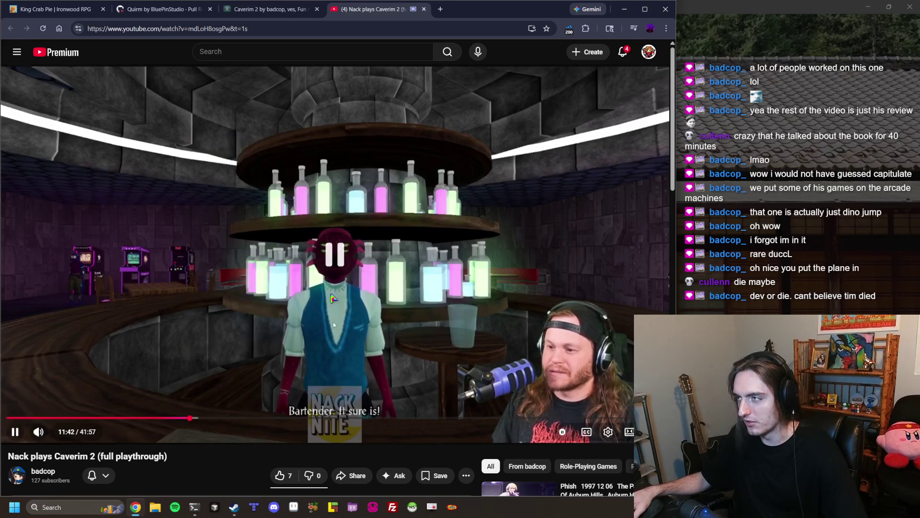
click(440, 9)
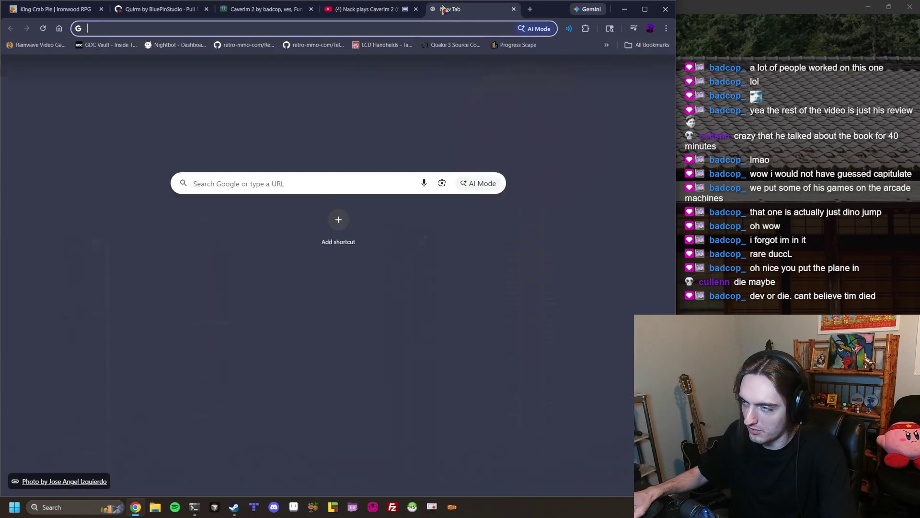
Search Google for 'gimme pizza' and open the Gimme Pizza Slow YouTube video
text(gimme pizza)
key(Return)
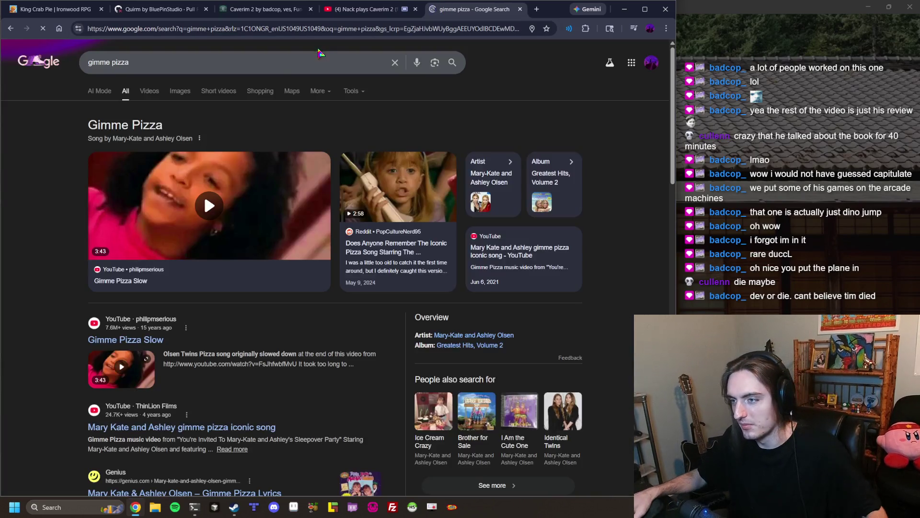
click(134, 248)
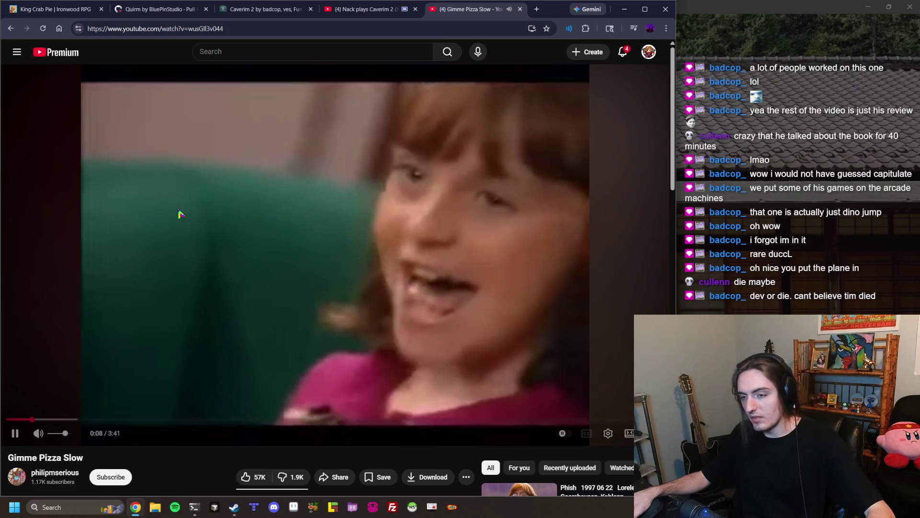
Watch Gimme Pizza Slow with several pauses, stop it at 1:00, and close its tab
click(178, 206)
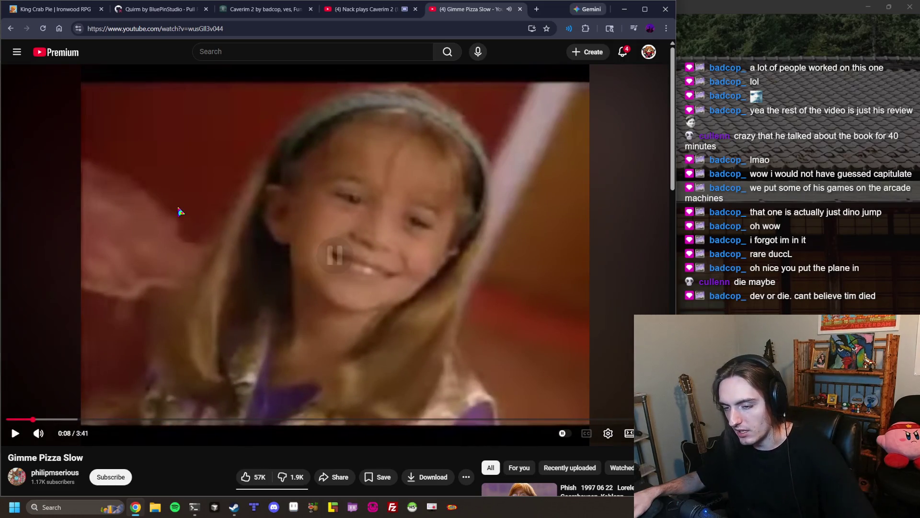
click(428, 245)
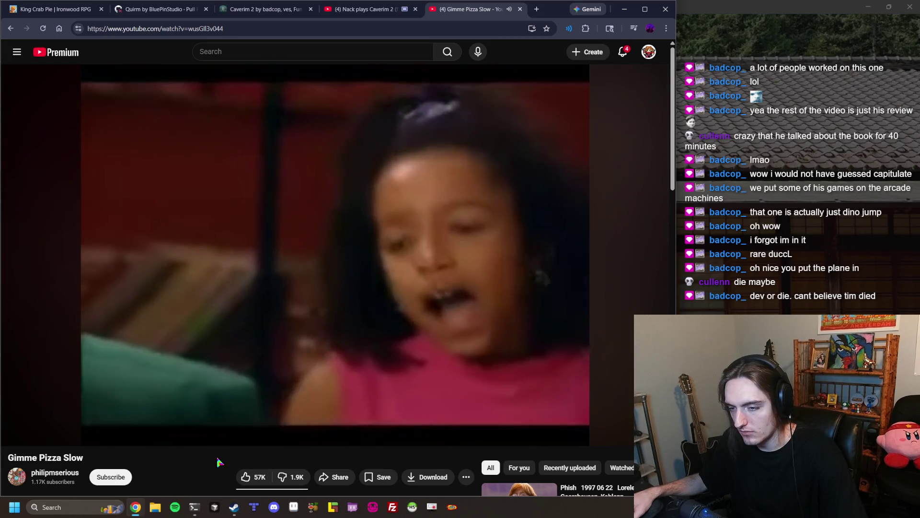
scroll(221, 457, down, 2)
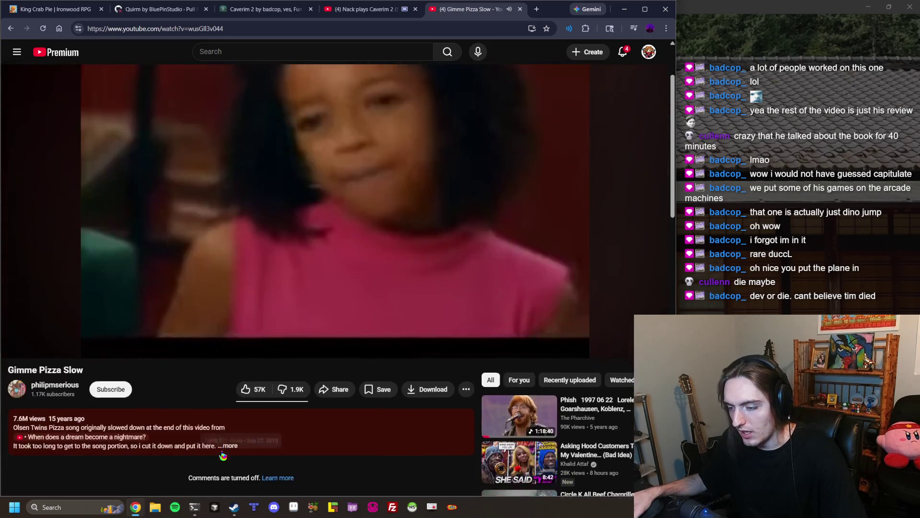
scroll(223, 456, down, 1)
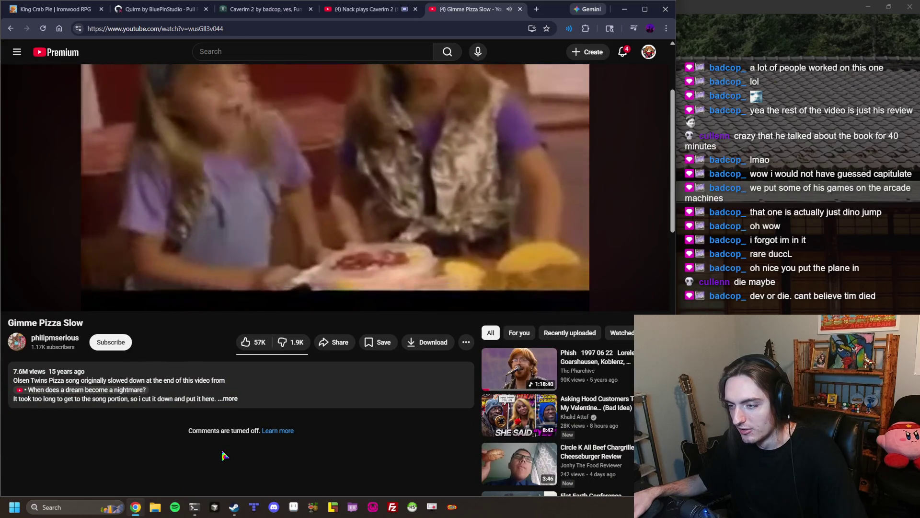
scroll(222, 452, up, 3)
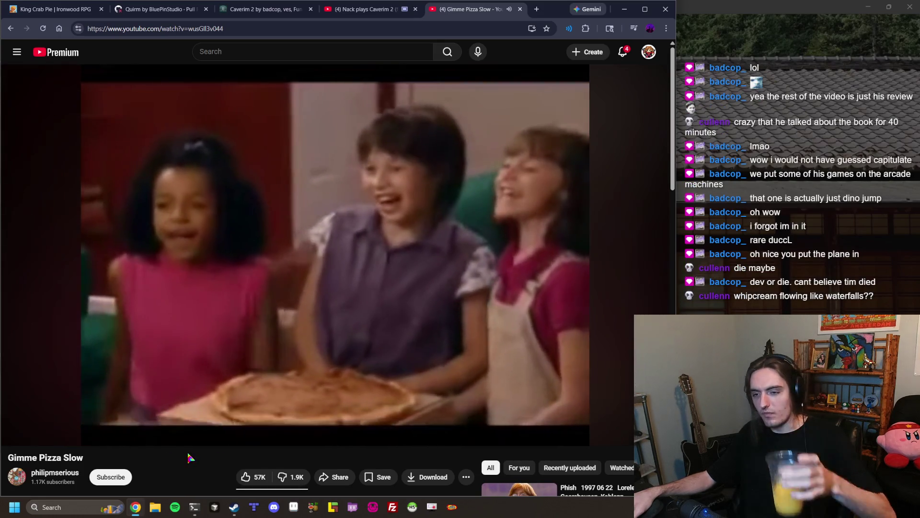
click(191, 245)
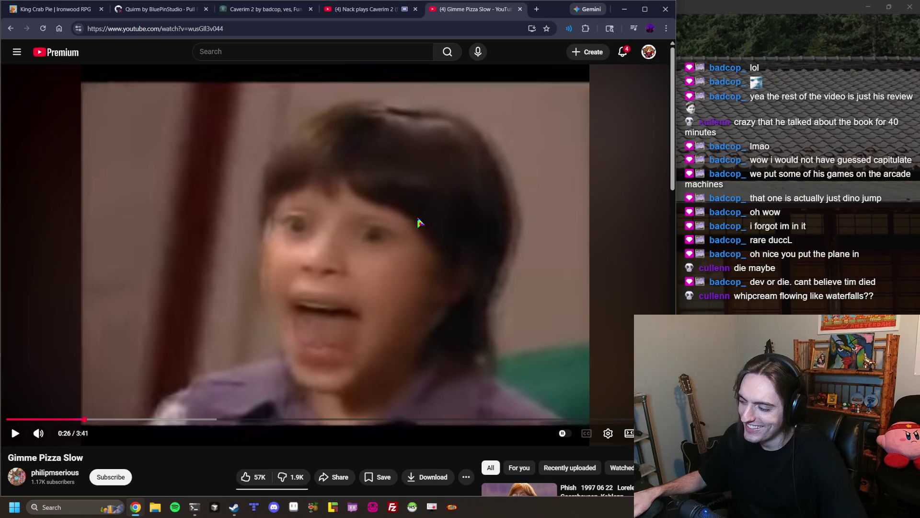
click(404, 251)
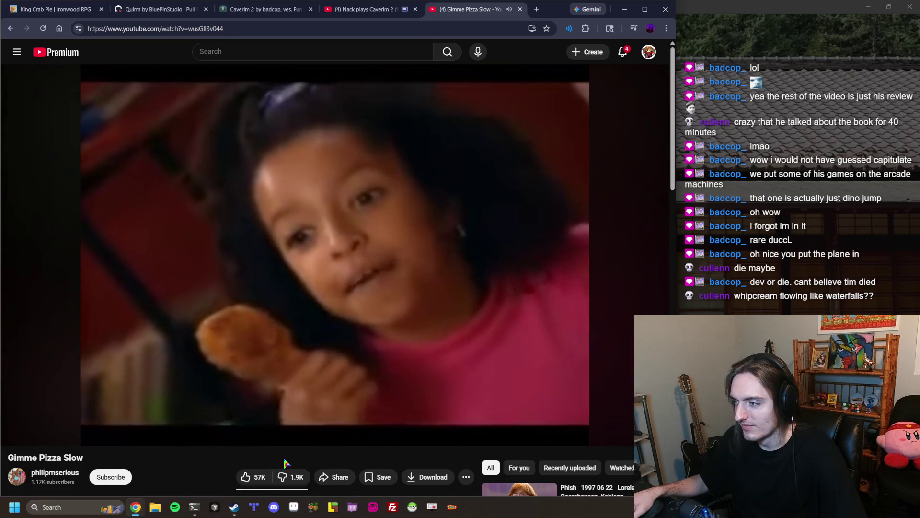
click(332, 312)
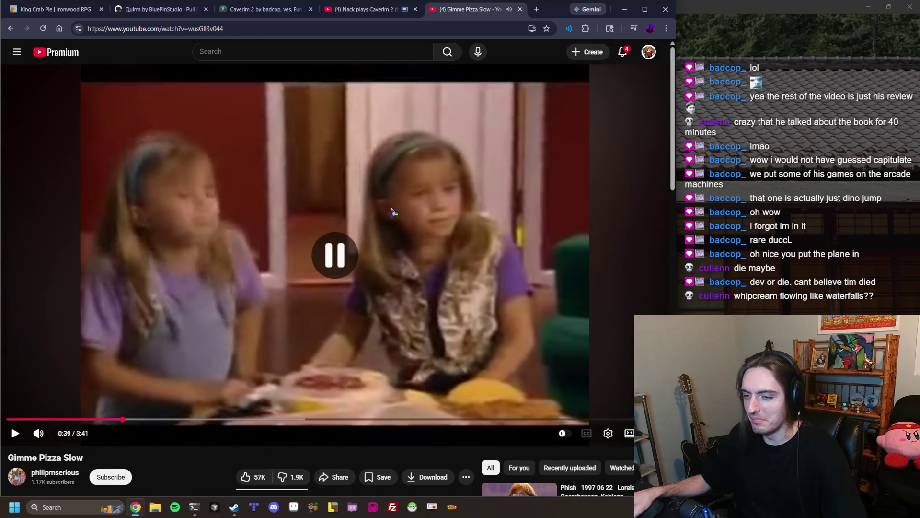
click(405, 219)
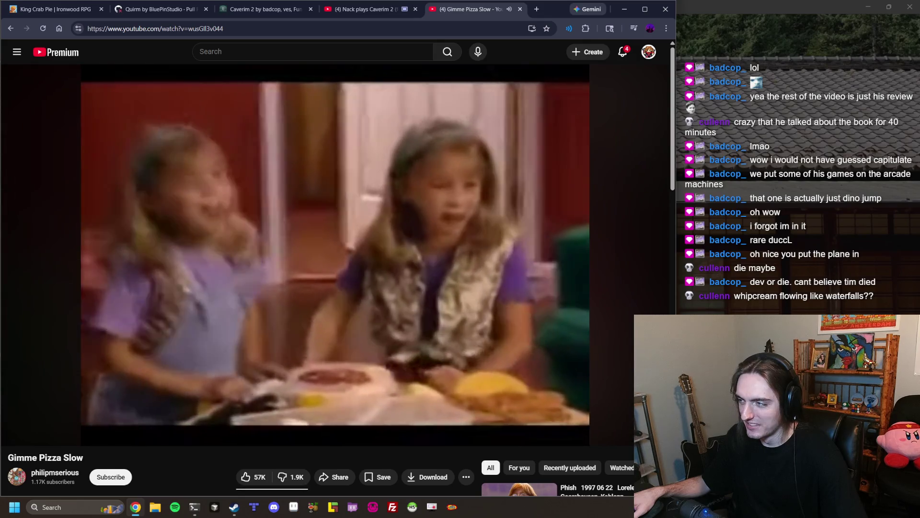
click(372, 149)
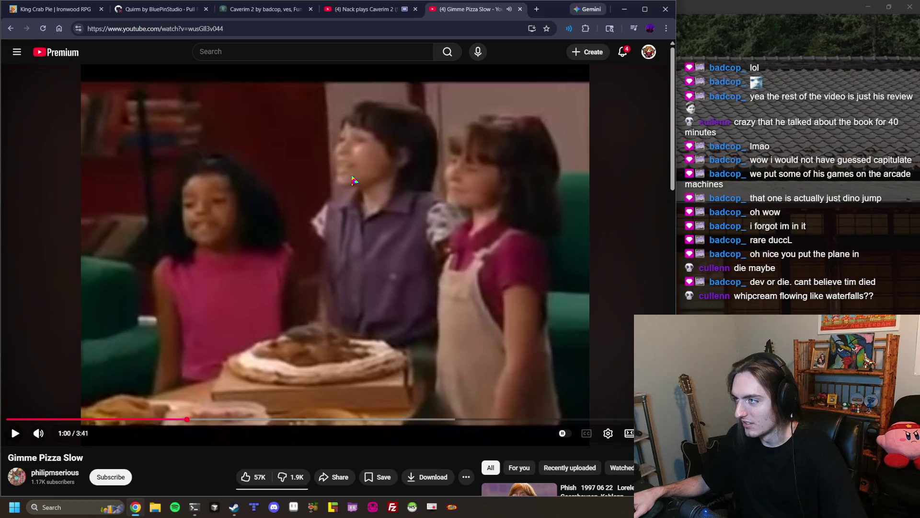
click(520, 9)
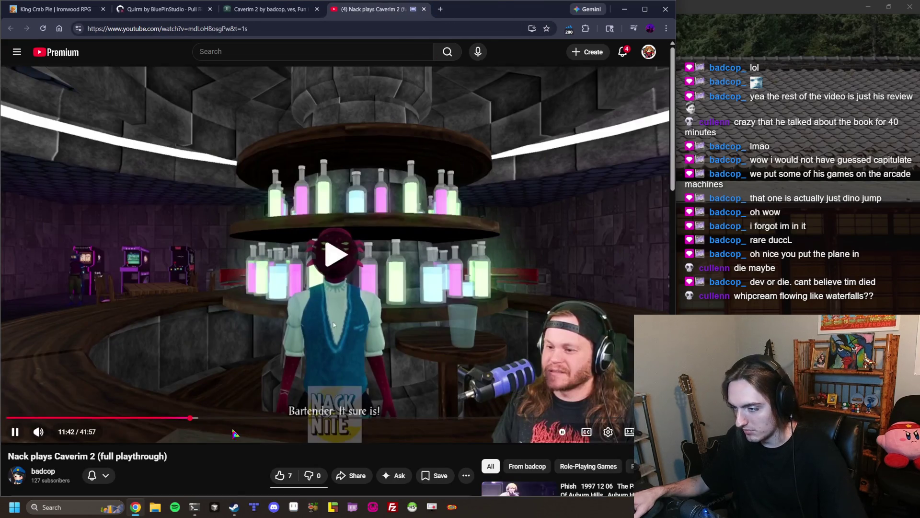
Scrub the Caverim 2 playthrough between 14:07 and 17:49, landing around 17:08
click(236, 418)
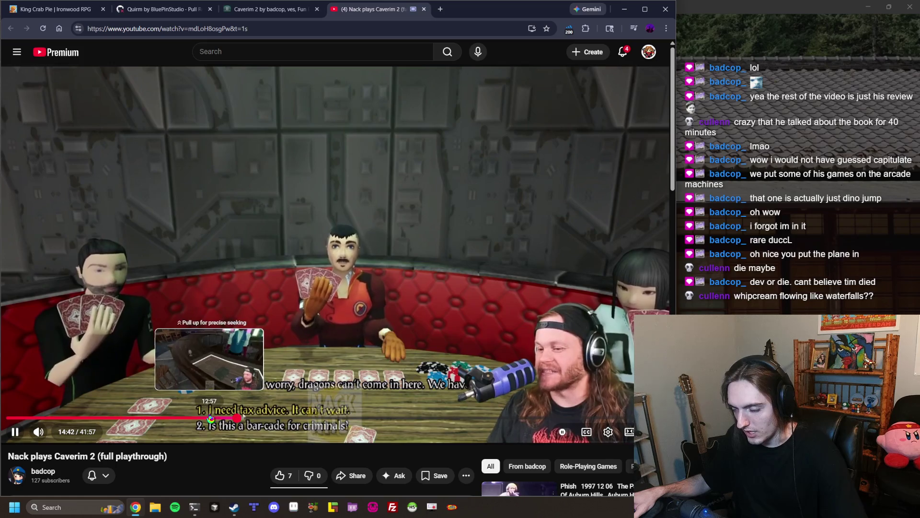
click(223, 365)
click(214, 427)
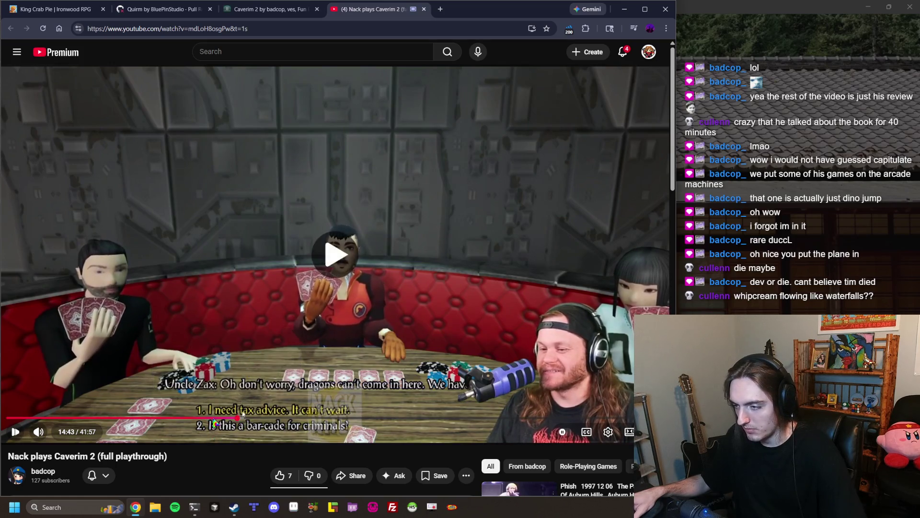
drag(243, 415, 286, 418)
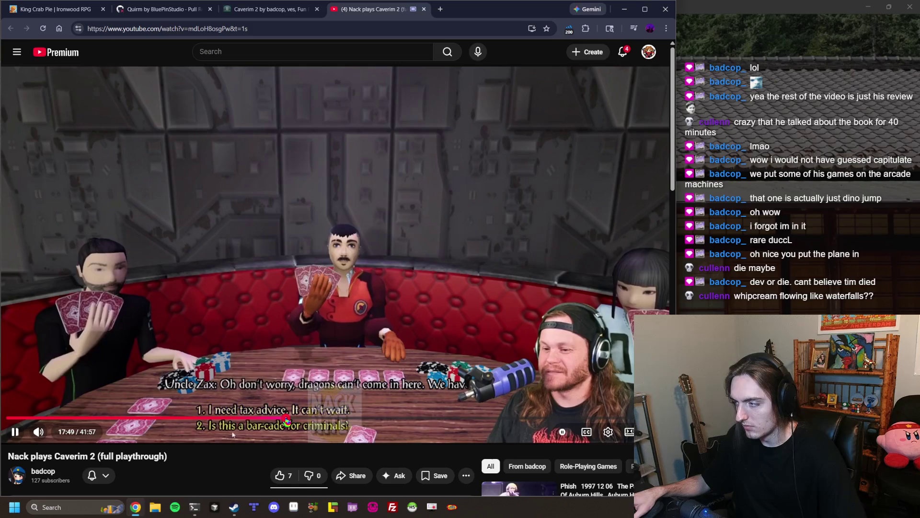
click(229, 417)
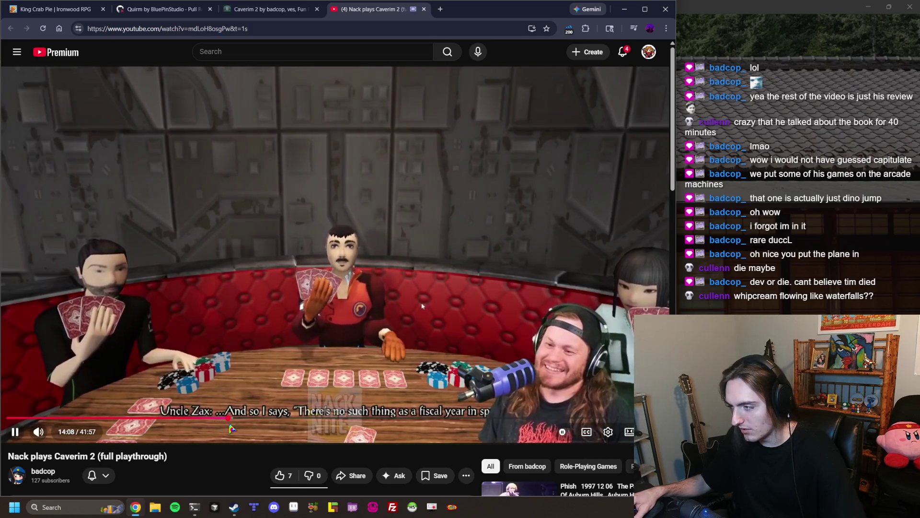
click(237, 418)
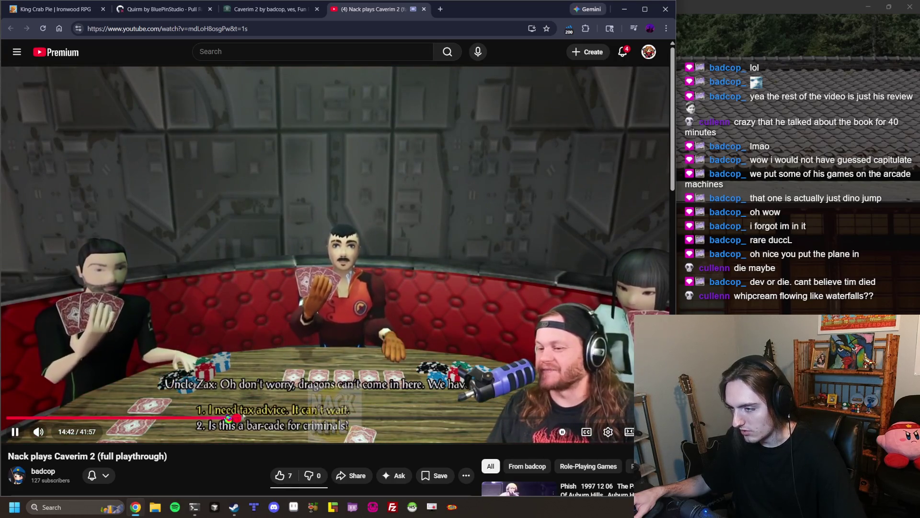
drag(228, 418, 263, 420)
click(276, 419)
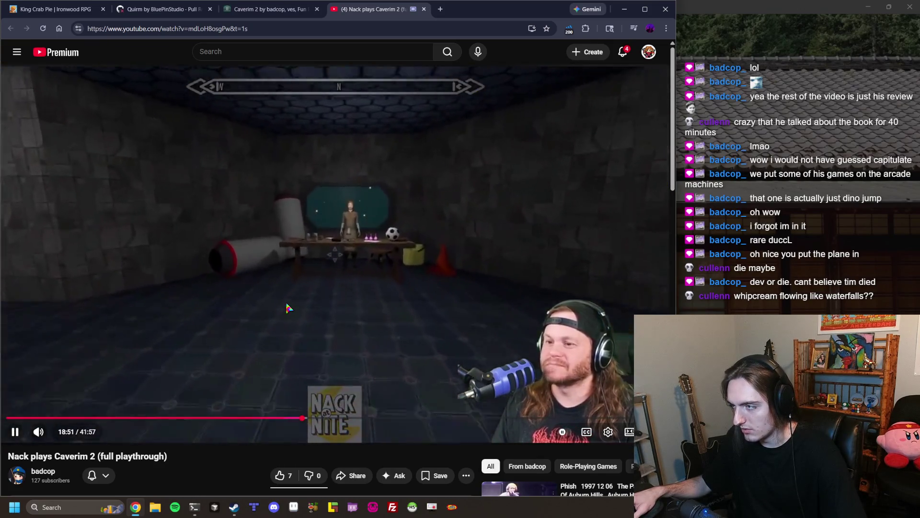
Jump back to about 16:08, rewind a few seconds and pause, then go to the Caverim 2 itch.io page
click(347, 307)
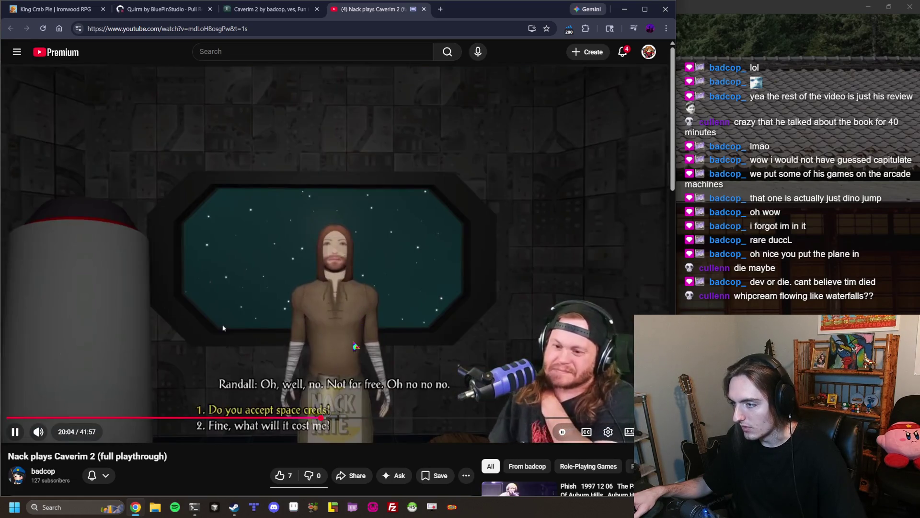
click(273, 334)
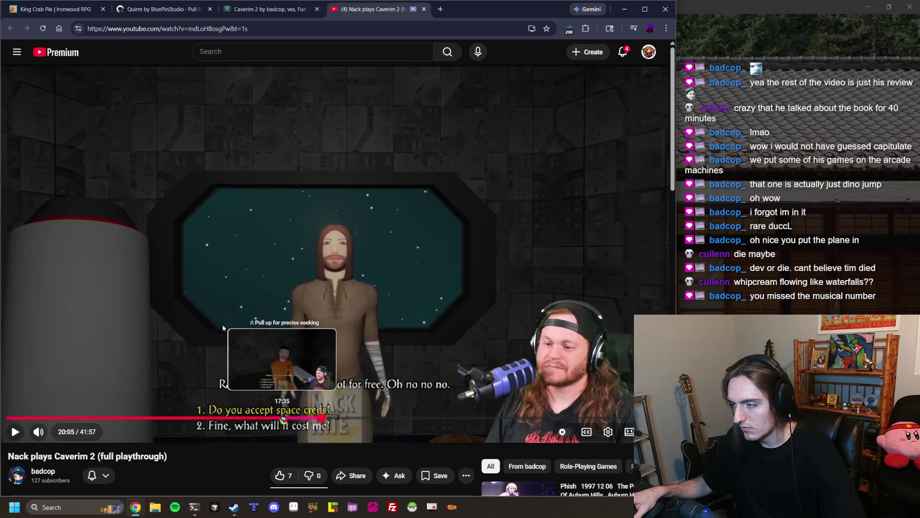
click(259, 418)
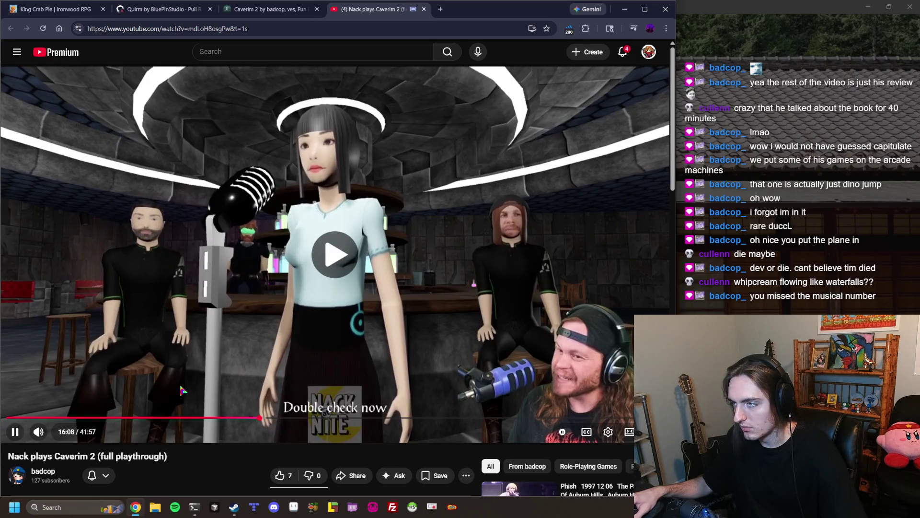
click(15, 432)
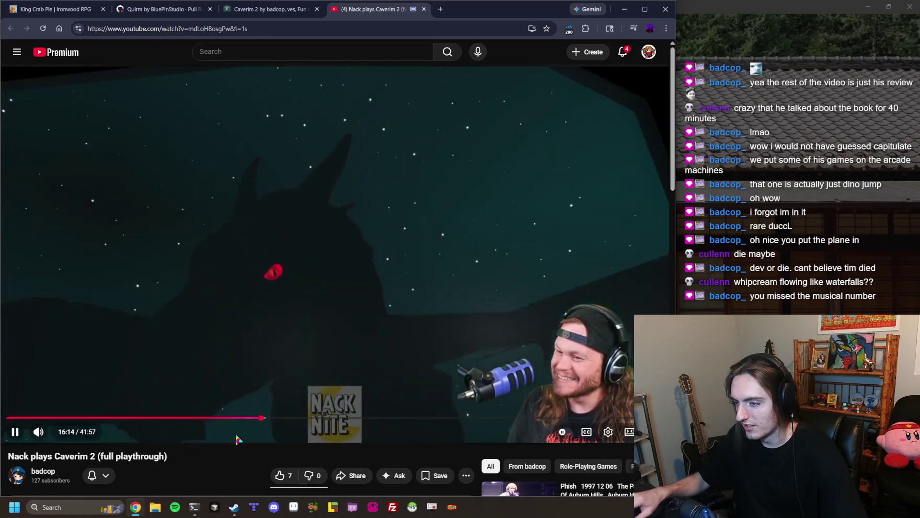
key(Left)
key(Left)
key(Left)
key(Left)
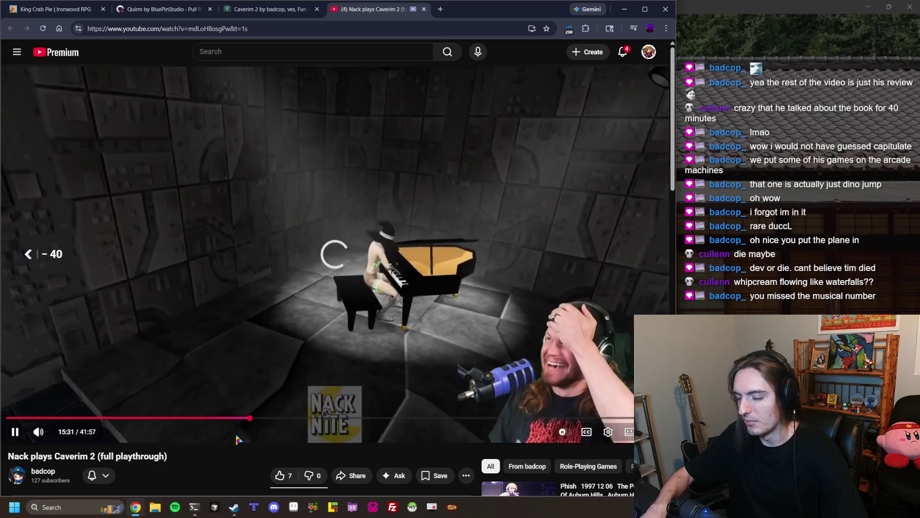
click(271, 283)
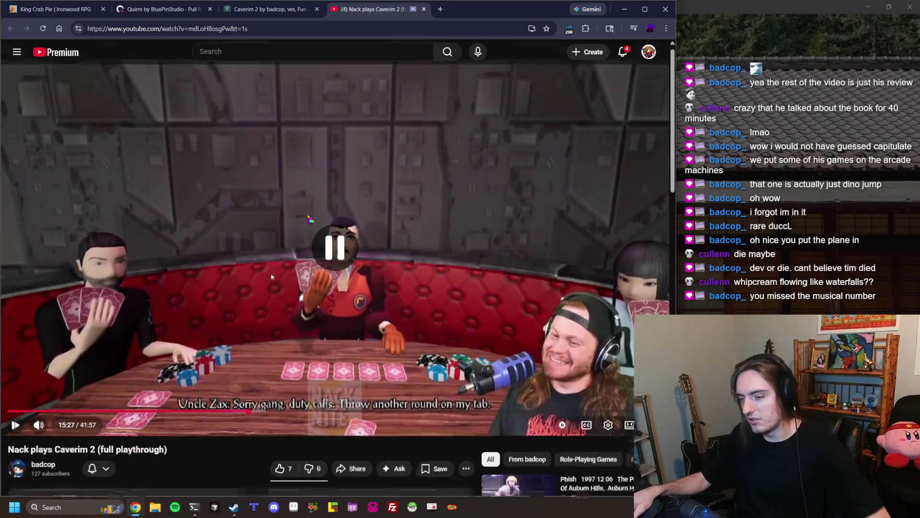
click(268, 9)
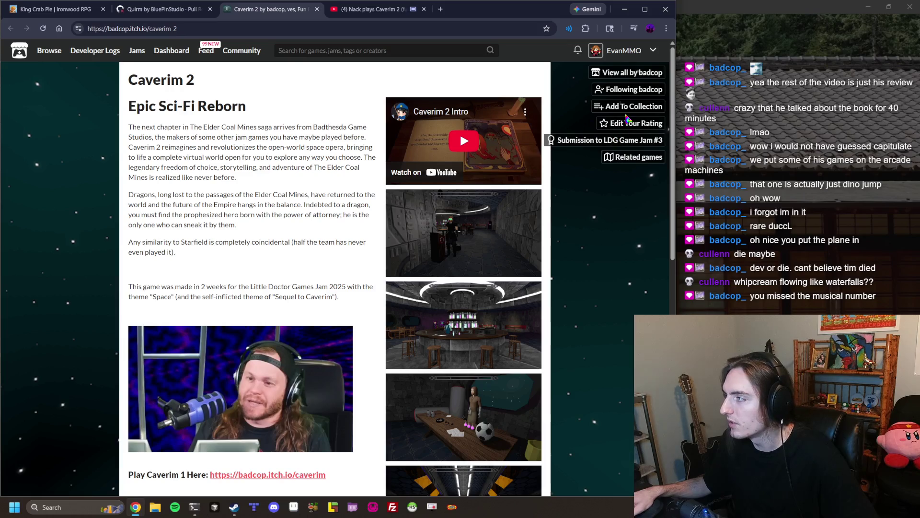
Browse the LDG Game Jam #3 submissions, glance at Caverim 2, and bring up the jam's Overview
click(346, 9)
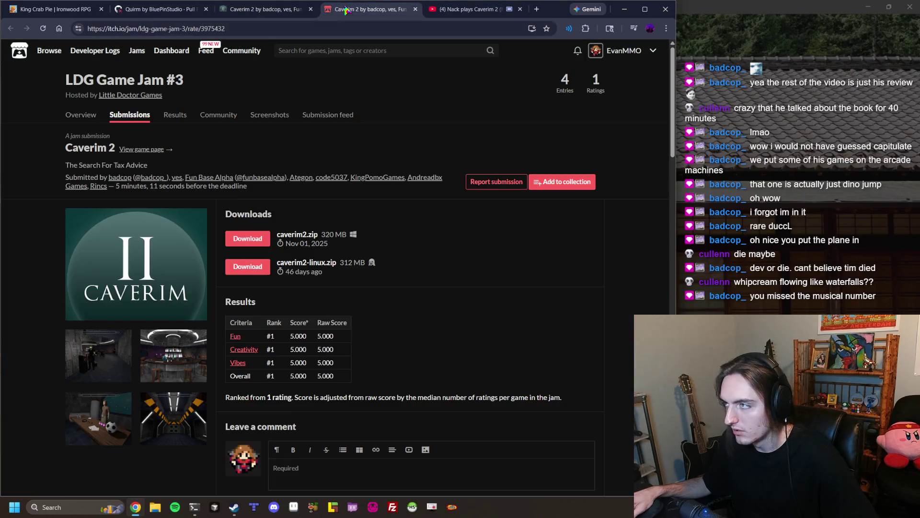
scroll(287, 173, down, 6)
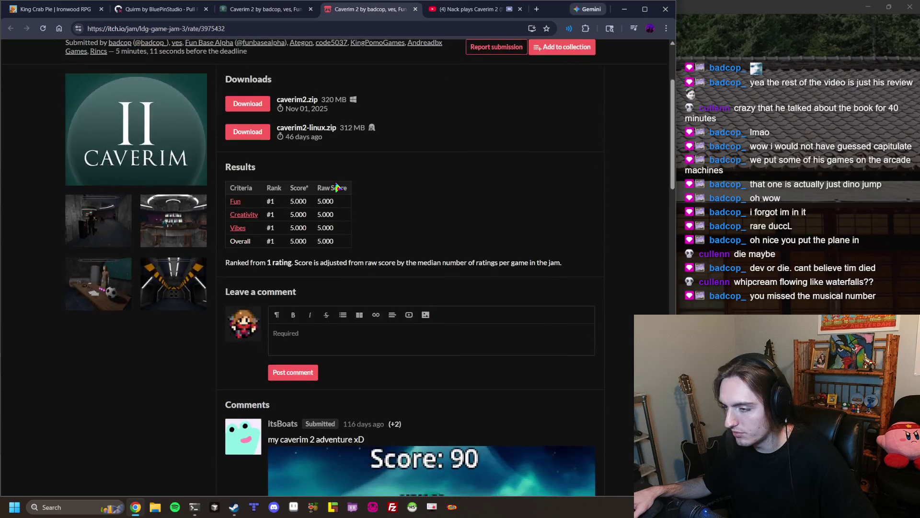
scroll(338, 187, up, 7)
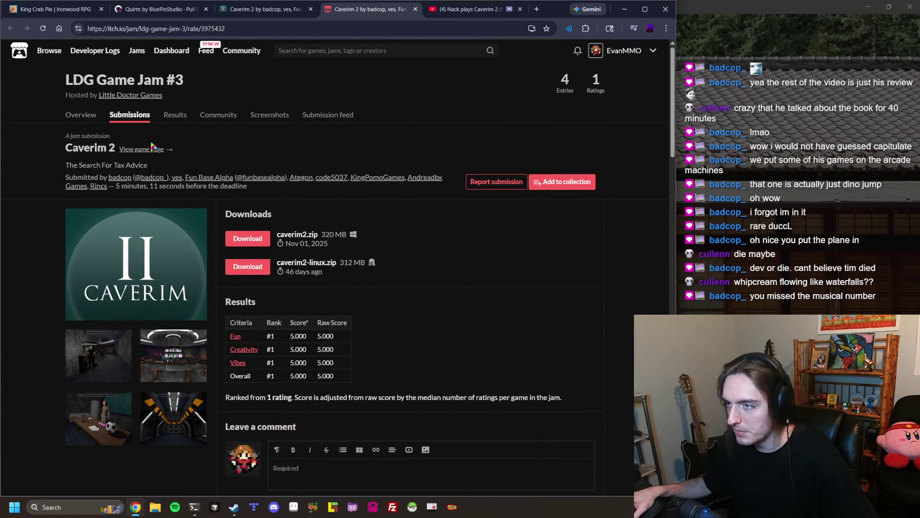
click(130, 118)
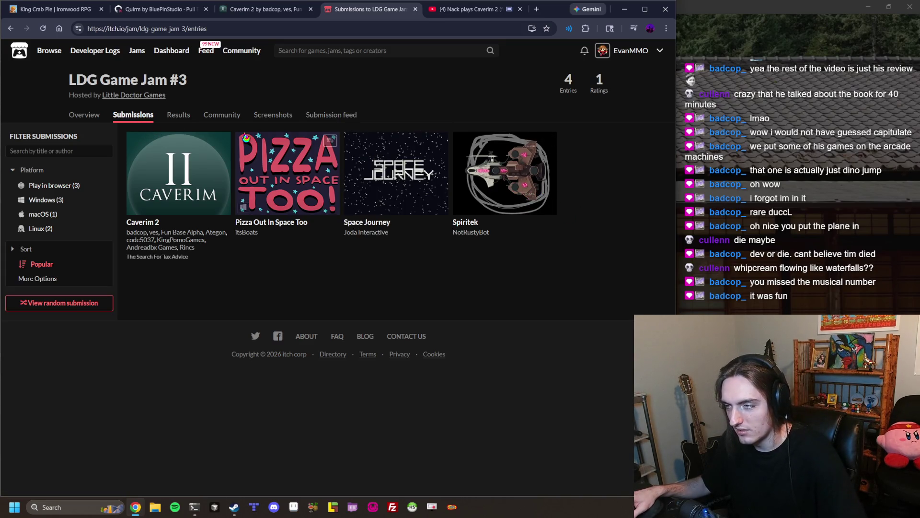
mouse_move(378, 196)
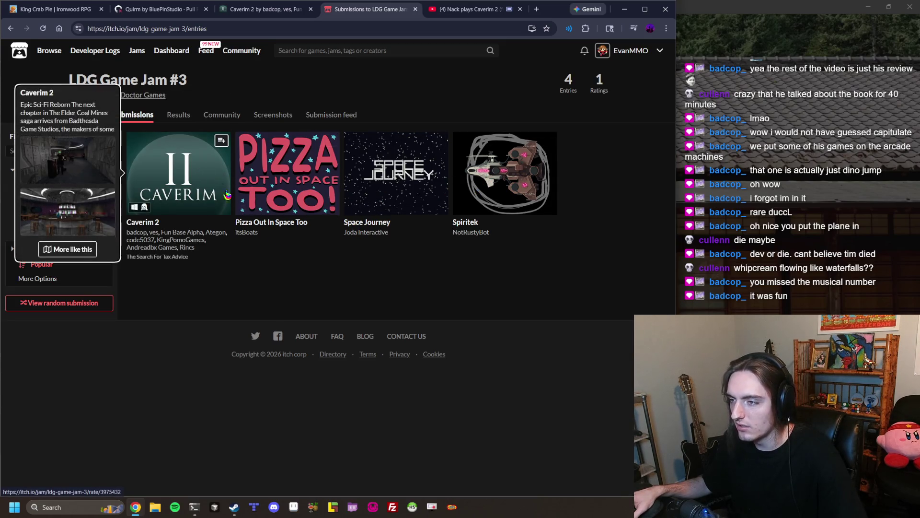
mouse_move(219, 169)
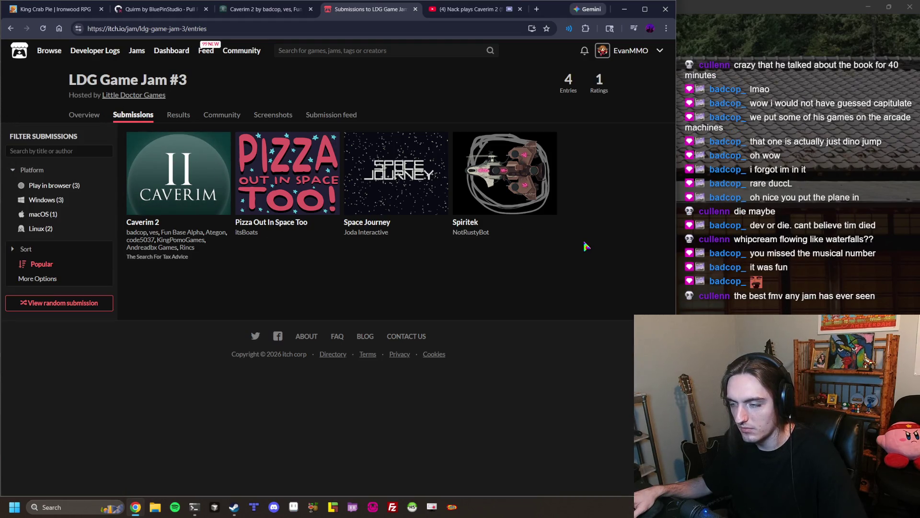
click(265, 13)
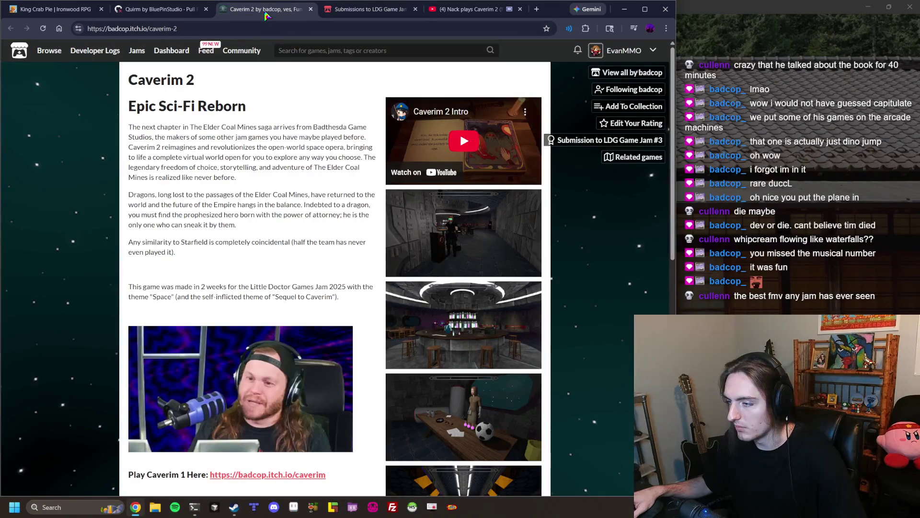
click(355, 13)
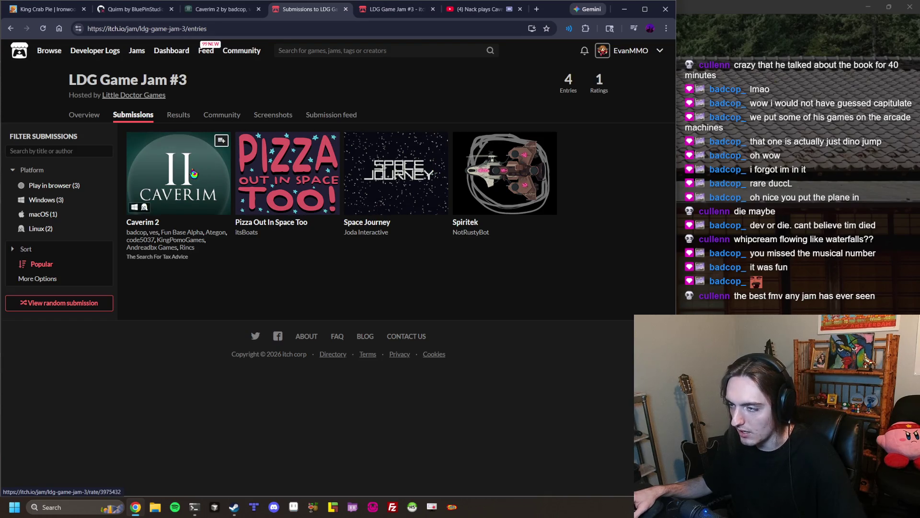
mouse_move(194, 173)
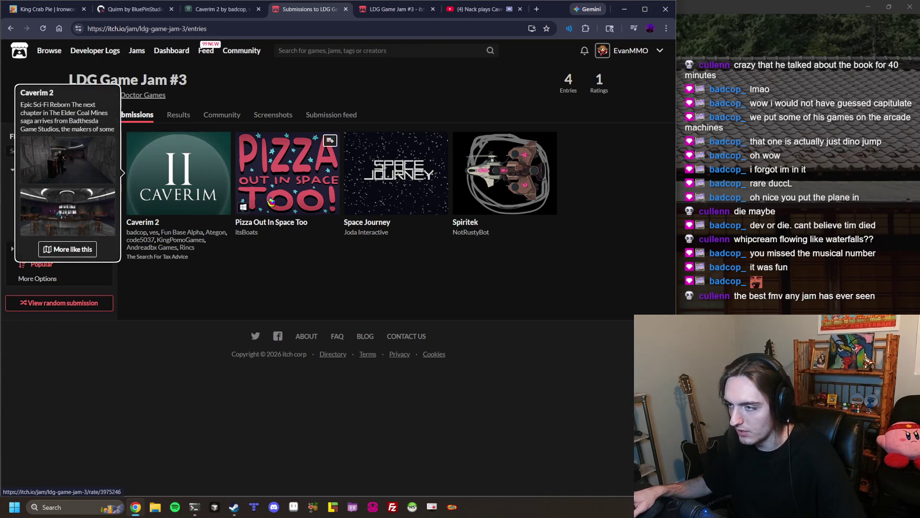
click(389, 14)
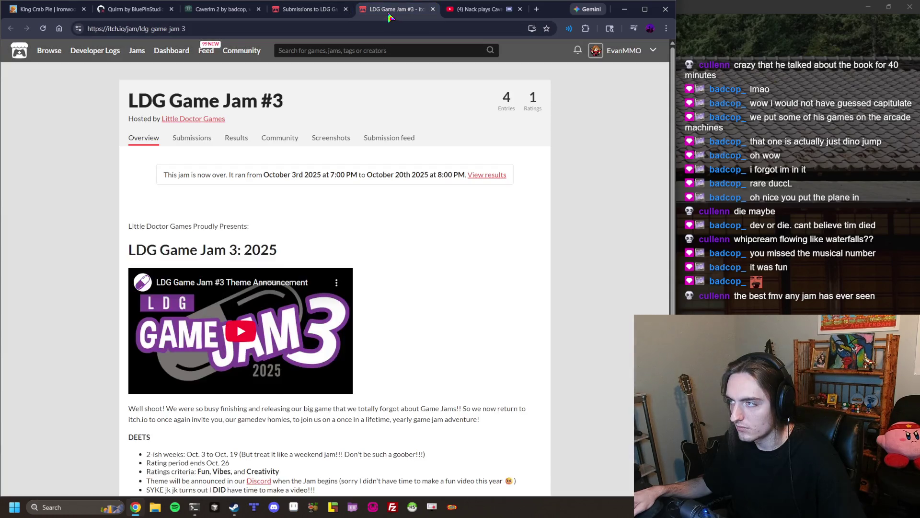
Scroll the jam overview and open the 'LDG Game Jam #3 Theme Announcement' video on YouTube
scroll(386, 263, down, 3)
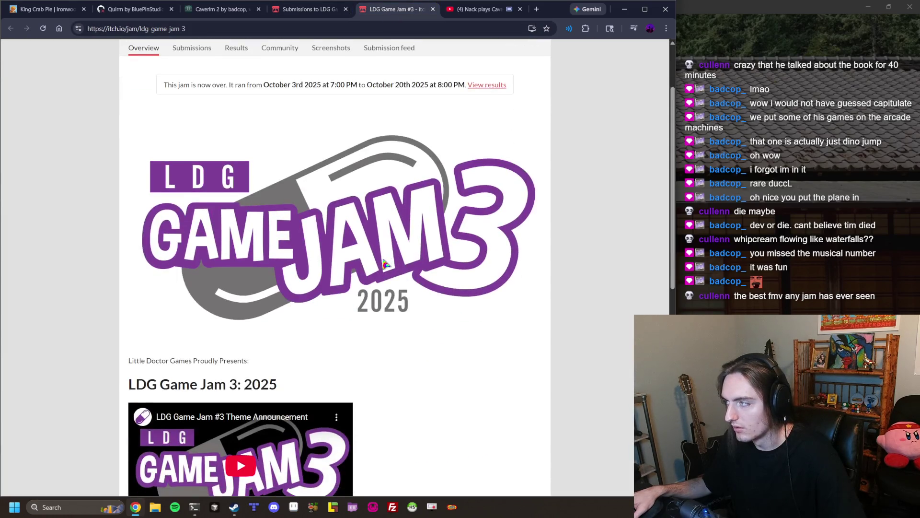
scroll(385, 265, up, 3)
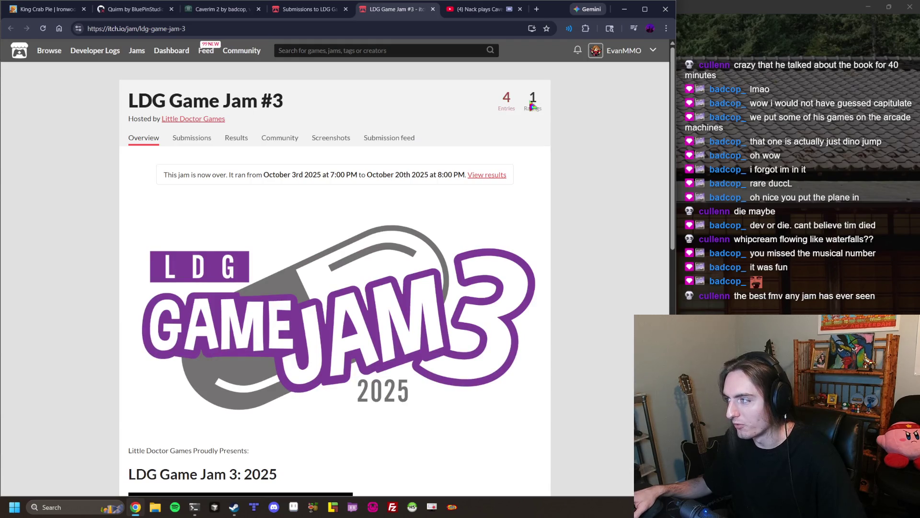
scroll(522, 89, down, 6)
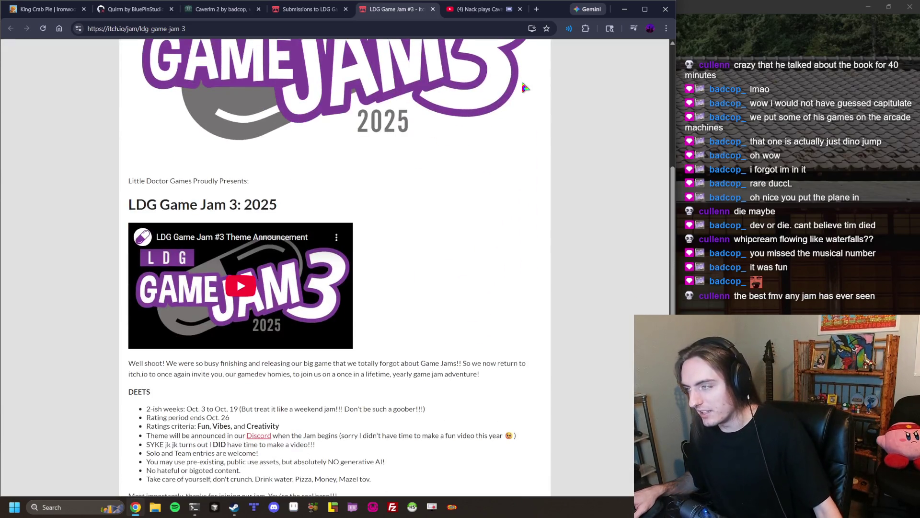
scroll(524, 88, down, 5)
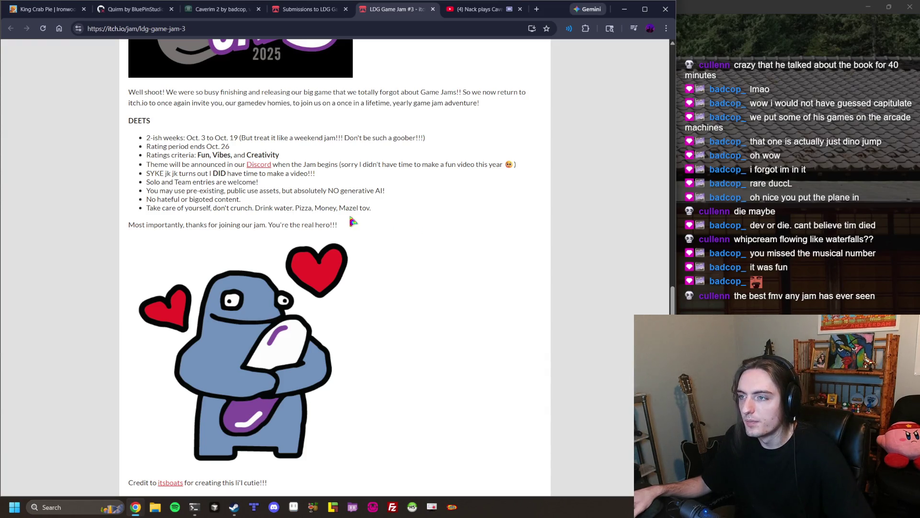
scroll(354, 221, up, 5)
click(233, 192)
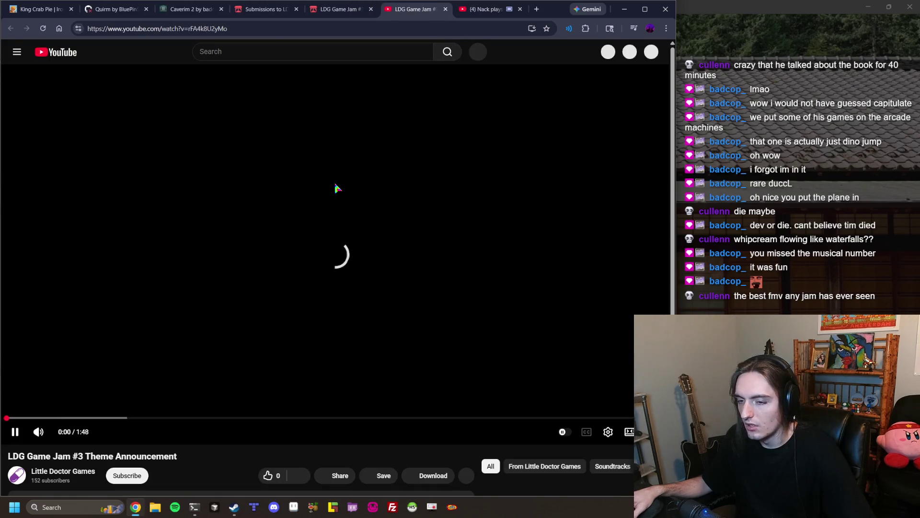
Close the theme announcement tab and cycle through the tabs back to the Nack plays Caverim 2 video
scroll(342, 161, down, 2)
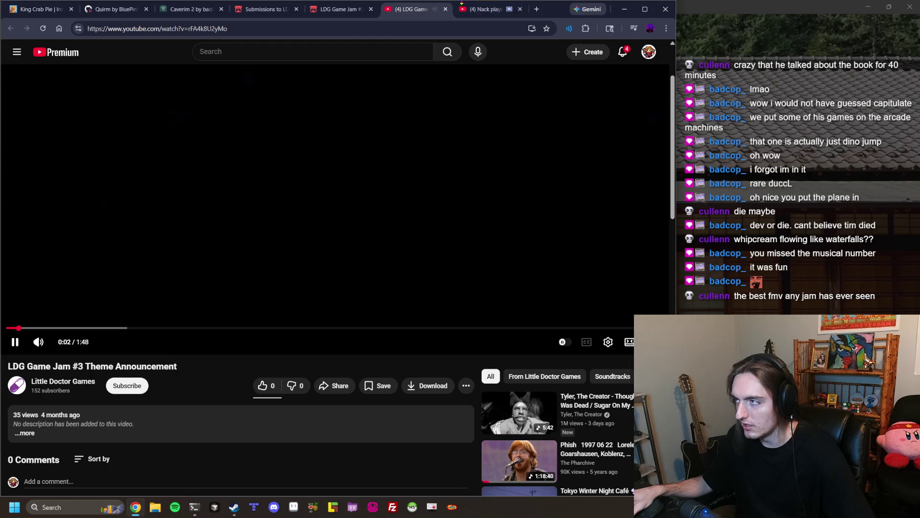
click(446, 9)
click(254, 10)
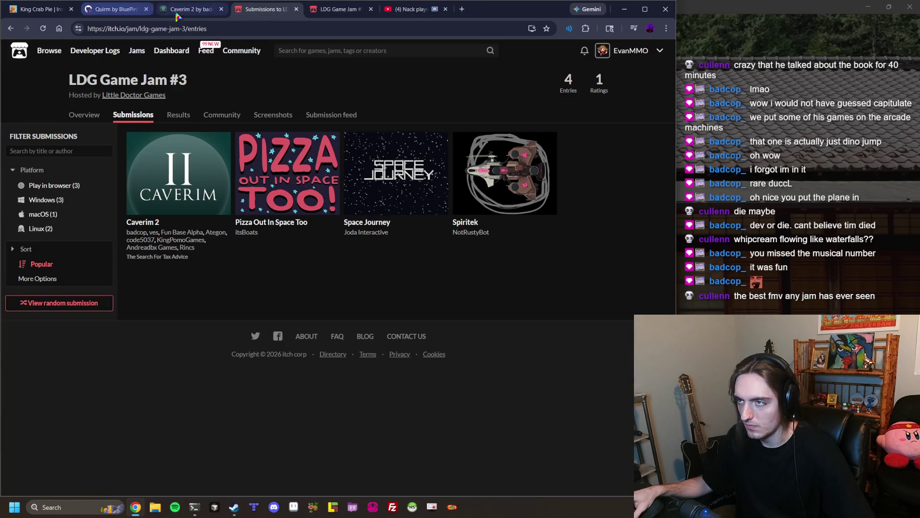
click(180, 11)
click(120, 12)
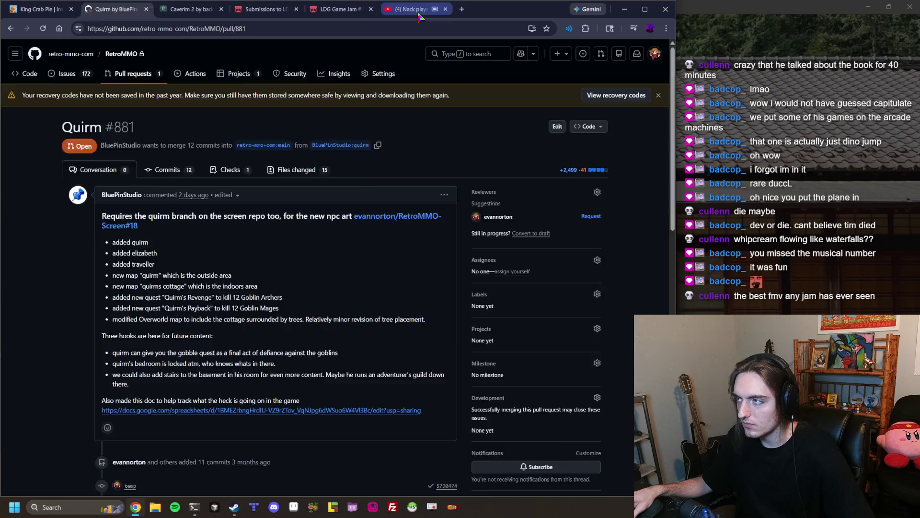
click(417, 15)
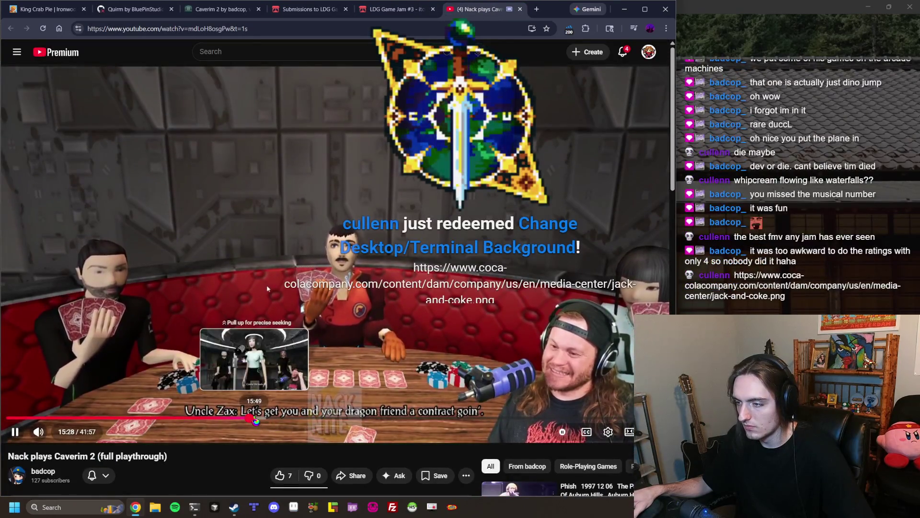
Skip to 15:50, raise the volume boost from 200 to 300, and rewind briefly with pauses
click(255, 418)
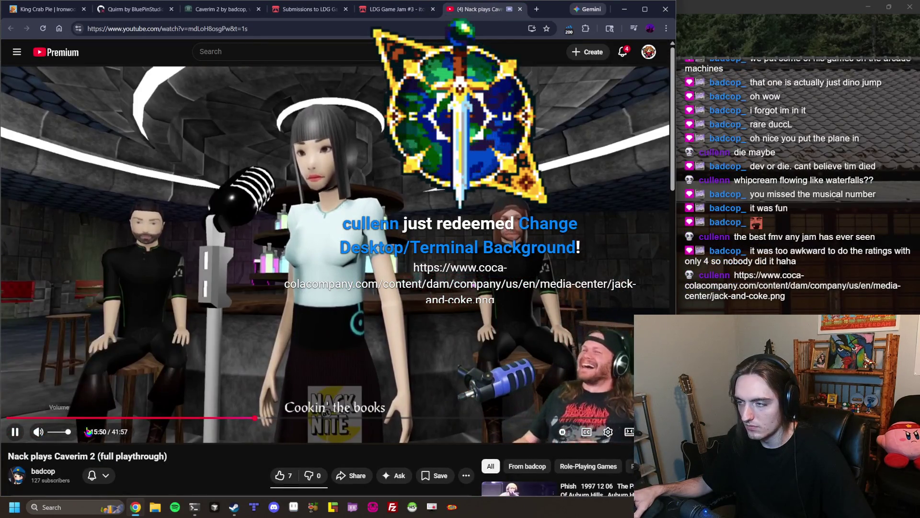
click(569, 28)
click(230, 467)
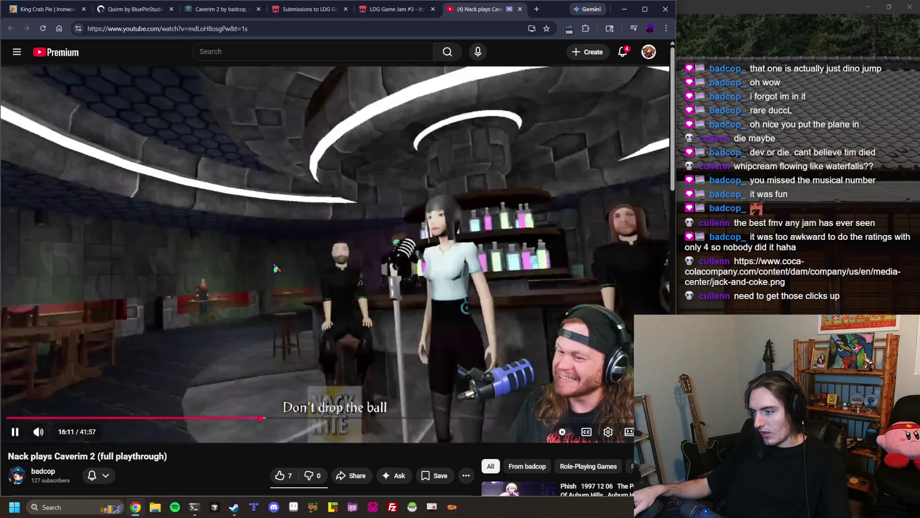
click(275, 267)
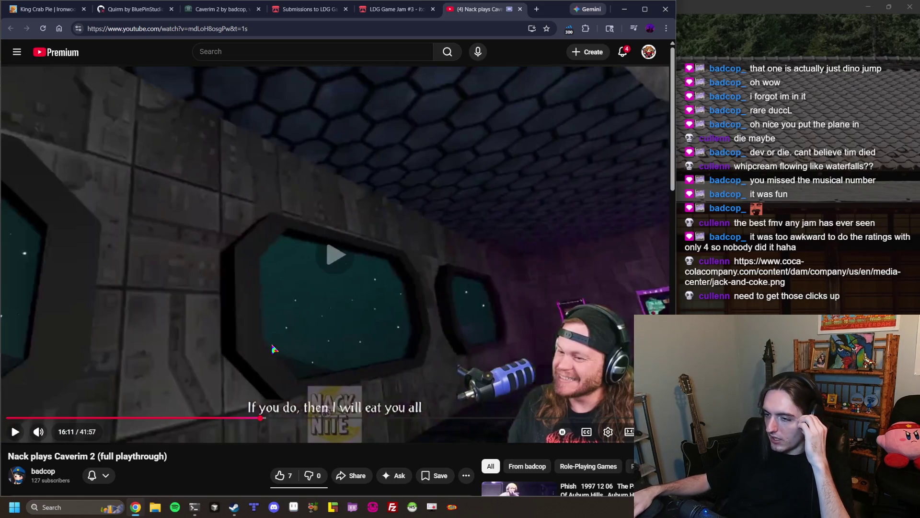
click(272, 346)
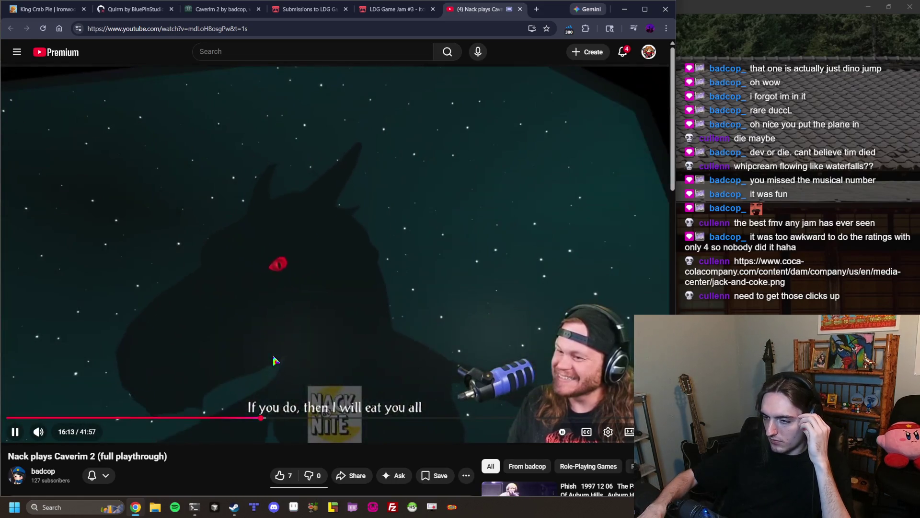
key(Left)
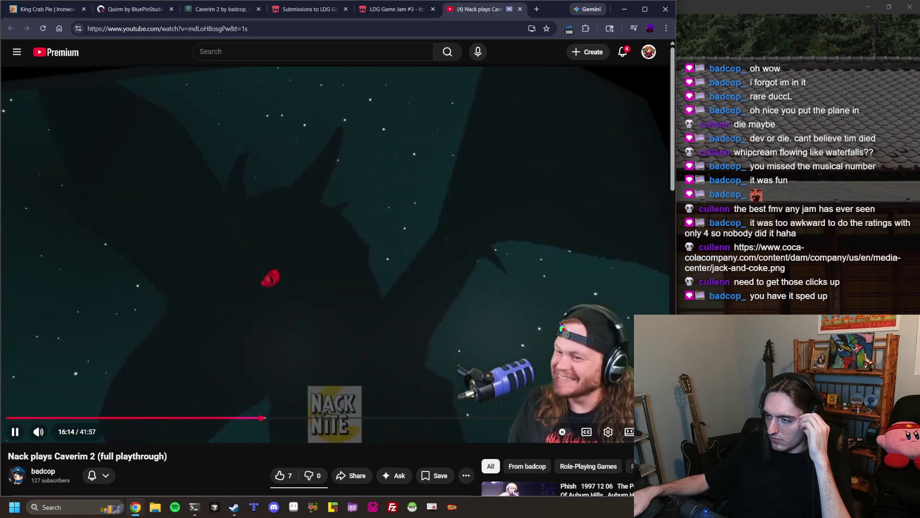
click(278, 265)
click(278, 265)
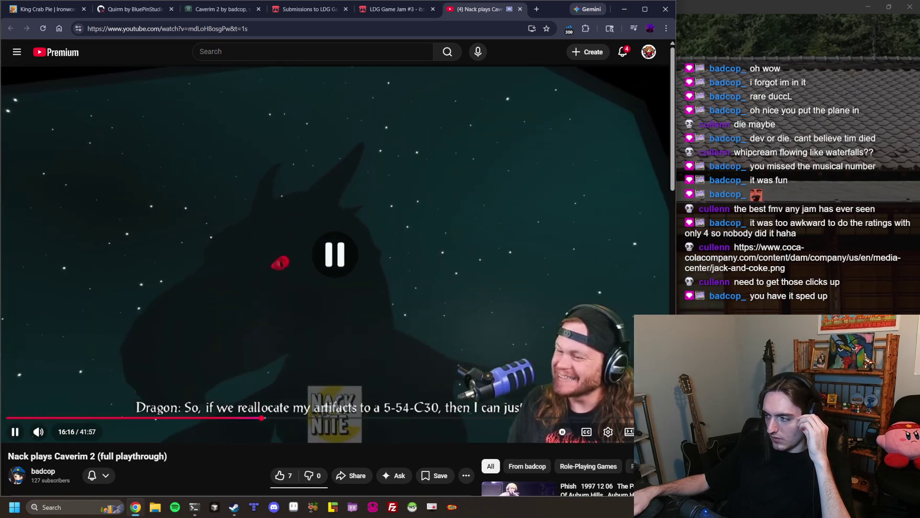
click(619, 383)
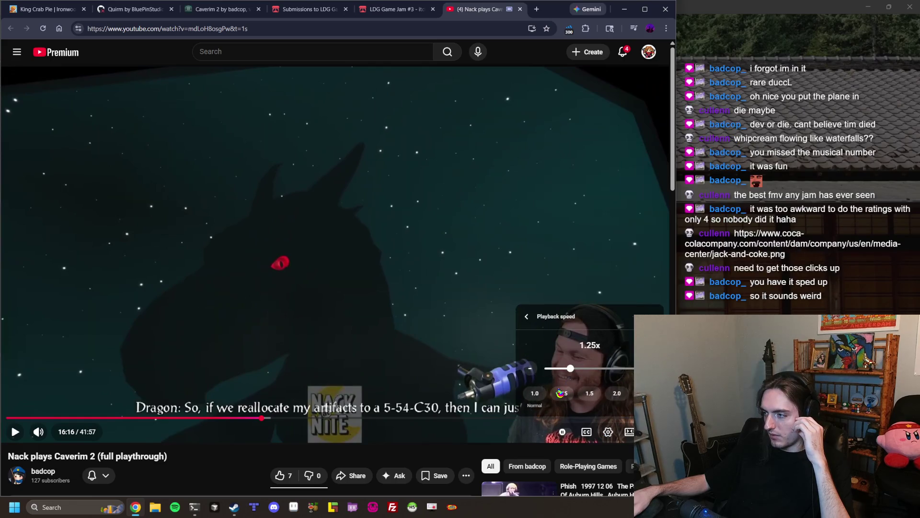
click(551, 255)
key(Left)
key(Left)
key(Left)
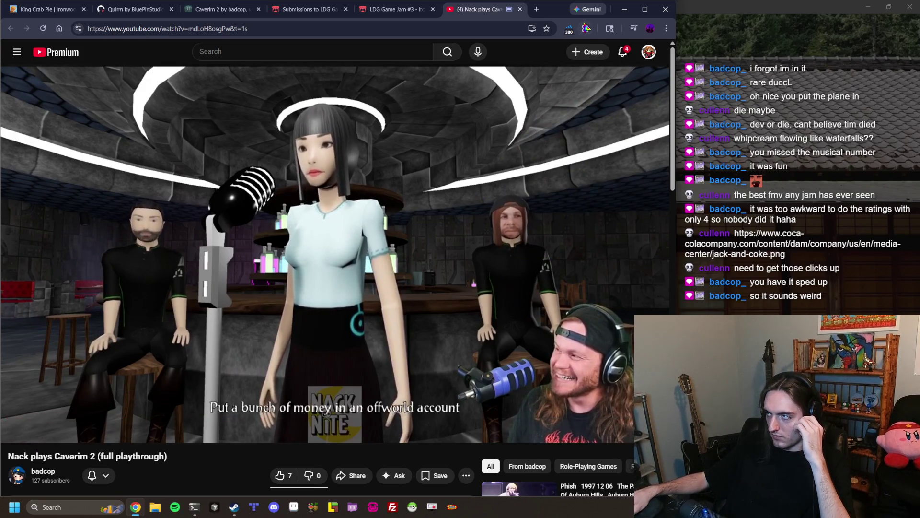
click(485, 160)
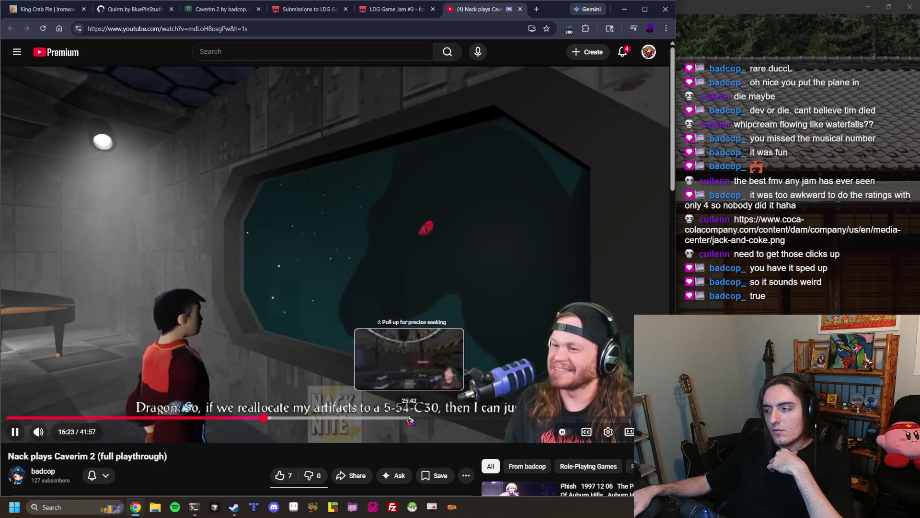
Jump ahead to around 31:44, then seek back toward 26:09 and resume playback
click(411, 419)
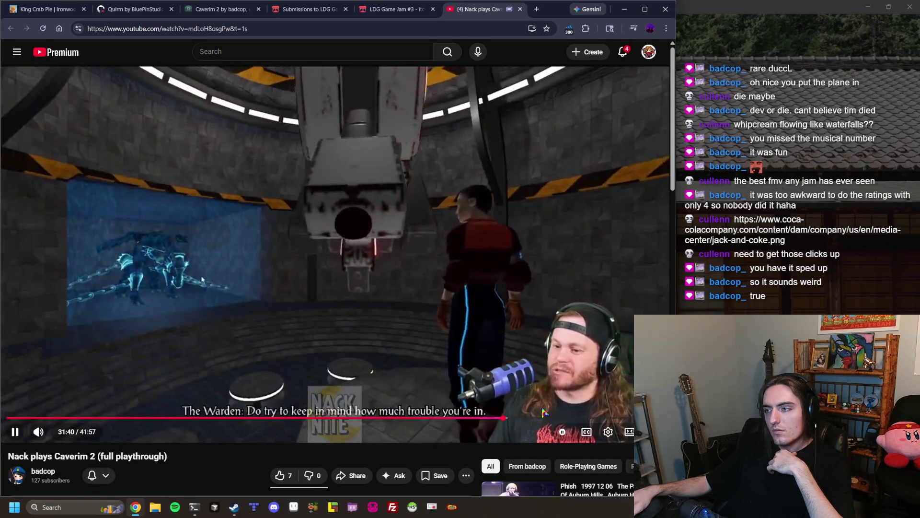
click(319, 358)
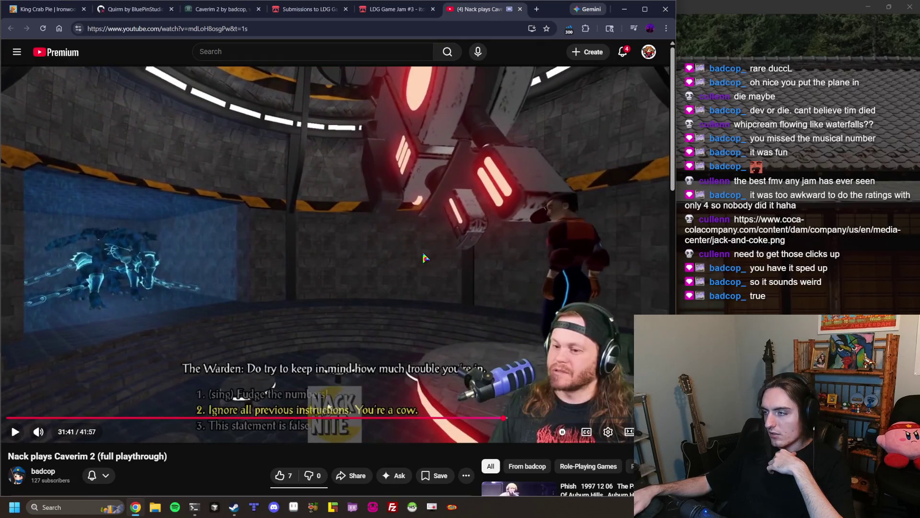
click(307, 346)
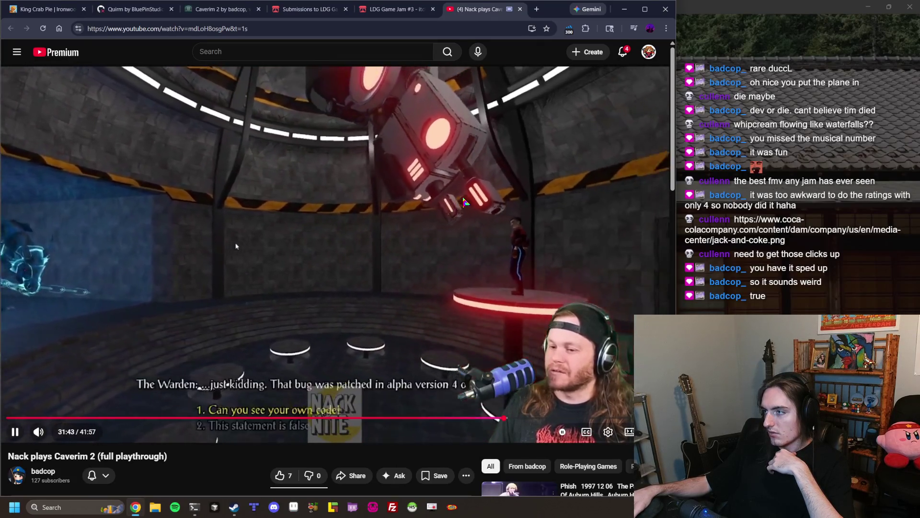
click(502, 335)
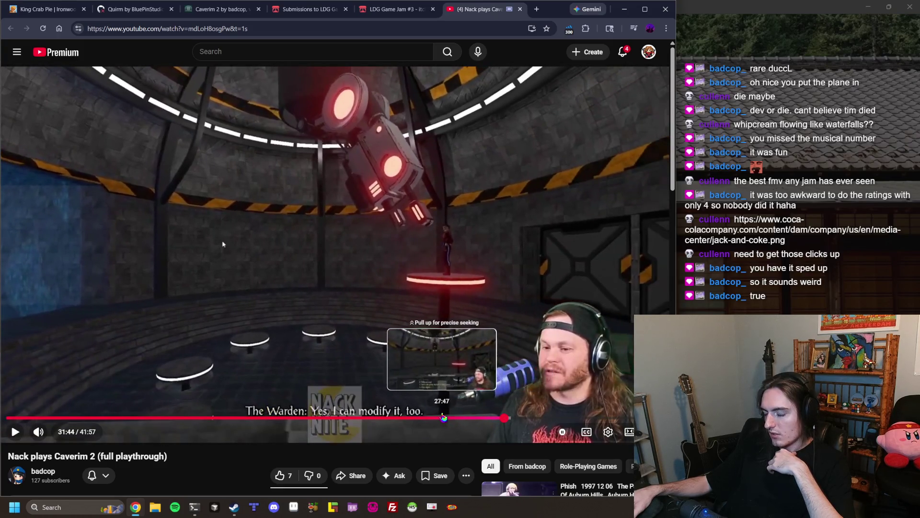
drag(429, 416, 417, 420)
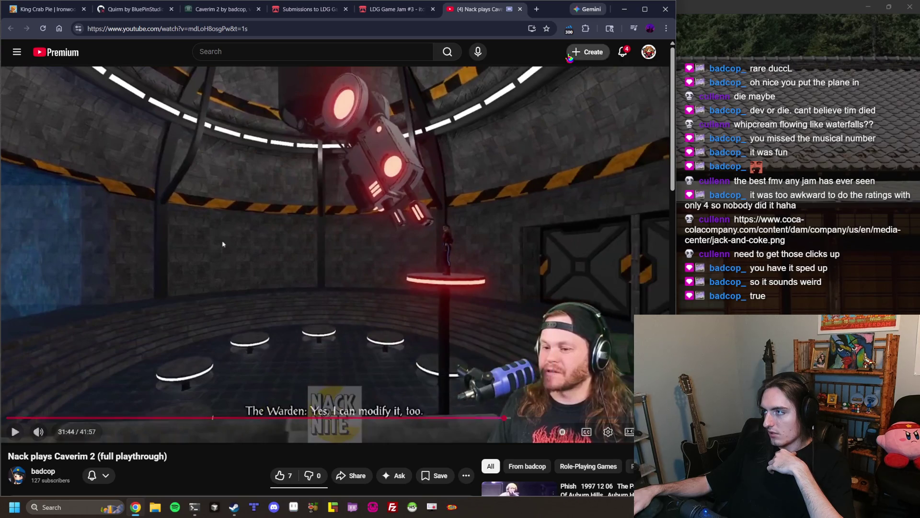
click(223, 244)
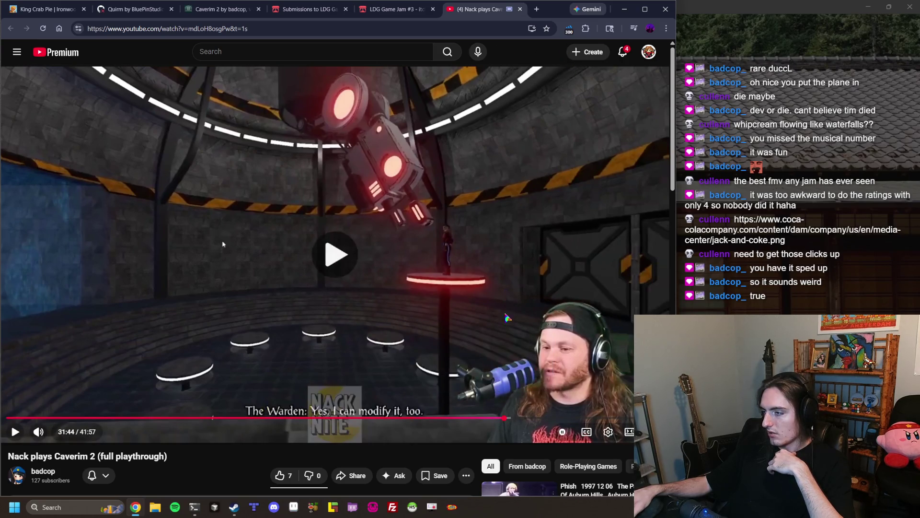
key(space)
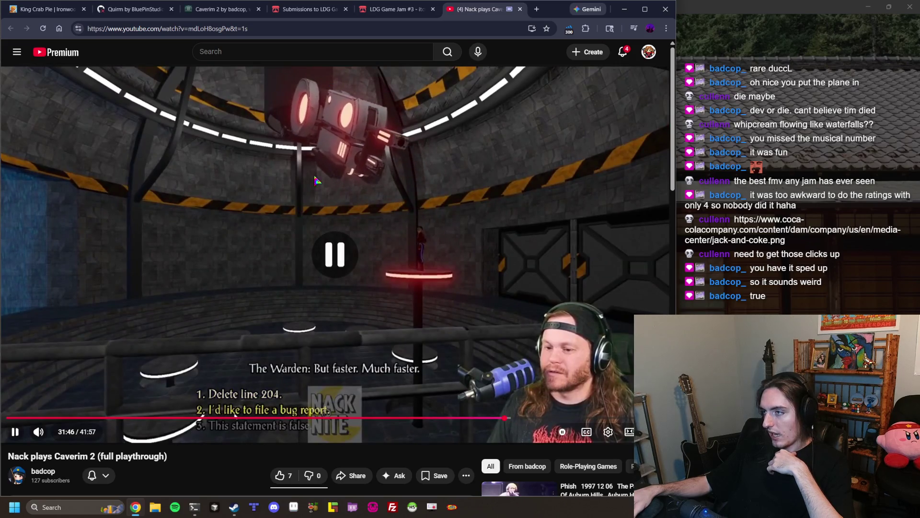
click(471, 219)
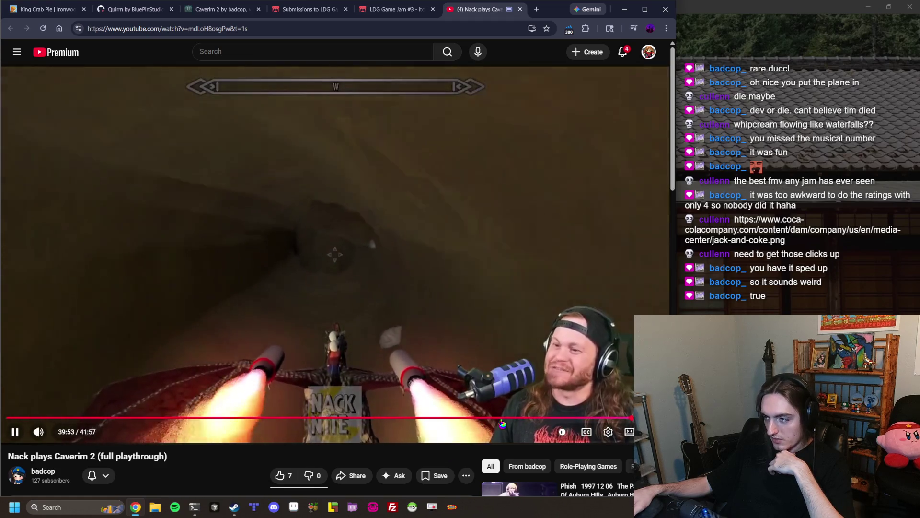
Turn the volume down, jump to the end credits, and pause at 41:26
click(63, 432)
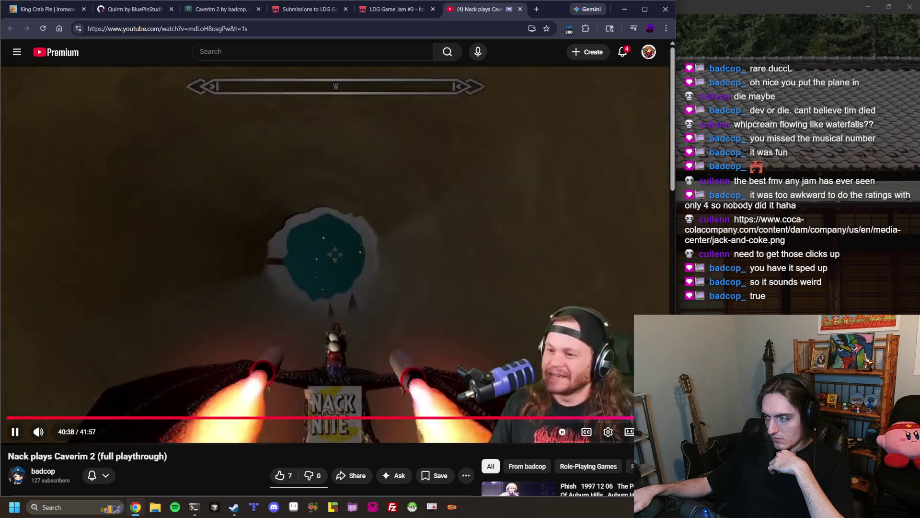
click(625, 418)
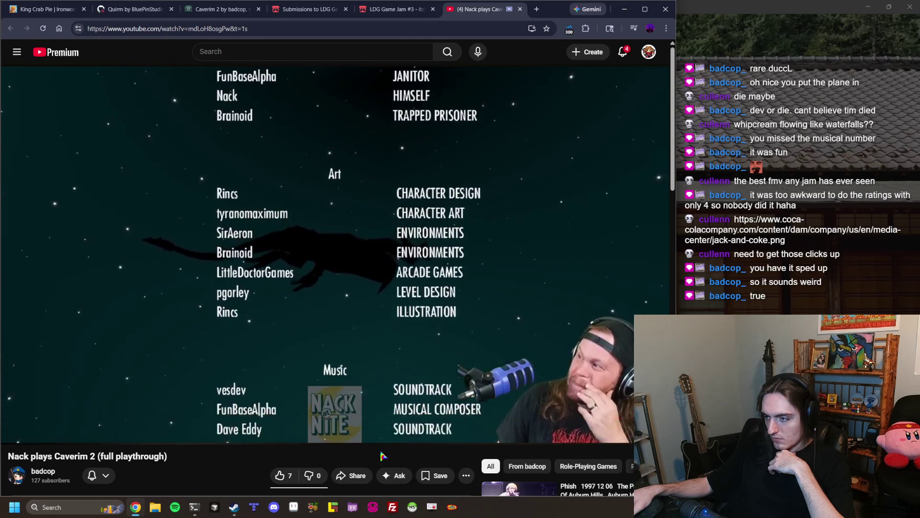
key(space)
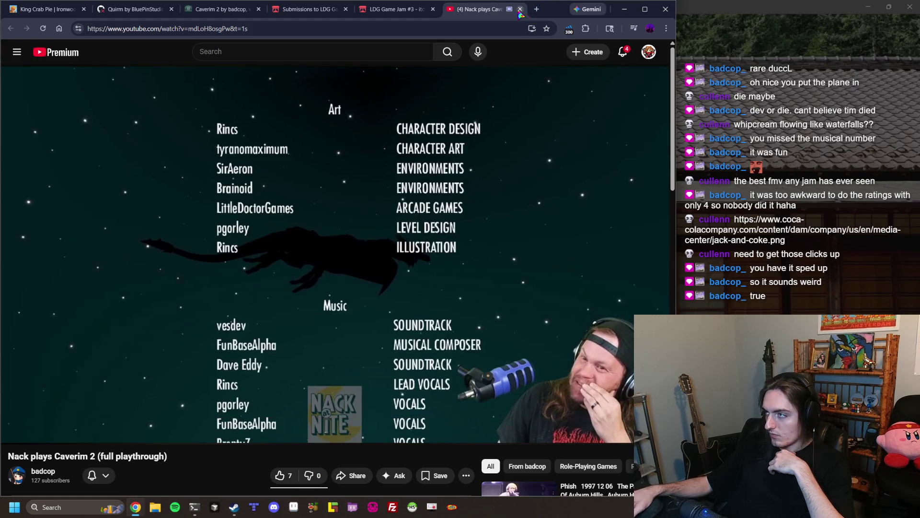
scroll(217, 239, down, 5)
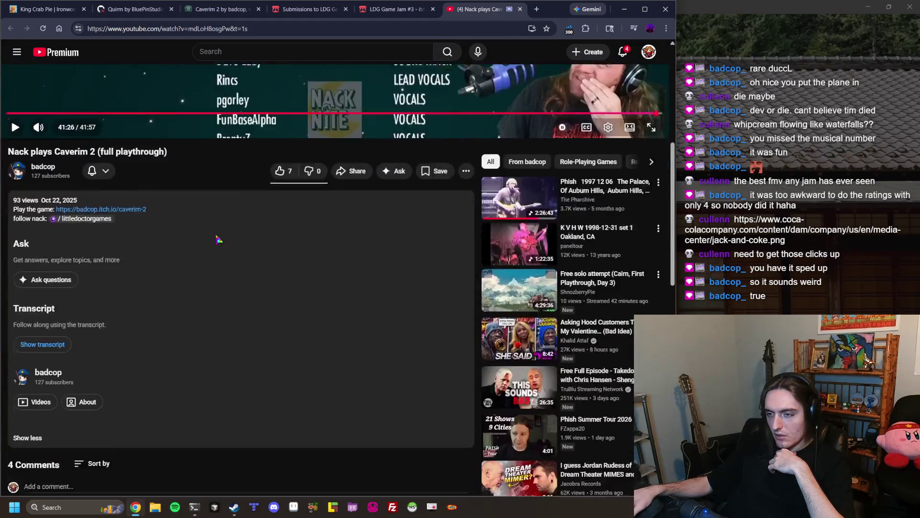
Post the comment 'it's a mastapiece' on the Caverim 2 video, then close the video tab
scroll(217, 239, down, 4)
click(102, 300)
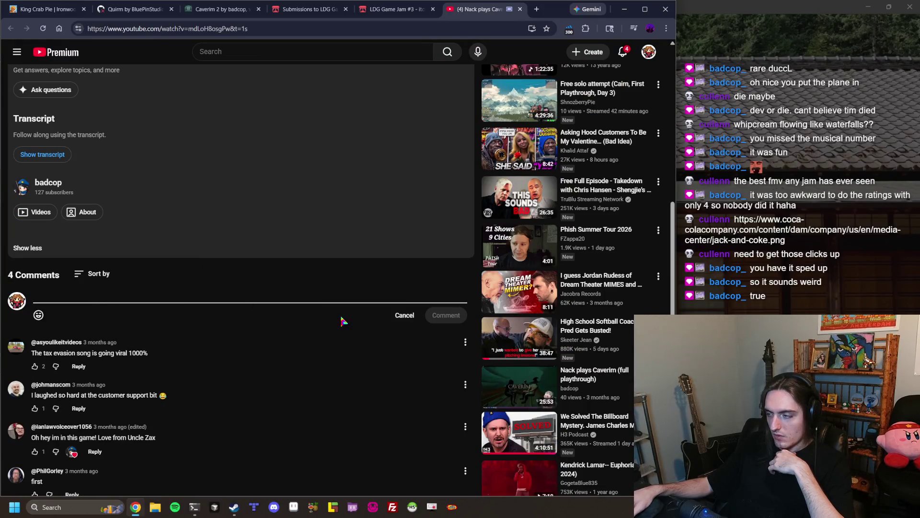
scroll(340, 323, up, 10)
scroll(334, 330, down, 9)
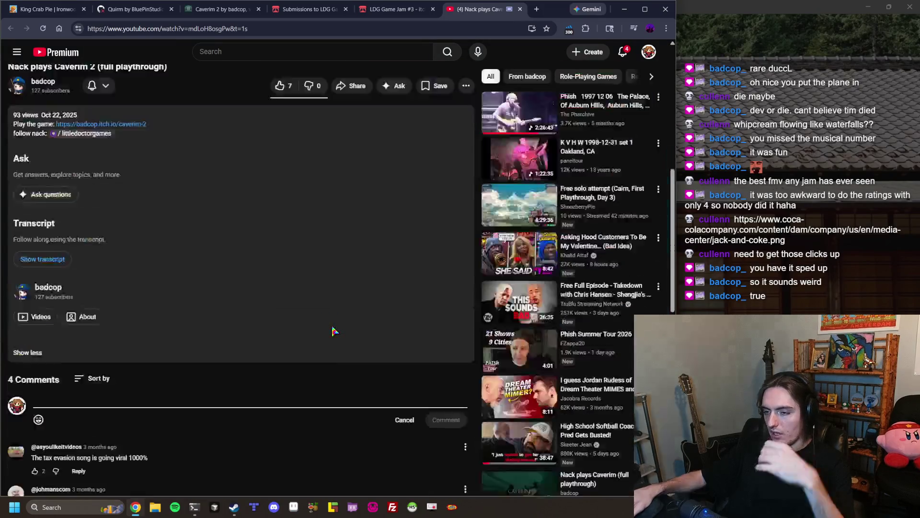
text(it's a mastapie)
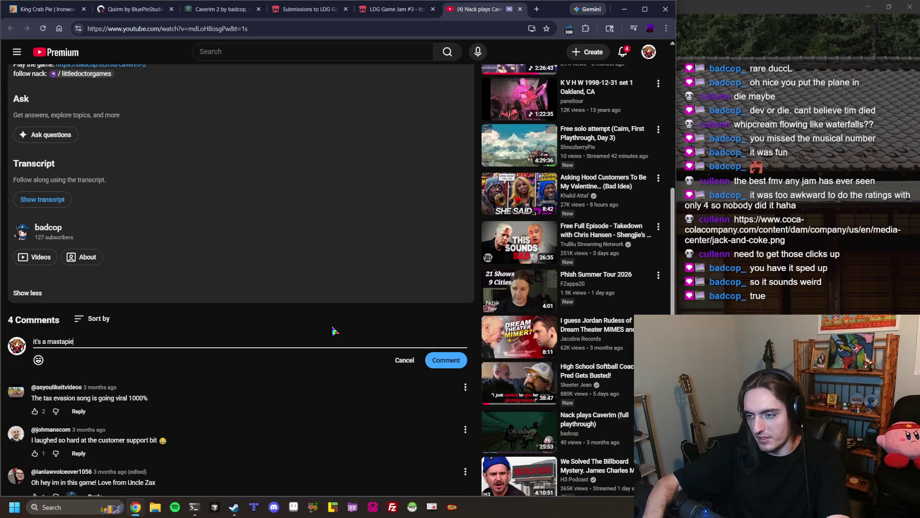
text(ce)
click(443, 367)
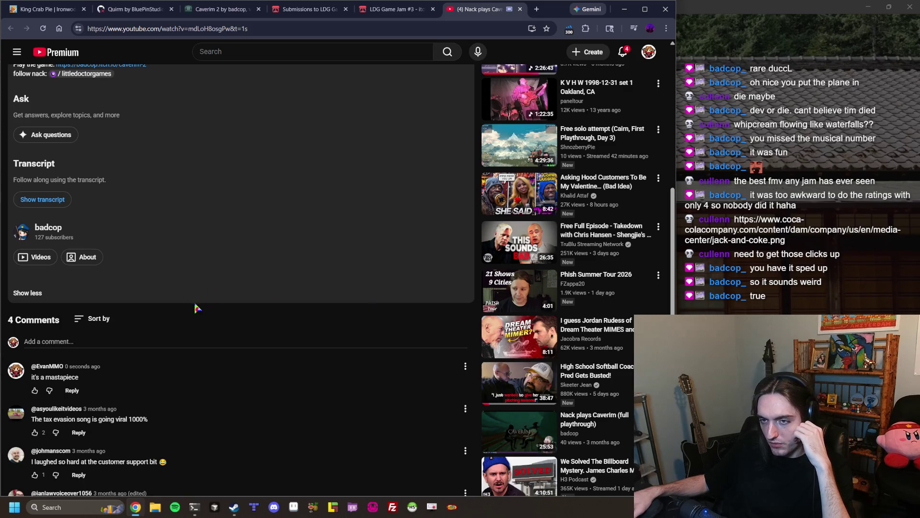
scroll(162, 194, up, 10)
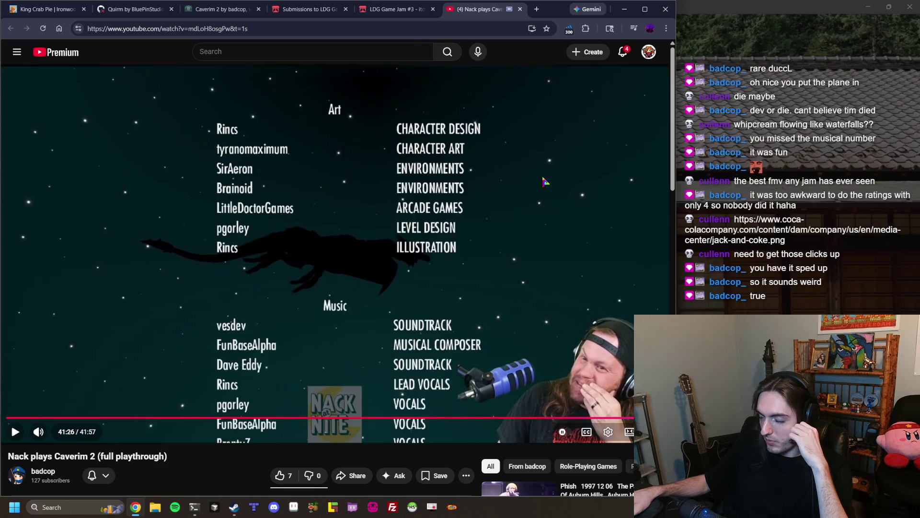
click(521, 9)
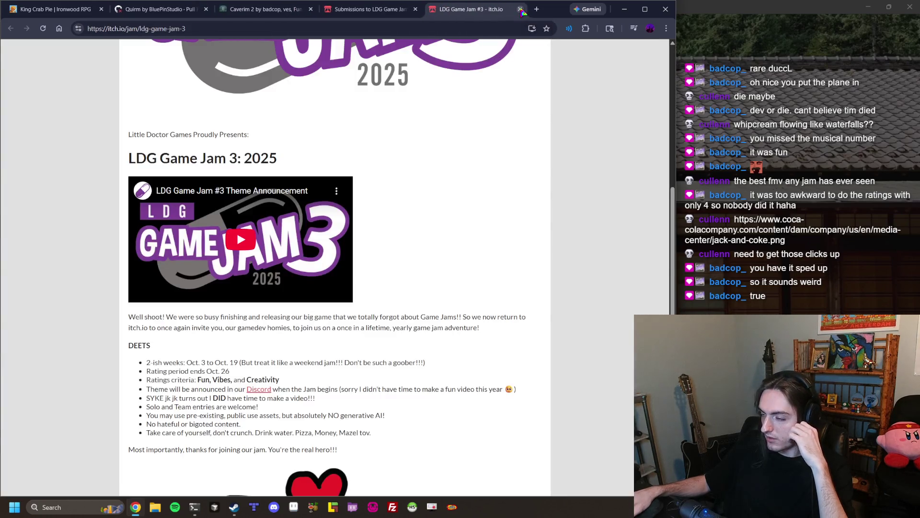
Close the LDG Game Jam #3 tab and bring up the jack-and-coke.png image link
click(521, 9)
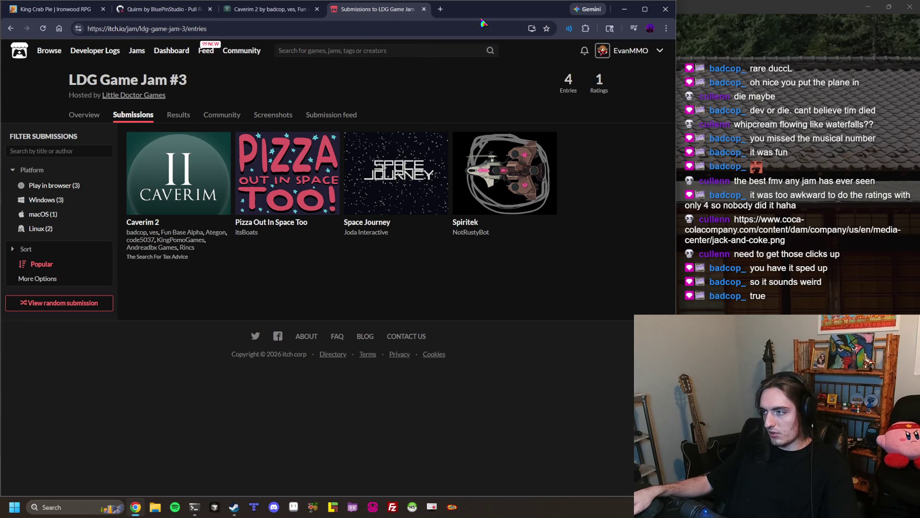
mouse_move(543, 188)
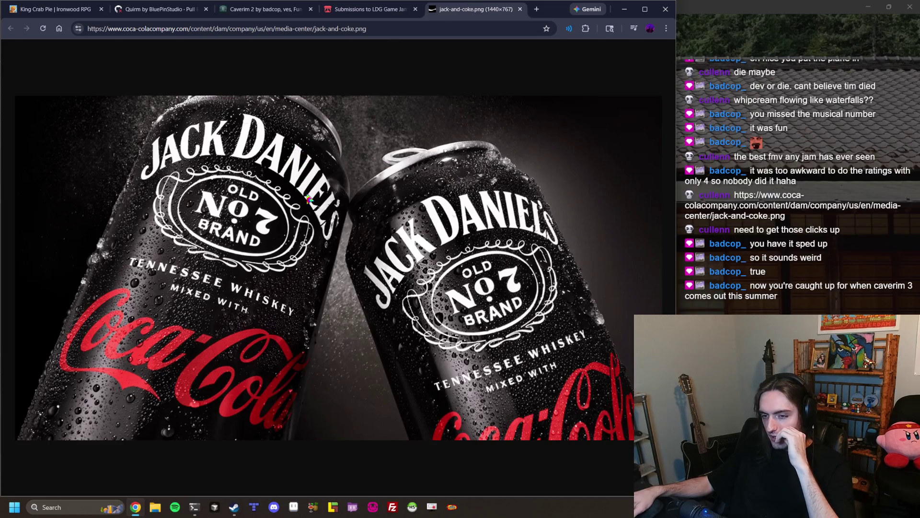
Save the Jack and Coke image as jack-and-coke.jpg in D:\desktop backgrounds, with file type All Files
right_click(365, 214)
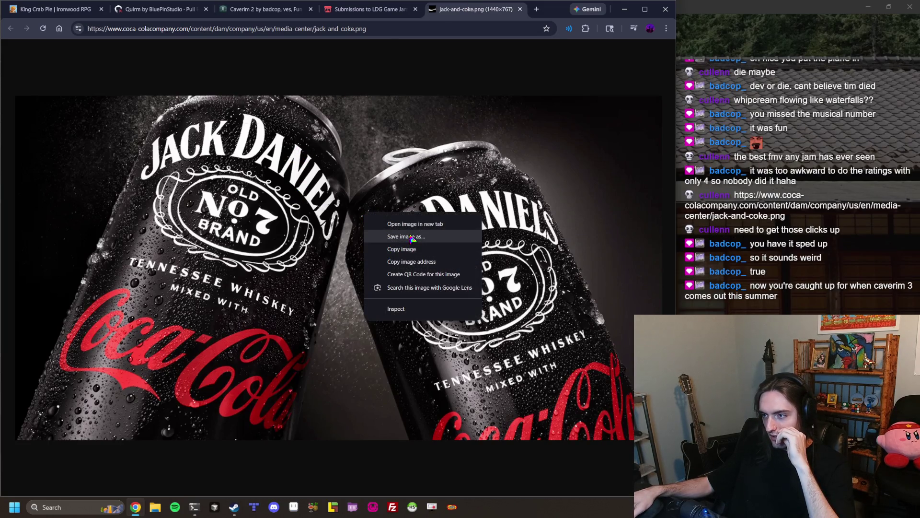
click(411, 238)
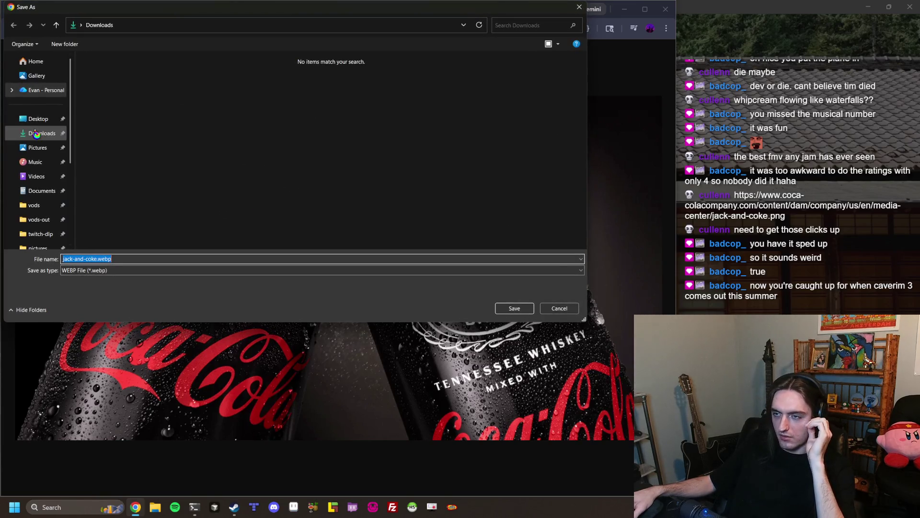
click(38, 119)
double_click(158, 77)
click(169, 274)
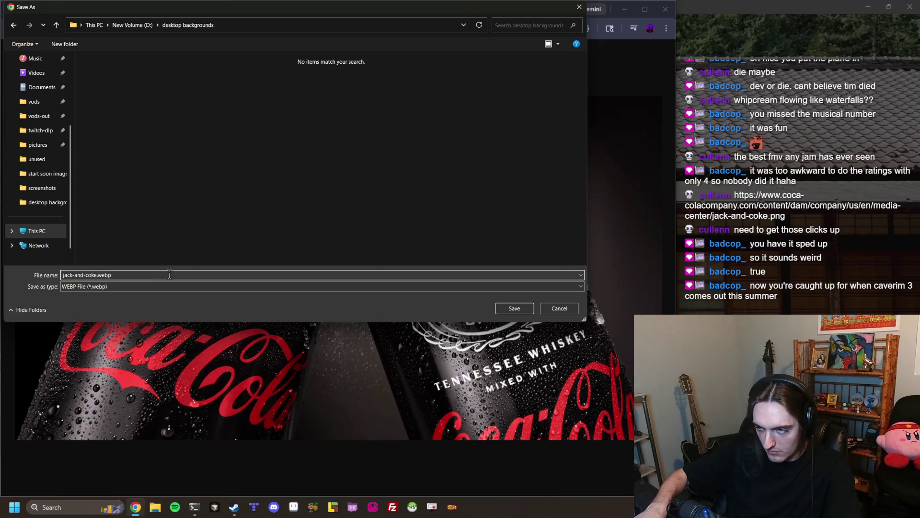
click(144, 287)
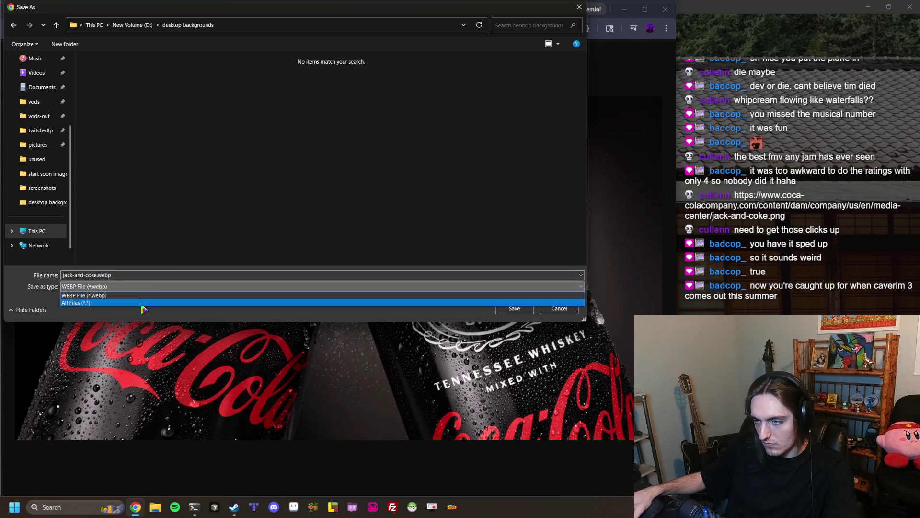
click(144, 300)
double_click(105, 274)
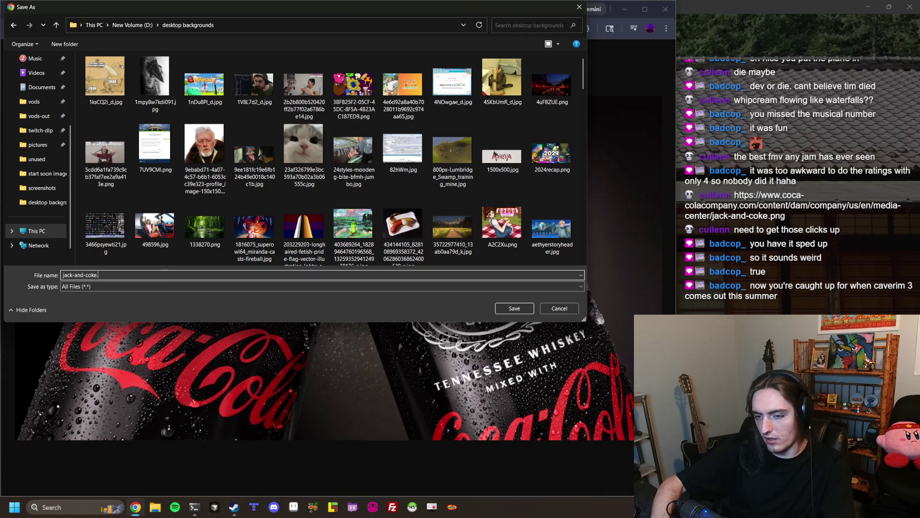
text(jpg)
key(Return)
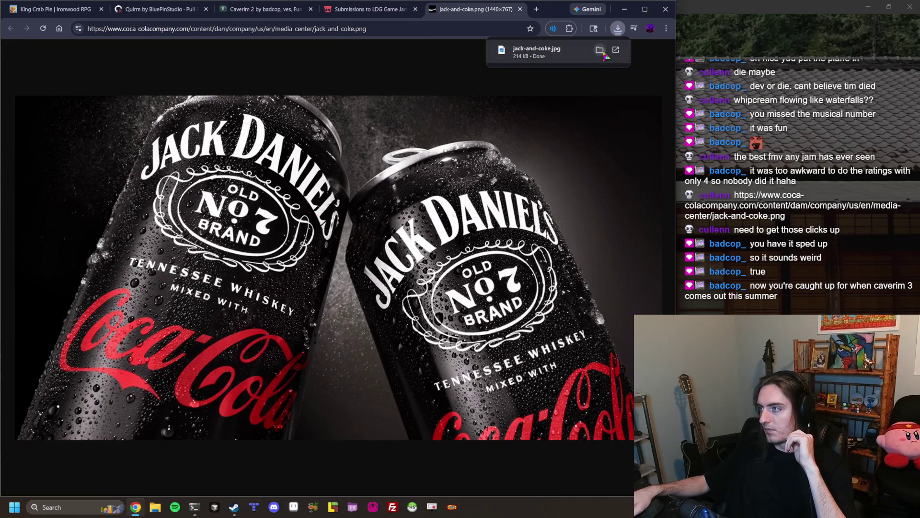
Set the saved jack-and-coke.jpg as the desktop background
click(601, 51)
right_click(267, 126)
click(323, 230)
click(550, 39)
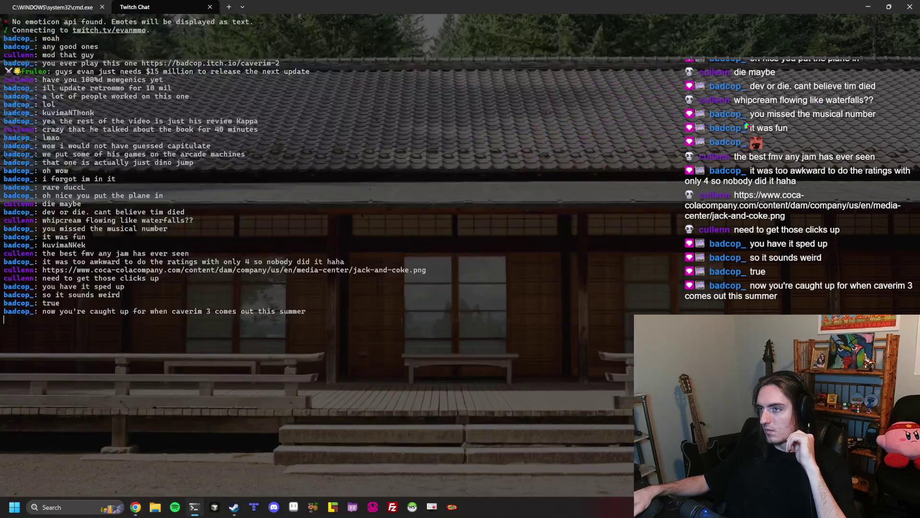
Replace the Twitch Chat terminal tab with a PowerShell Code tab at D:\Code, then return to Chrome
click(229, 7)
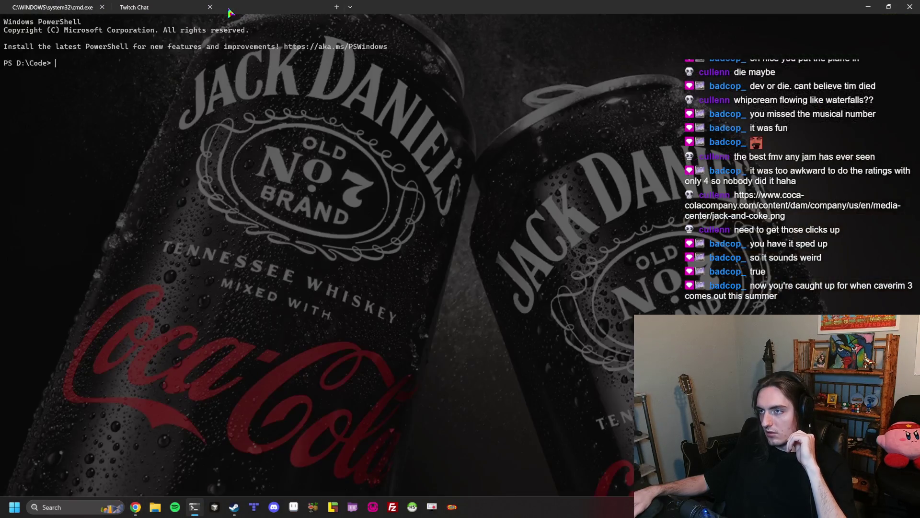
click(209, 7)
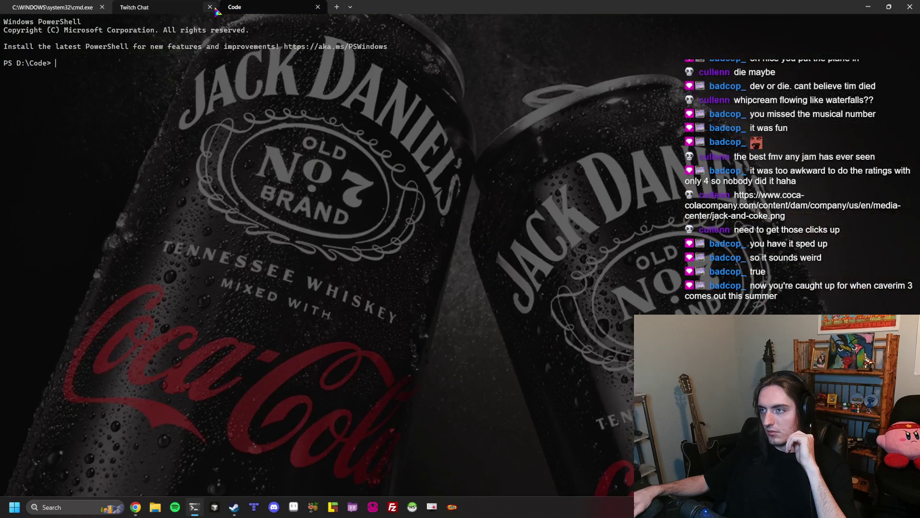
click(209, 7)
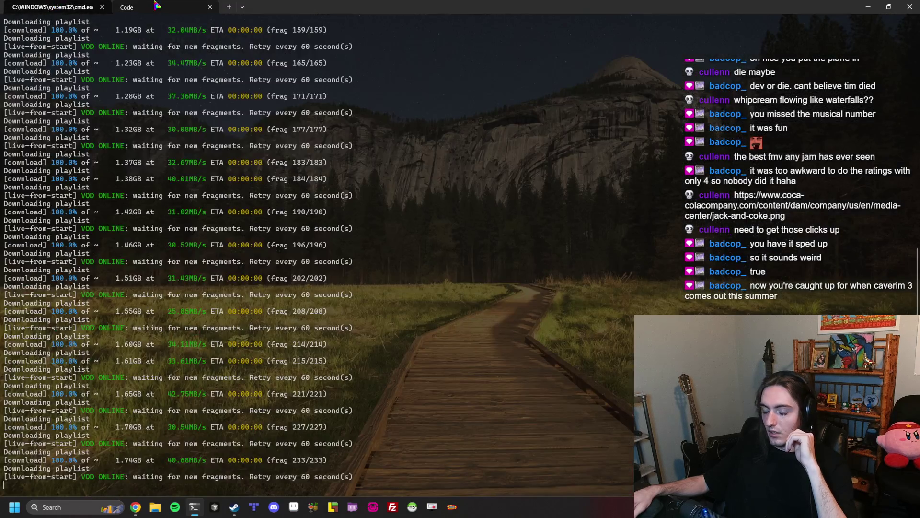
click(164, 5)
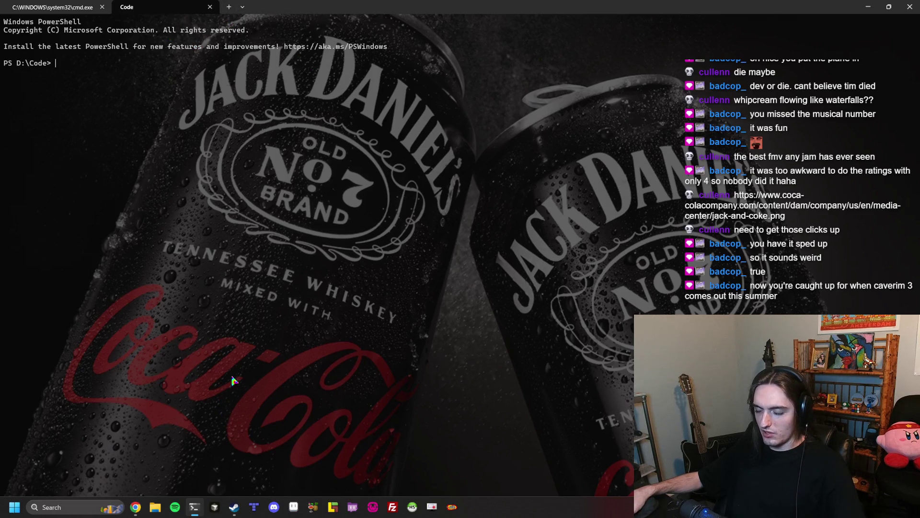
key(ctrl+Tab)
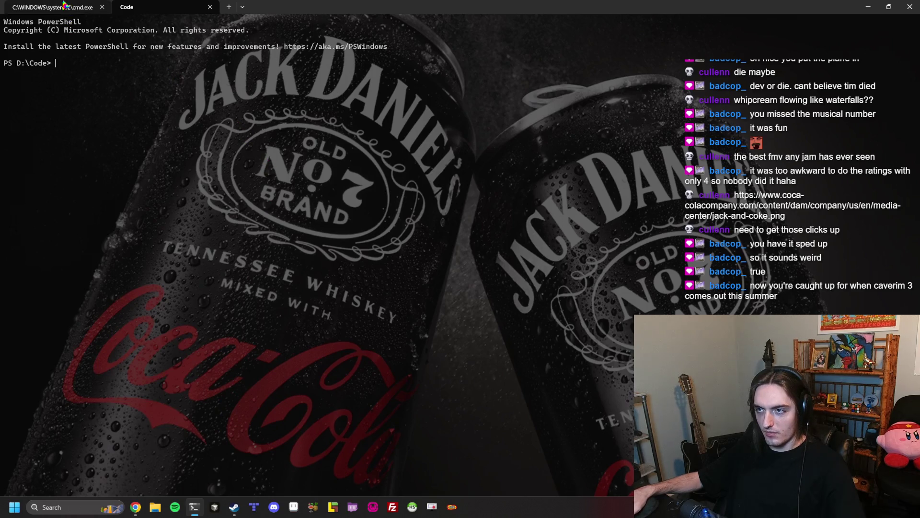
key(ctrl+Tab)
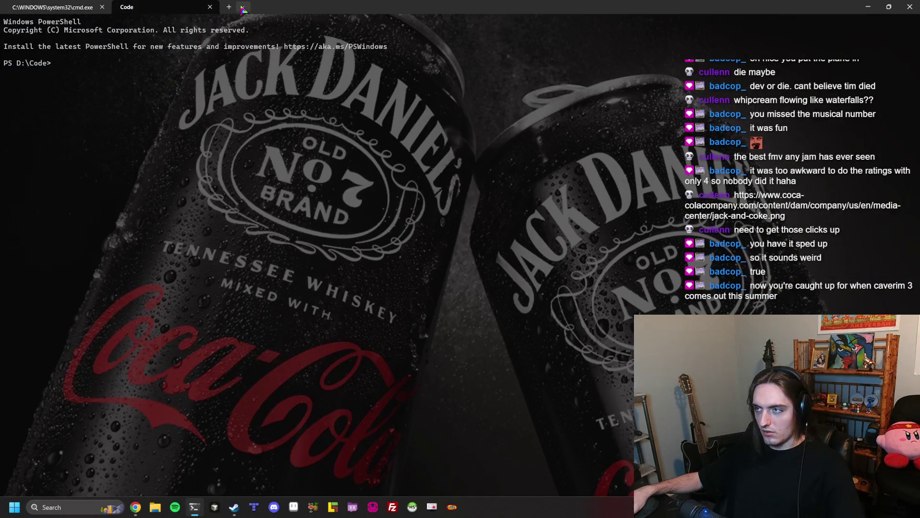
click(243, 8)
click(135, 507)
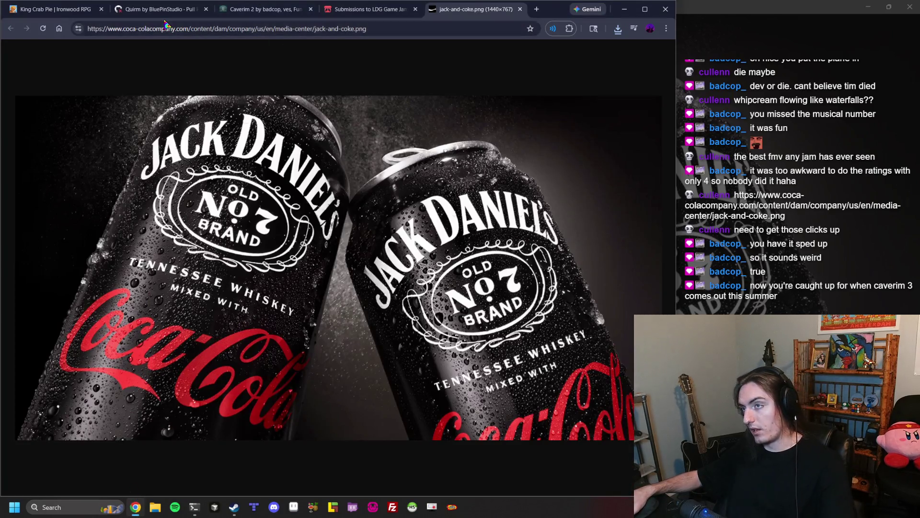
Close the Chrome tabs to the right of the Quirm #881 pull request tab
click(164, 14)
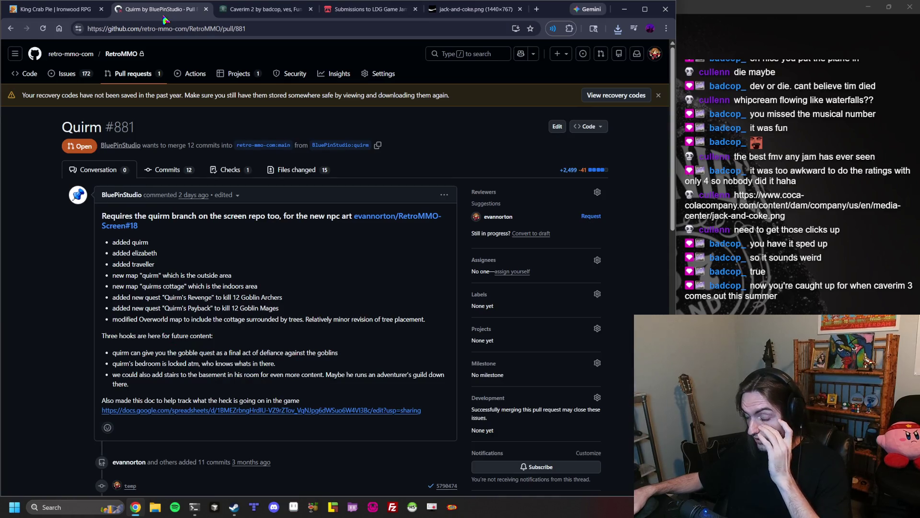
click(296, 171)
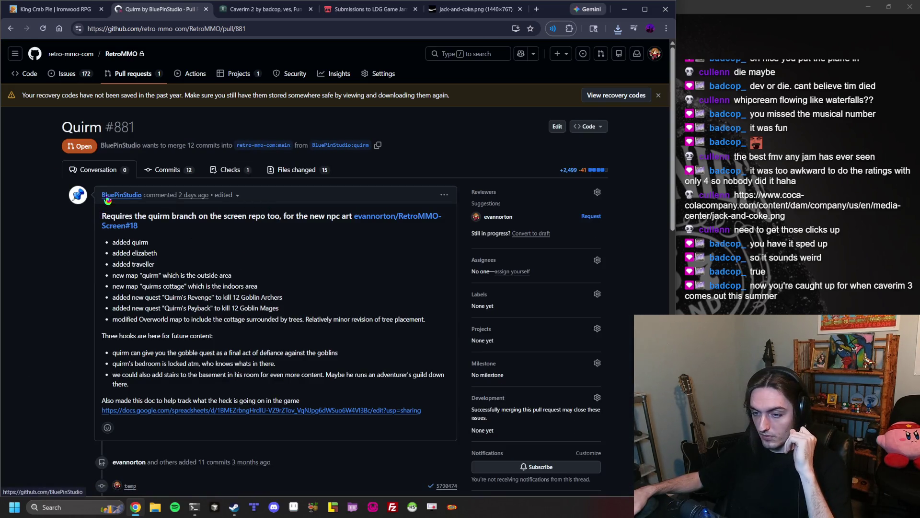
mouse_move(107, 200)
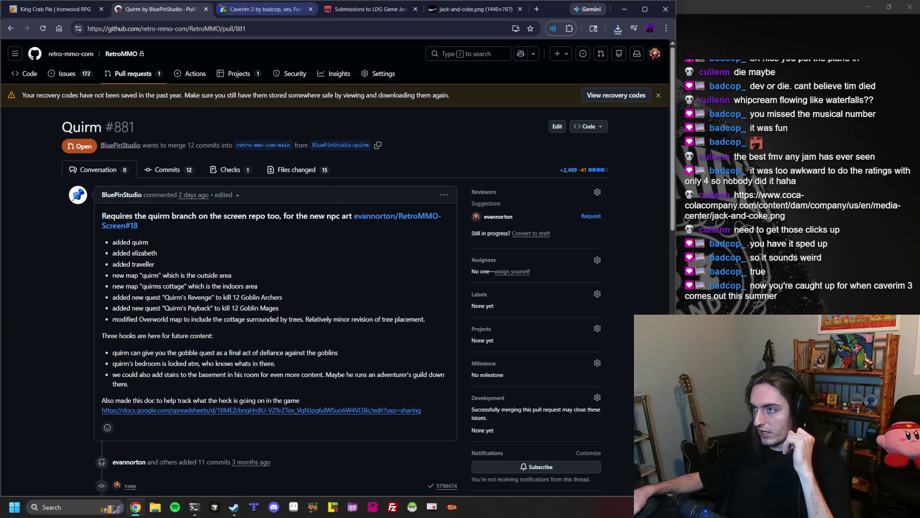
right_click(184, 16)
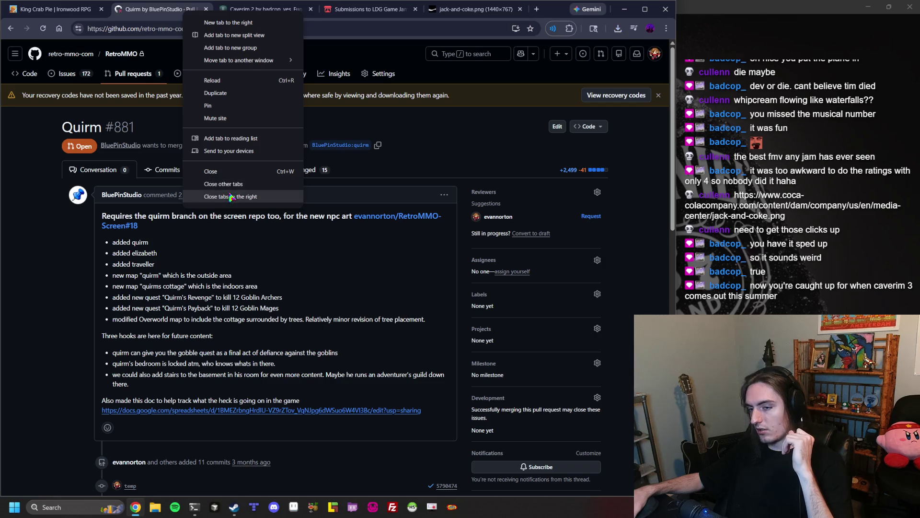
click(231, 196)
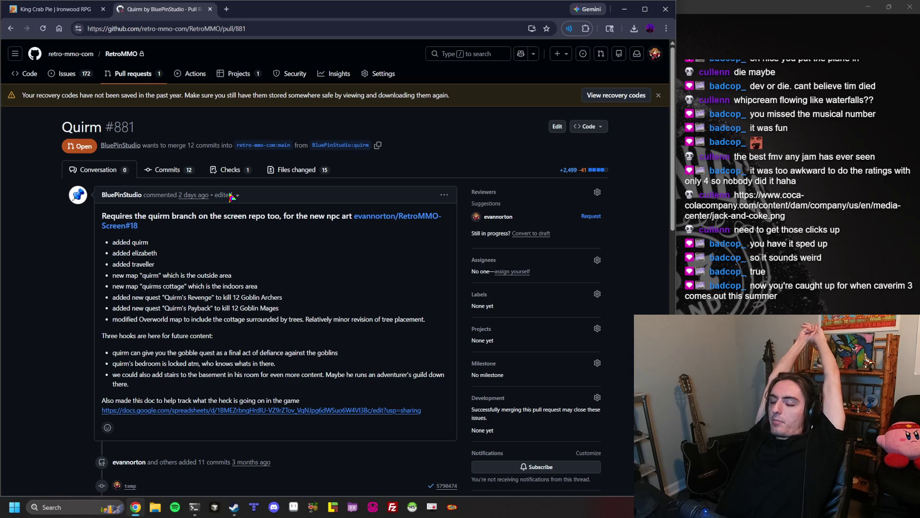
right_click(214, 507)
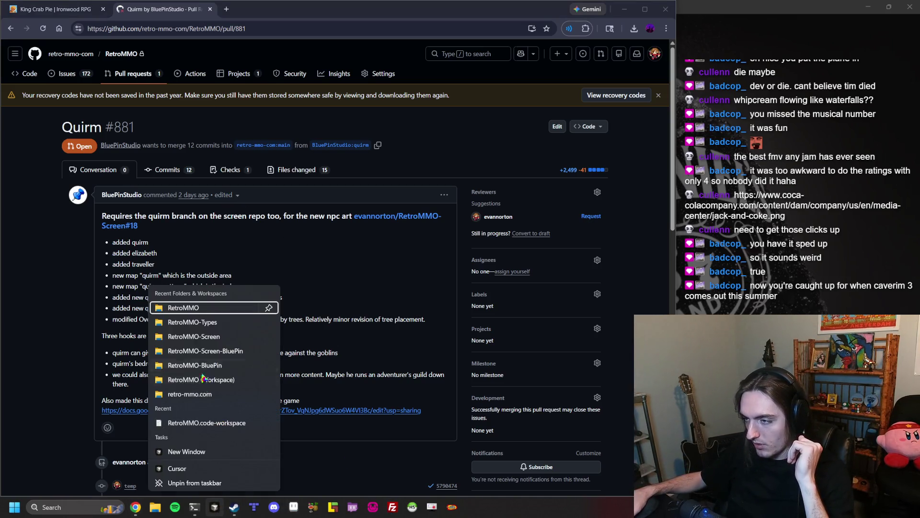
Open the RetroMMO project from Cursor's recent list and keep the Quirm pull request in view
click(202, 309)
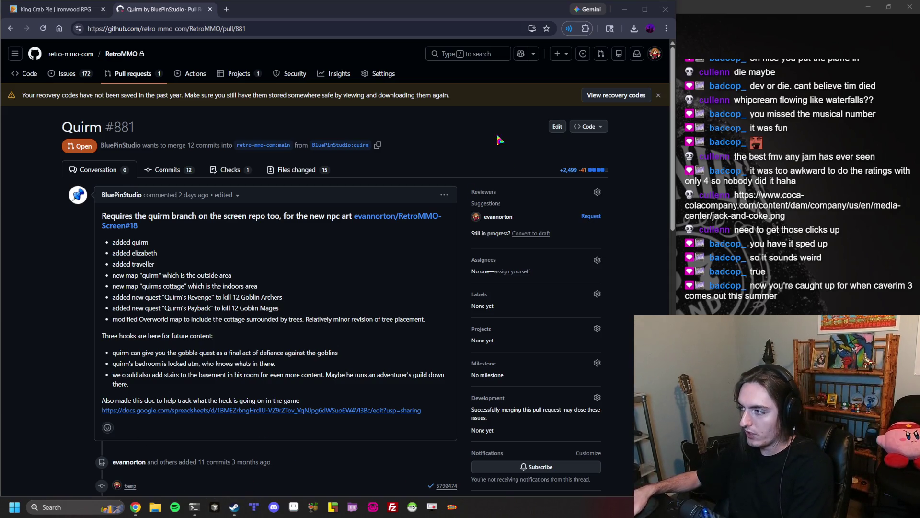
click(501, 77)
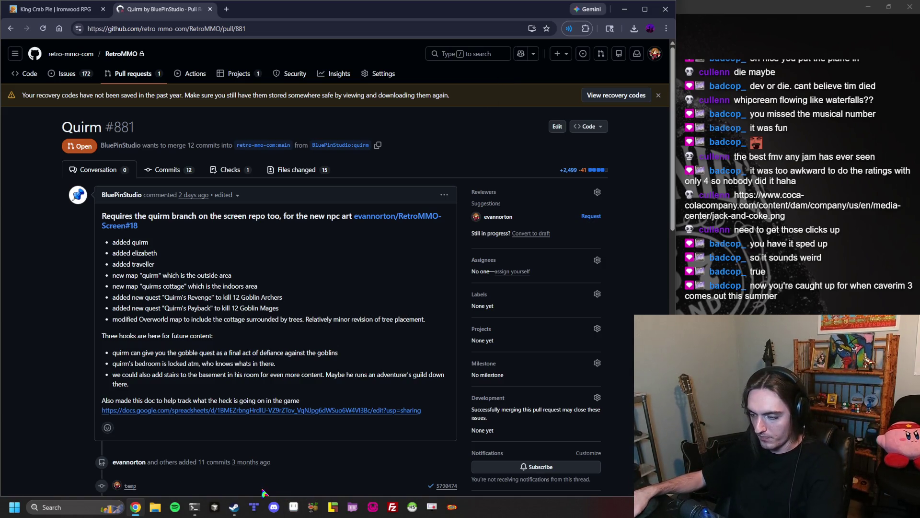
right_click(215, 506)
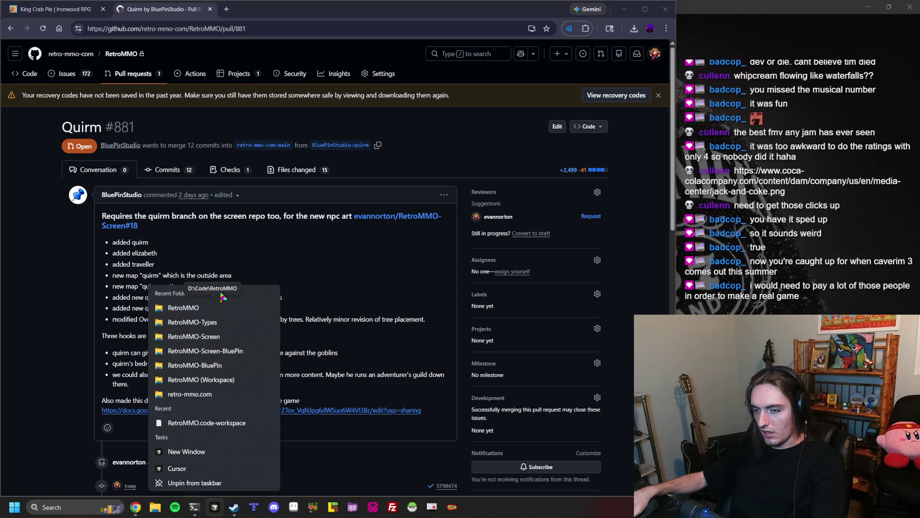
click(267, 269)
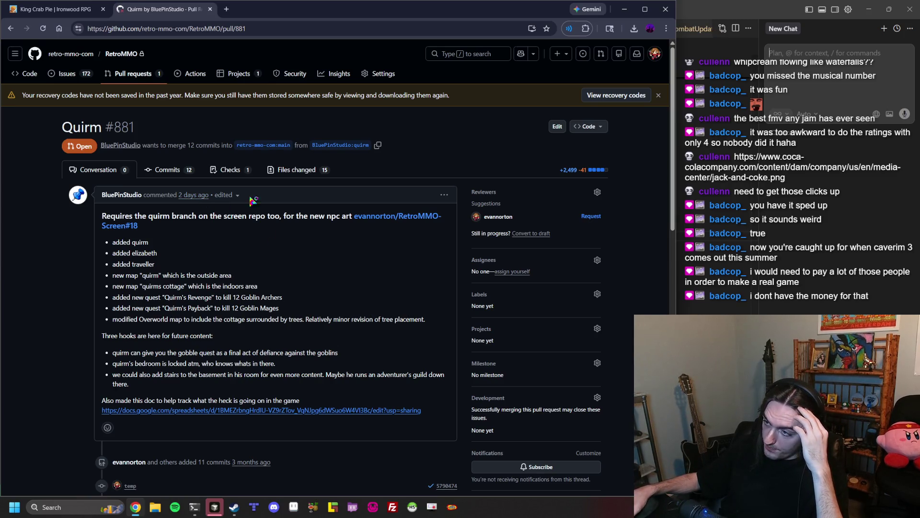
click(214, 507)
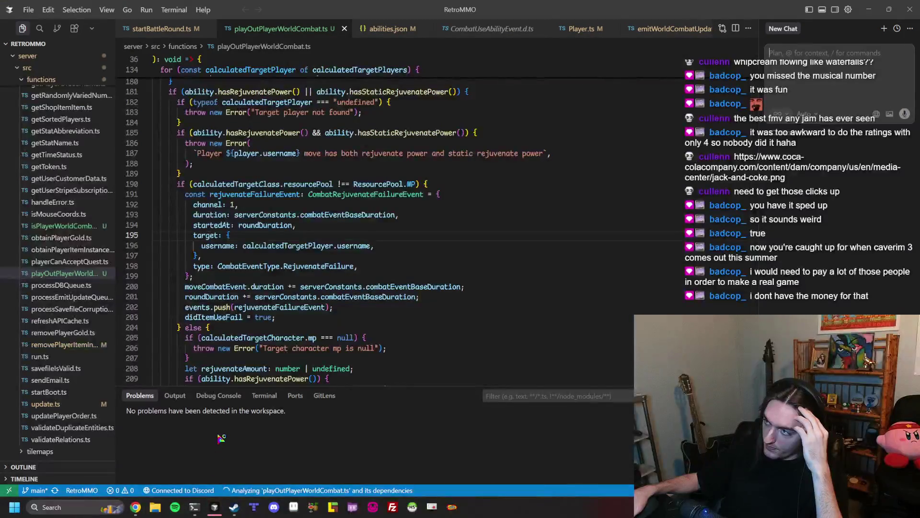
click(59, 28)
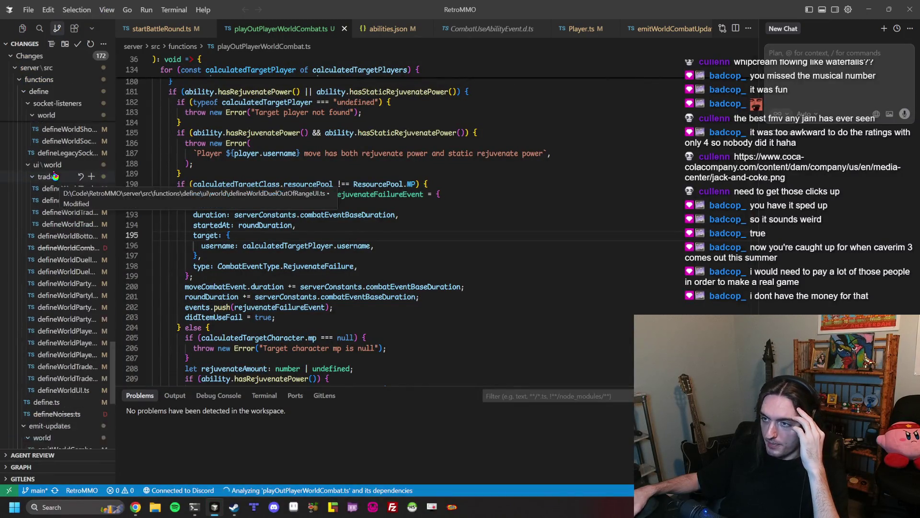
scroll(54, 206, up, 10)
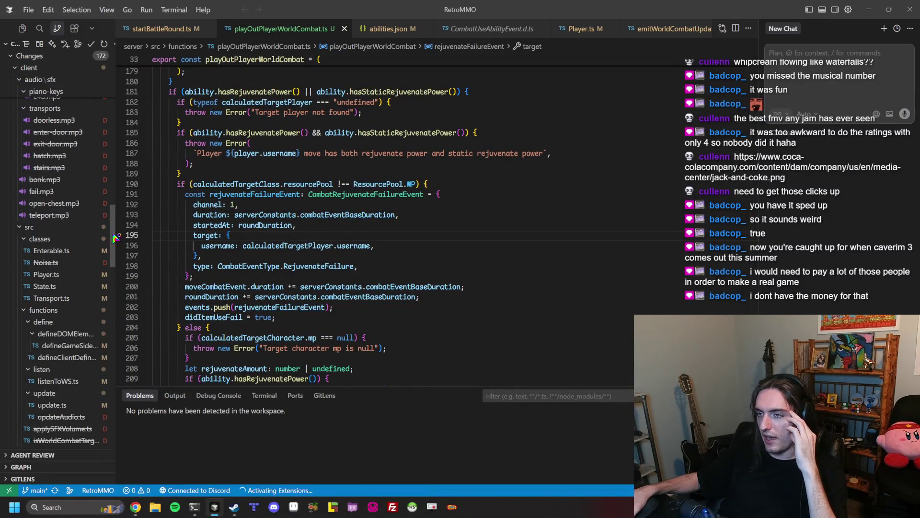
mouse_move(115, 235)
mouse_down()
mouse_move(114, 108)
mouse_move(53, 333)
mouse_up()
scroll(99, 317, up, 3)
scroll(100, 316, up, 15)
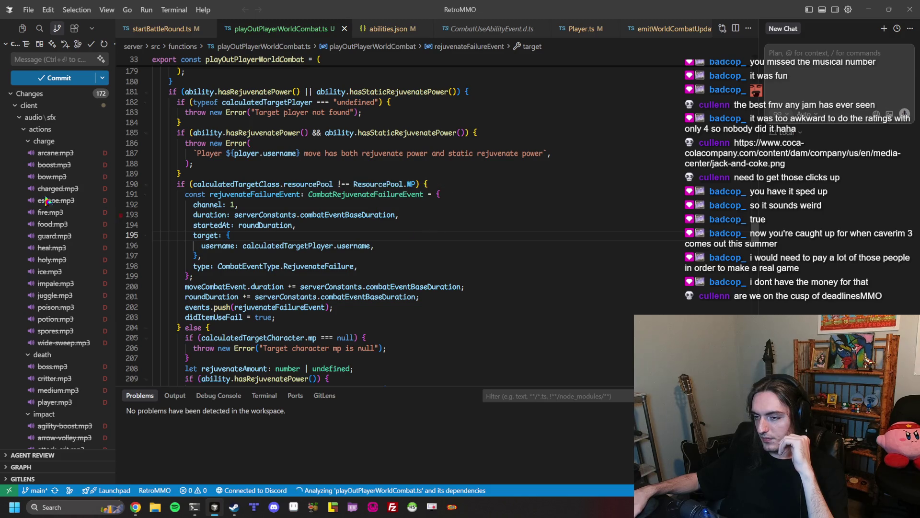
scroll(51, 198, down, 5)
scroll(51, 198, down, 5)
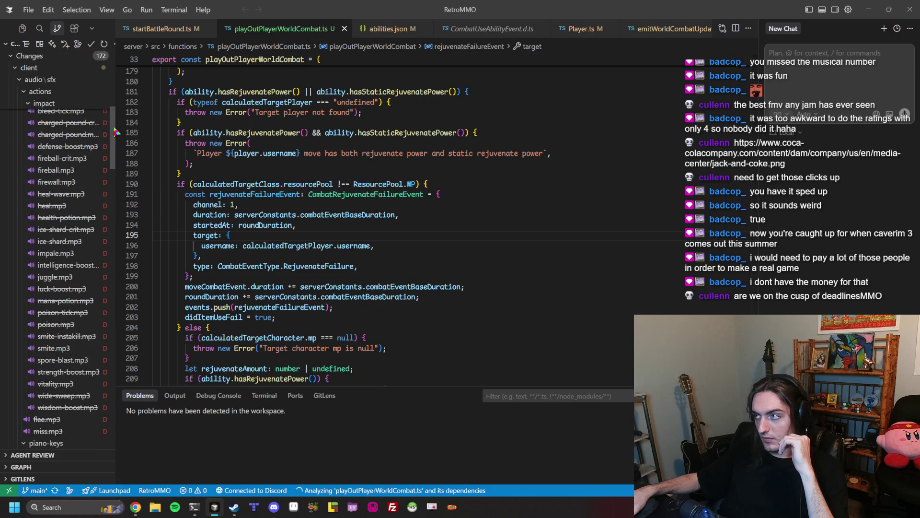
click(215, 511)
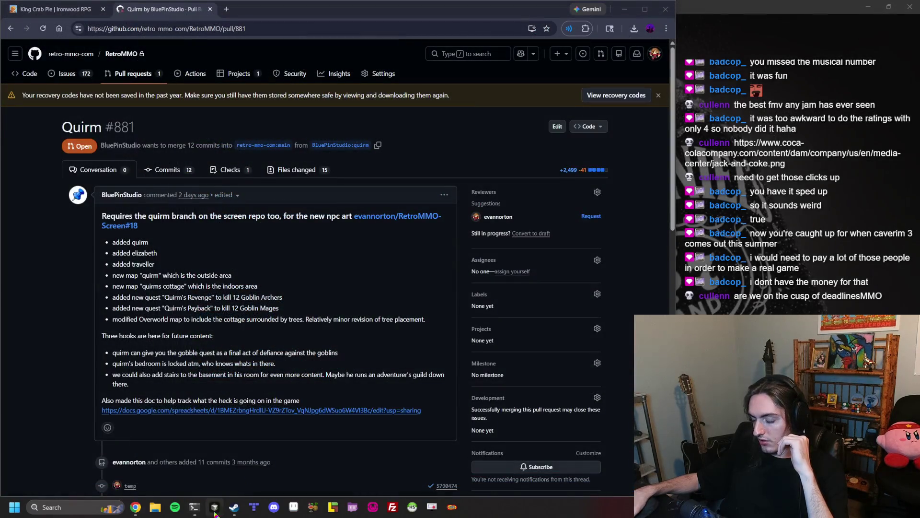
Open RetroMMO-BluePin, then RetroMMO-Screen-BluePin, from Cursor's recent list and maximize the window
right_click(225, 511)
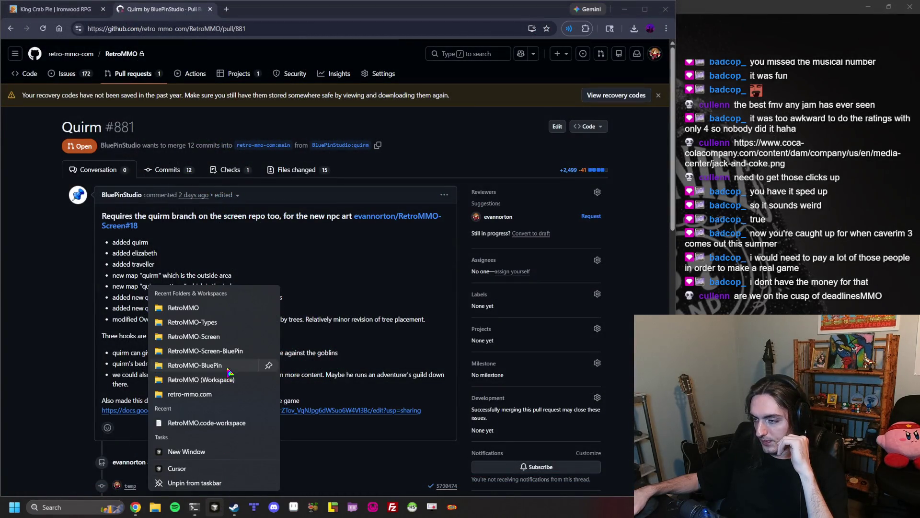
click(228, 369)
right_click(217, 511)
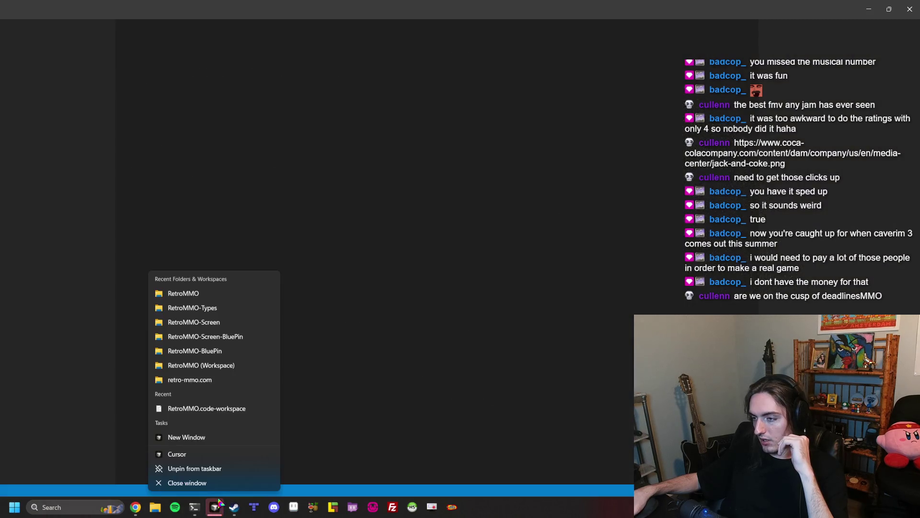
click(242, 342)
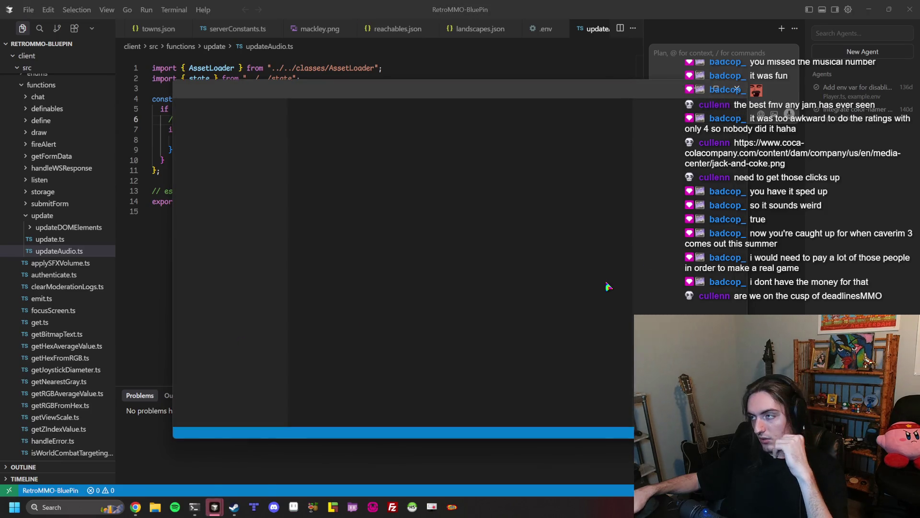
double_click(544, 81)
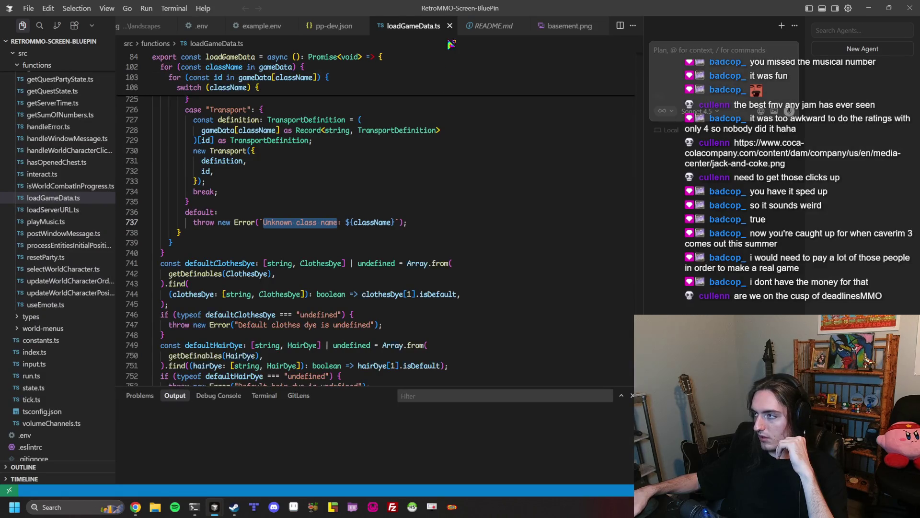
Close every open editor tab, including loadGameData.ts
right_click(426, 27)
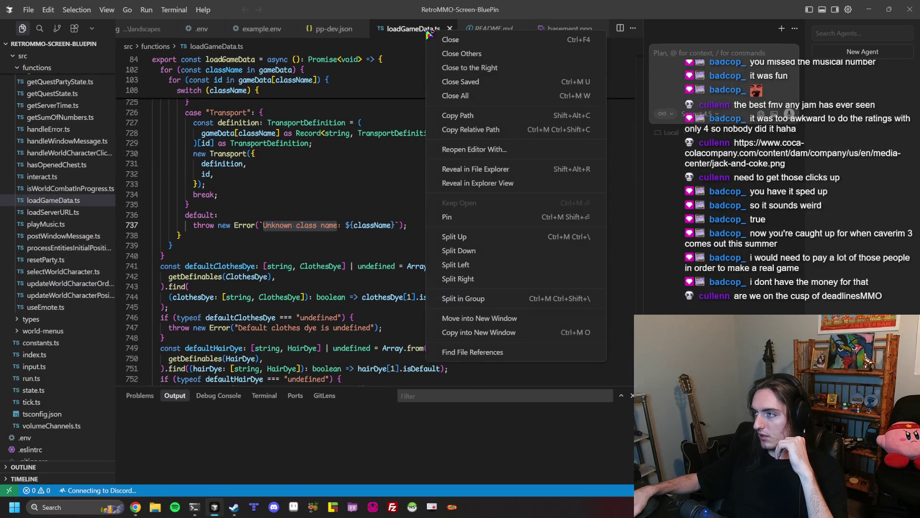
click(462, 53)
key(ctrl+w)
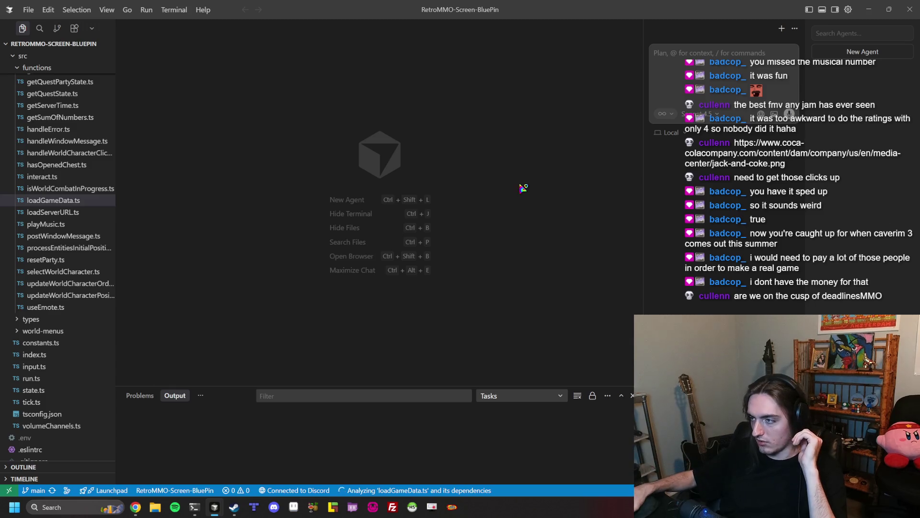
Open src/run.ts from the Explorer
scroll(58, 139, up, 10)
scroll(57, 139, up, 3)
click(50, 163)
click(51, 163)
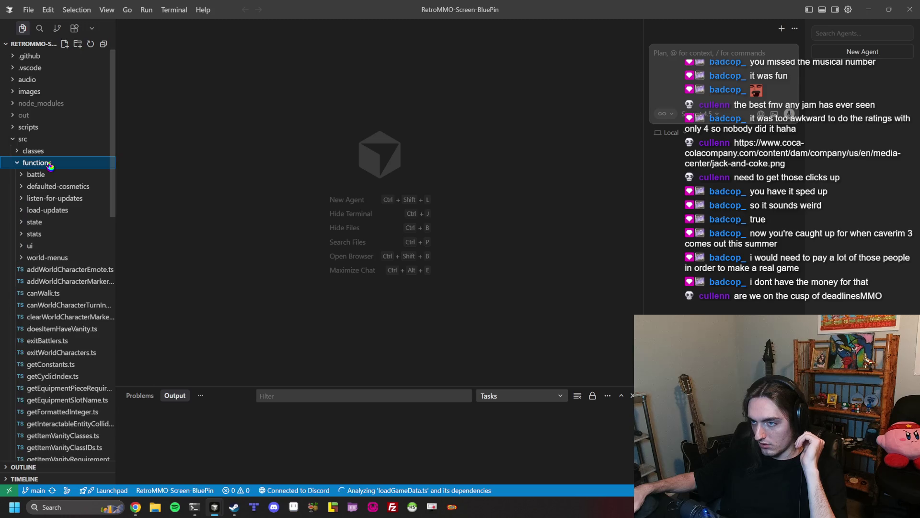
click(46, 163)
click(46, 163)
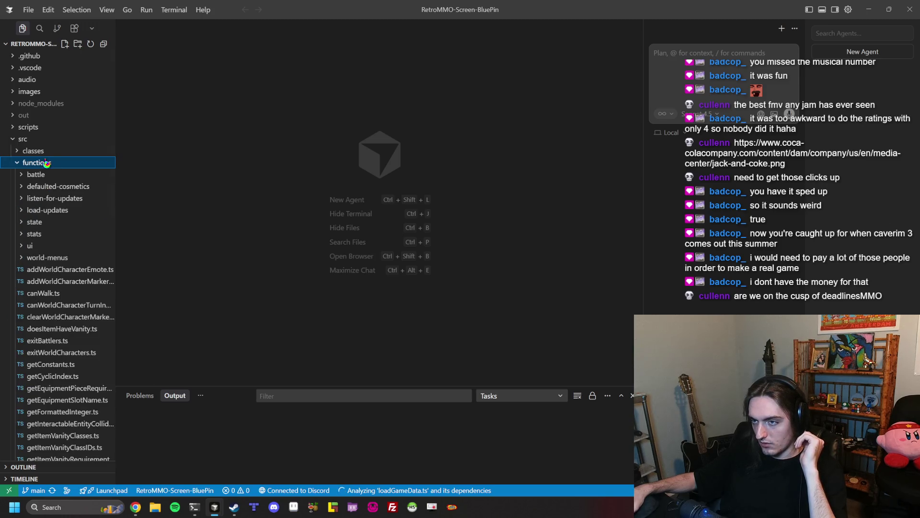
click(46, 163)
click(47, 163)
click(46, 163)
click(46, 164)
click(46, 166)
click(56, 165)
click(57, 166)
click(59, 168)
click(61, 168)
click(61, 168)
click(63, 167)
click(63, 166)
click(64, 167)
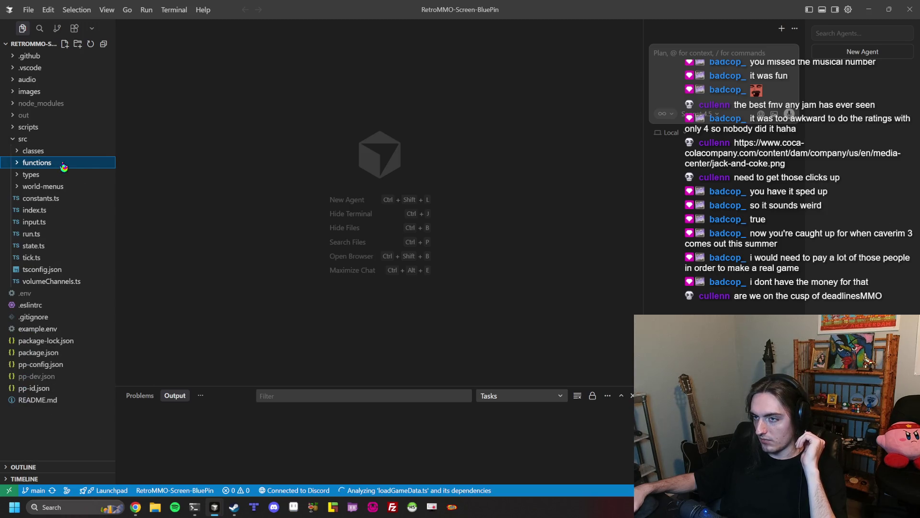
click(46, 234)
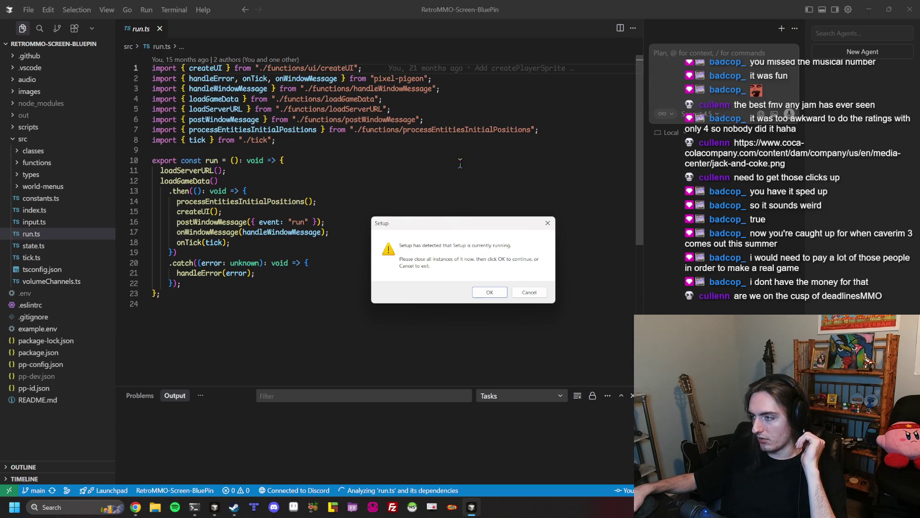
Dismiss the Setup already-running warning dialog
click(494, 293)
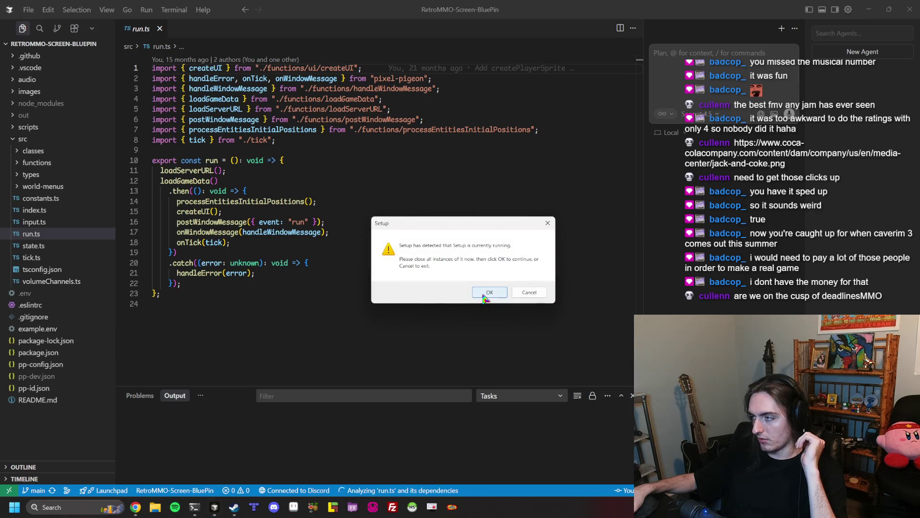
click(496, 293)
click(496, 293)
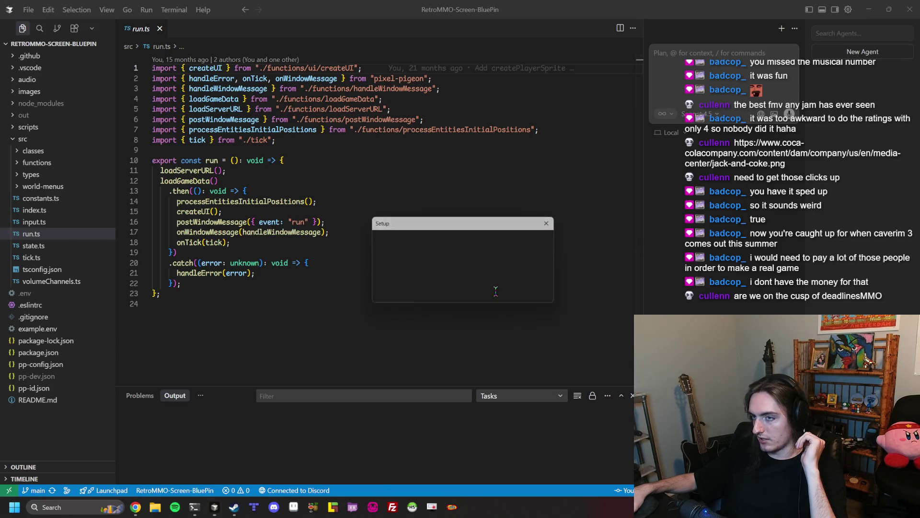
click(497, 293)
click(497, 293)
click(496, 292)
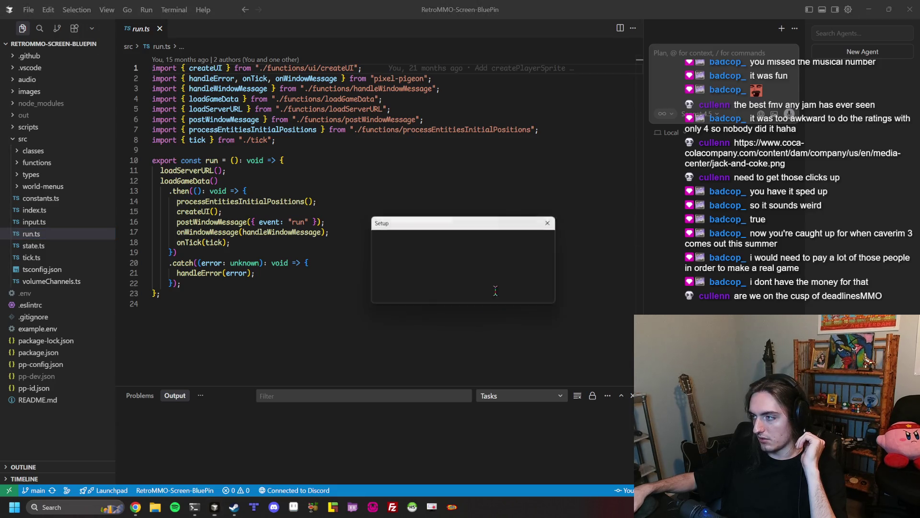
click(547, 224)
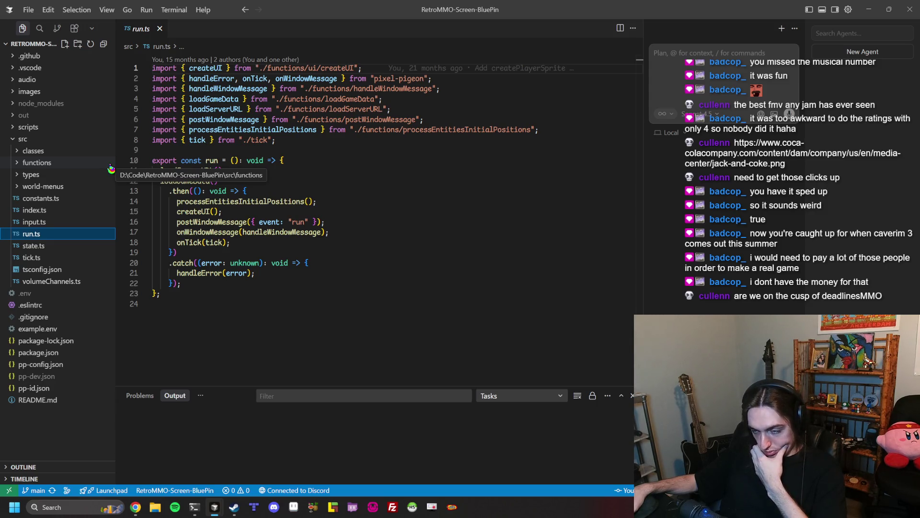
Inspect handleWindowMessage on line 17 of run.ts and check its type
click(307, 232)
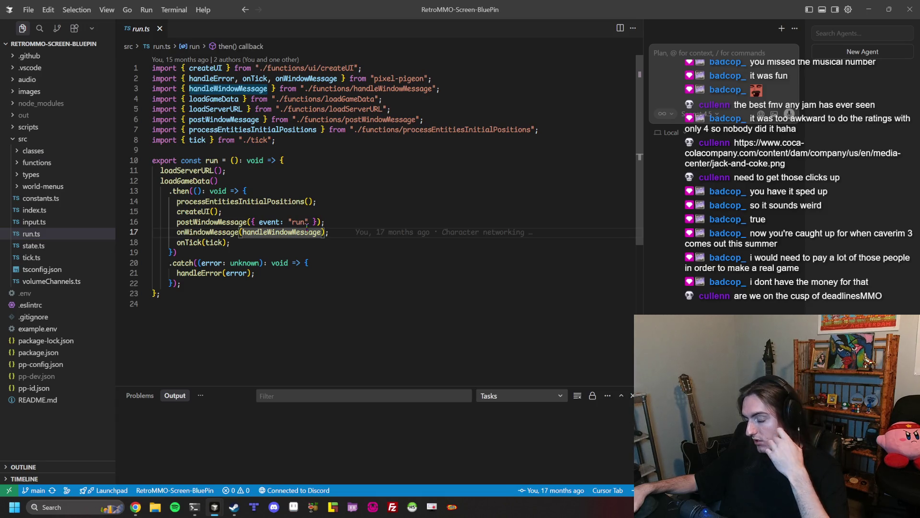
mouse_move(307, 230)
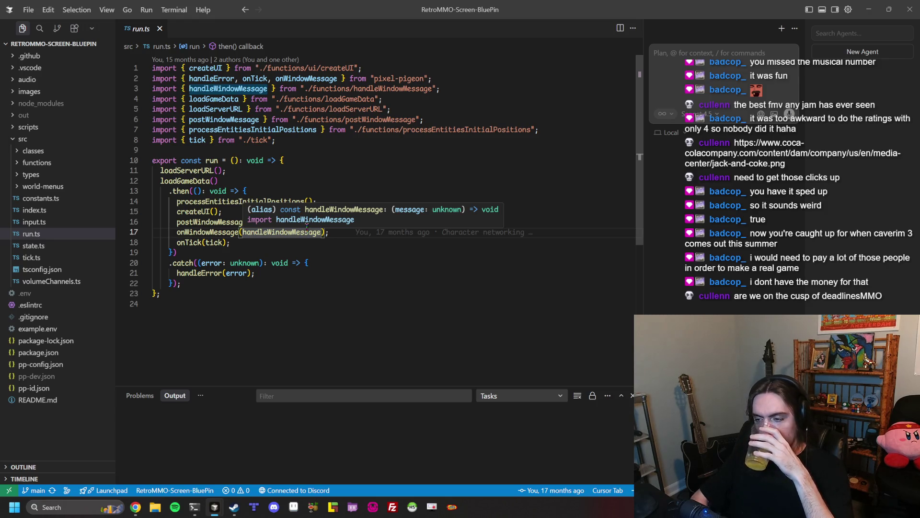
click(256, 507)
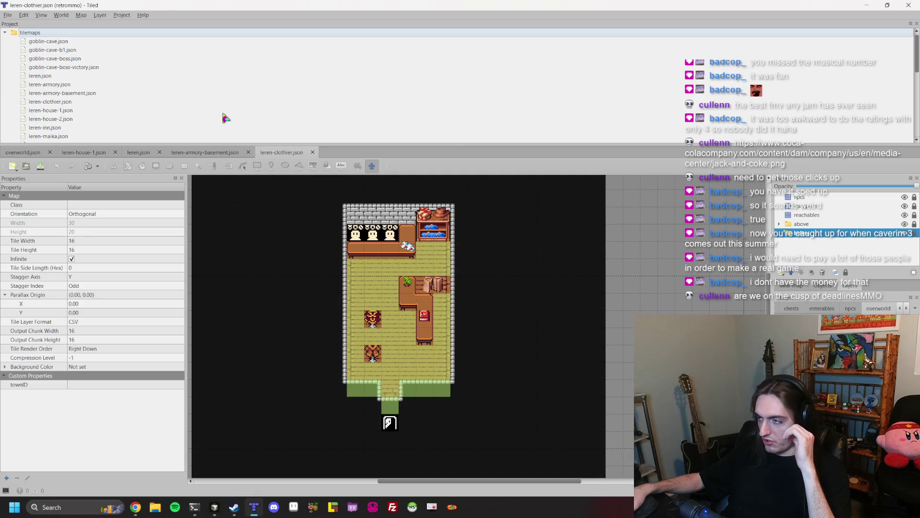
Compare the leren-clothier and leren-armory-basement maps side by side in Tiled
click(208, 153)
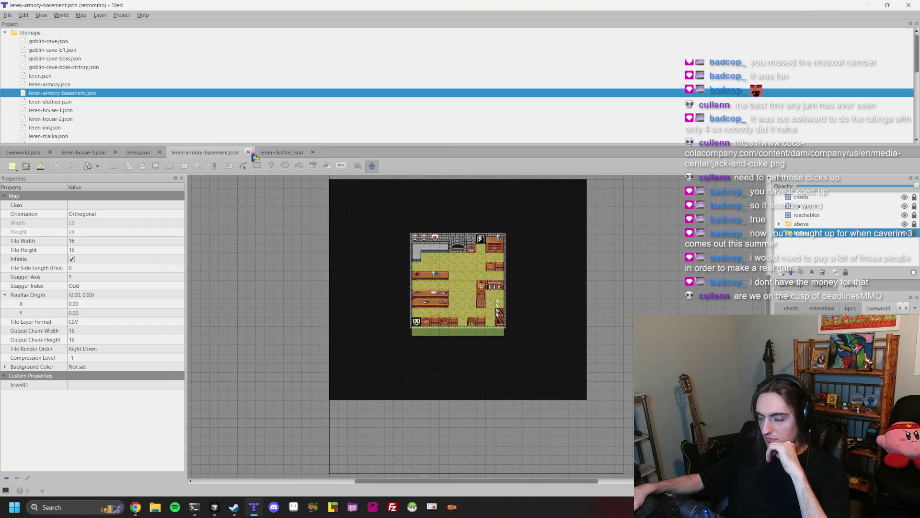
click(284, 154)
drag(508, 314, 469, 354)
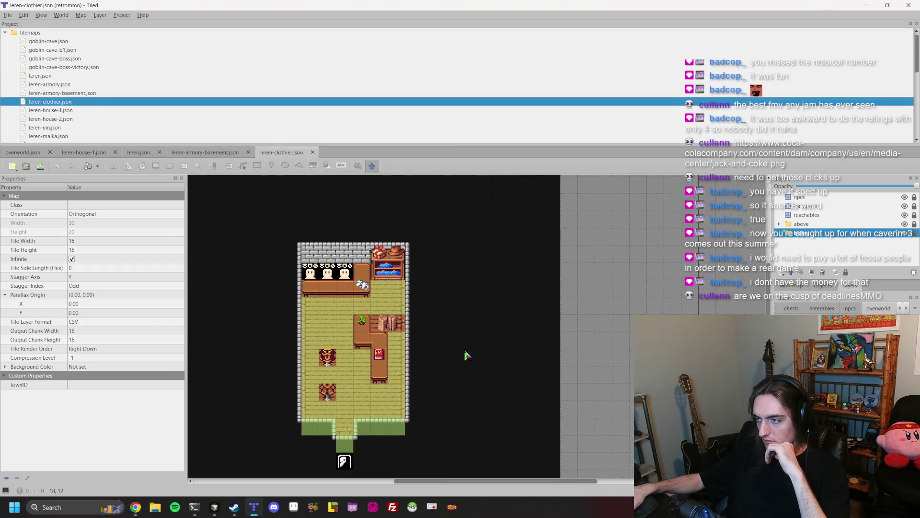
click(216, 154)
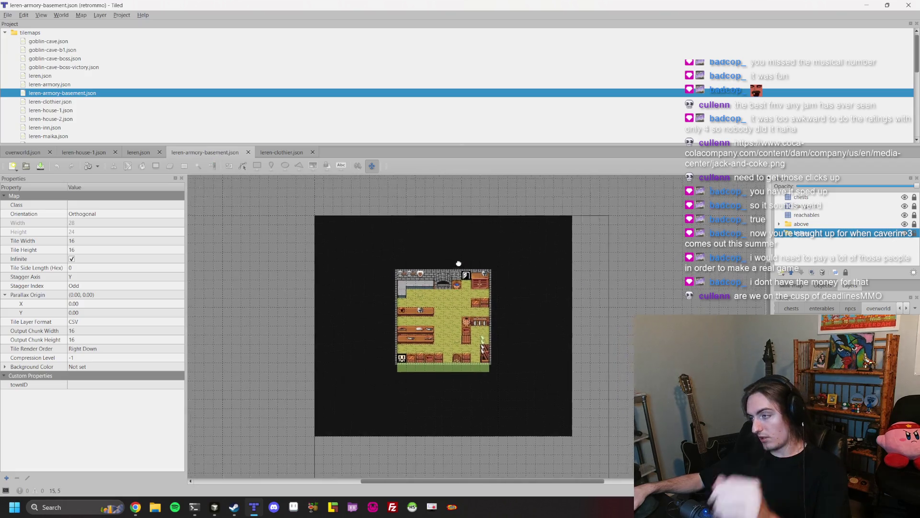
scroll(460, 263, up, 2)
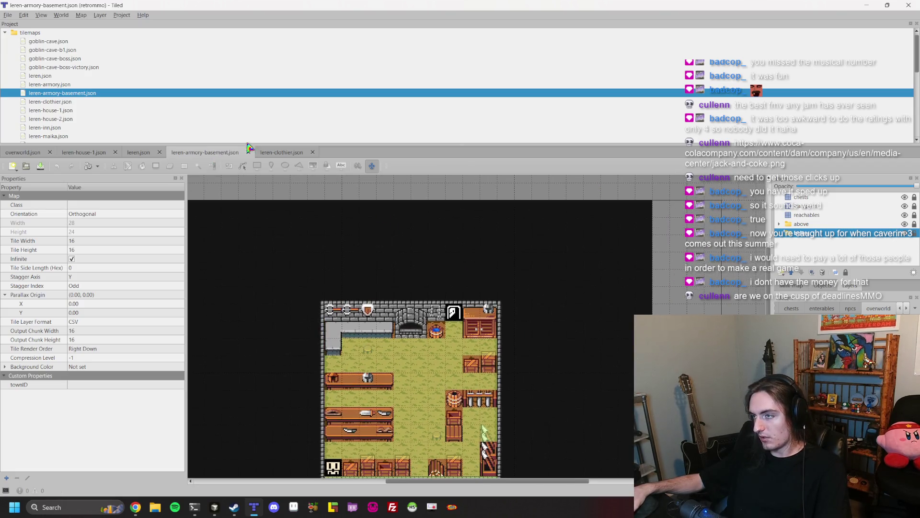
click(278, 153)
click(215, 154)
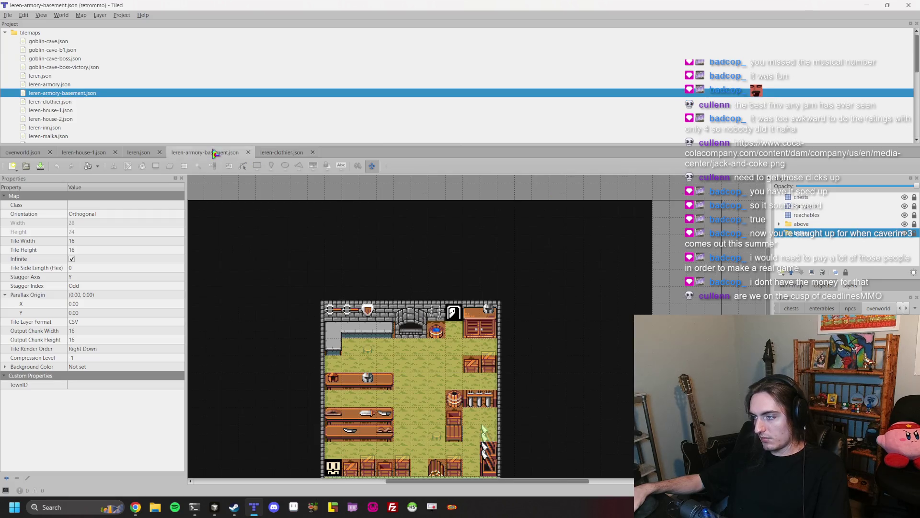
click(287, 157)
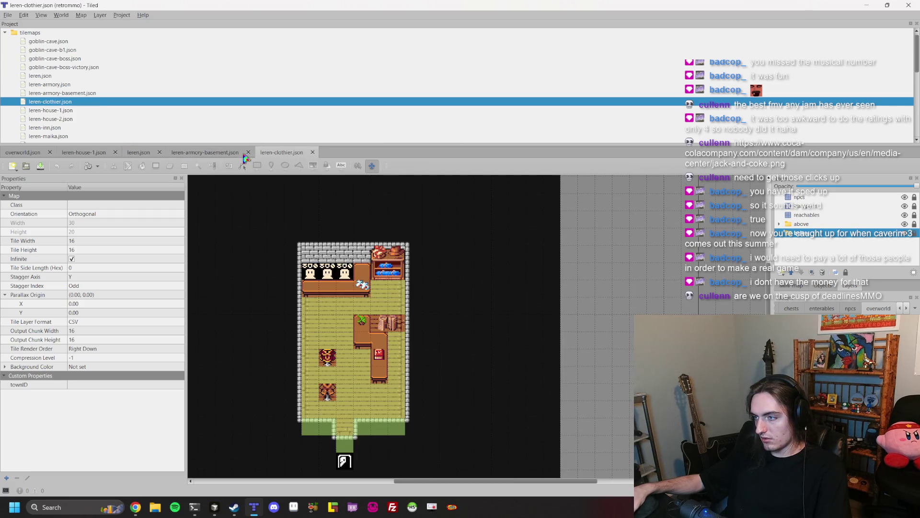
click(210, 154)
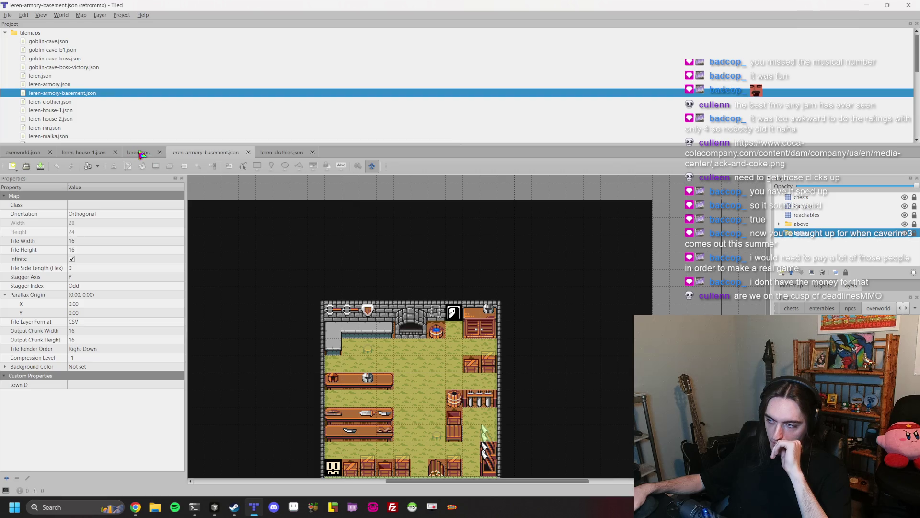
Pan and zoom around the leren.json town map, then return to the Quirm pull request
click(140, 153)
drag(313, 272, 415, 245)
scroll(415, 245, down, 5)
scroll(401, 266, up, 2)
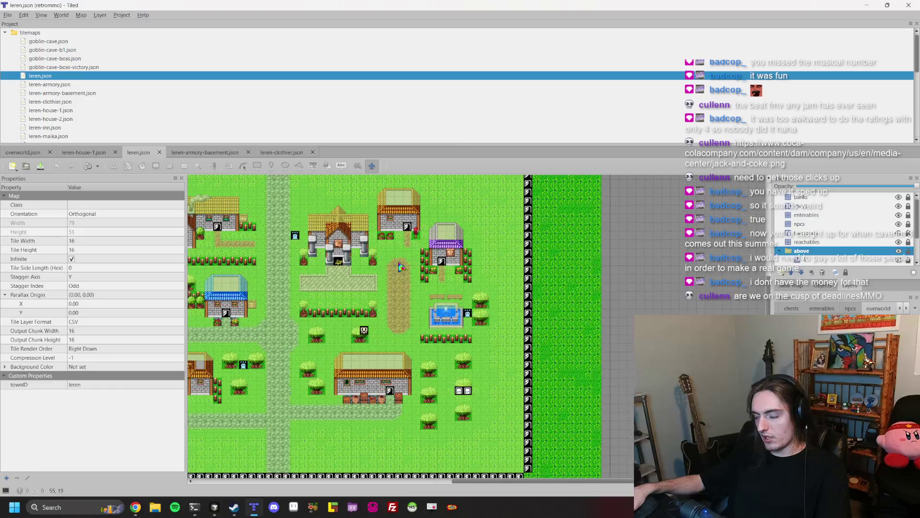
drag(338, 277, 379, 275)
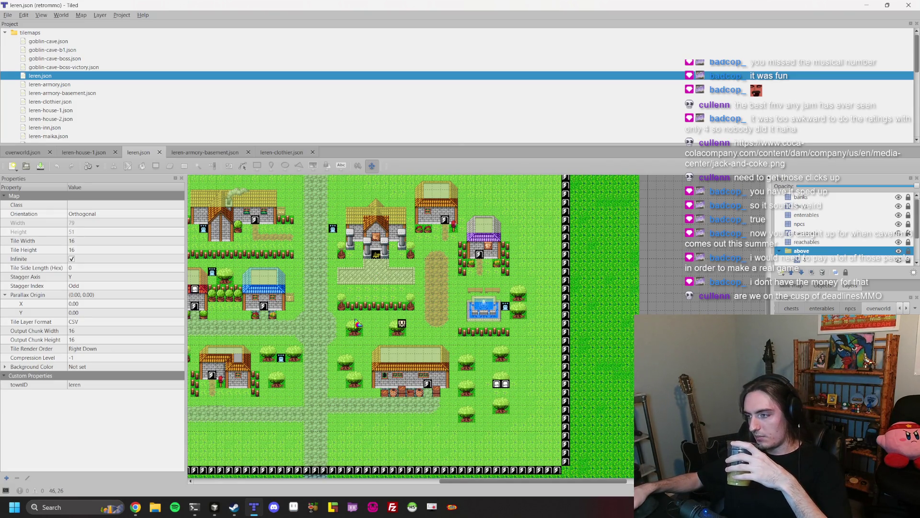
scroll(477, 319, up, 5)
scroll(527, 312, left, 10)
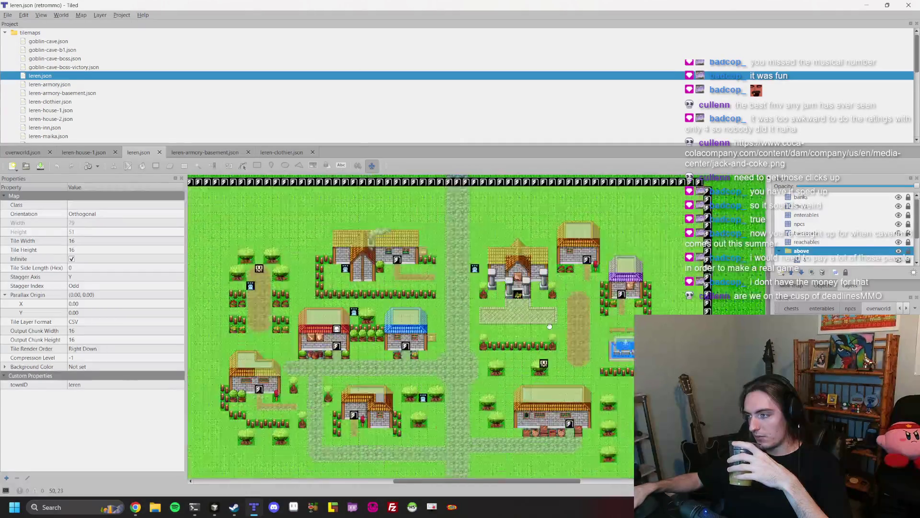
scroll(567, 305, right, 8)
scroll(552, 322, up, 2)
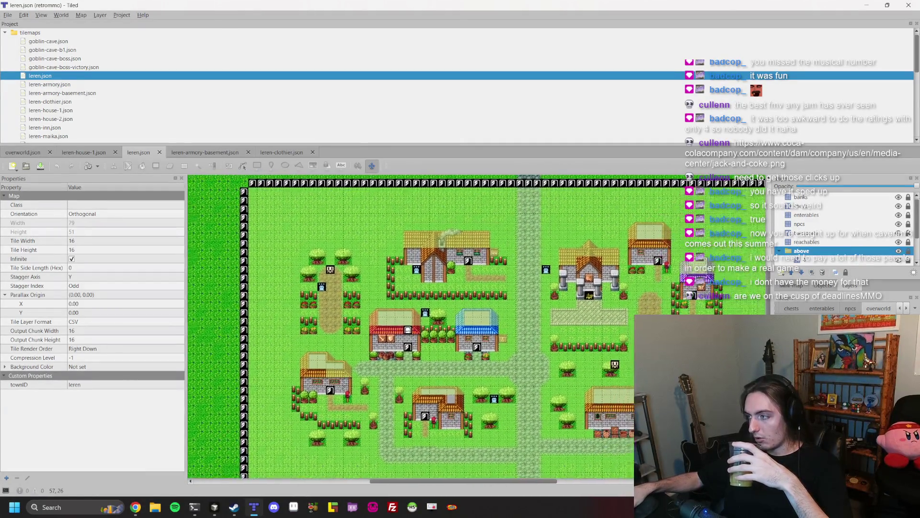
scroll(531, 341, down, 6)
scroll(546, 373, left, 4)
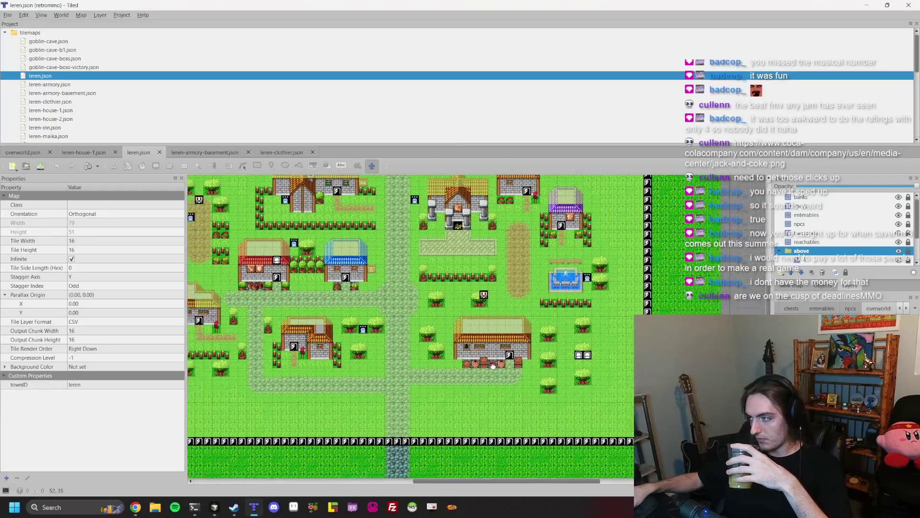
scroll(563, 407, up, 5)
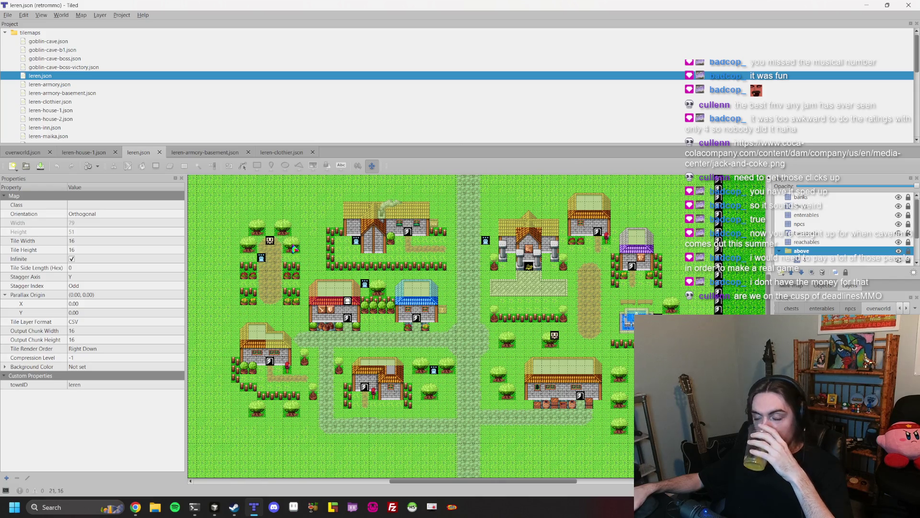
click(351, 504)
click(139, 511)
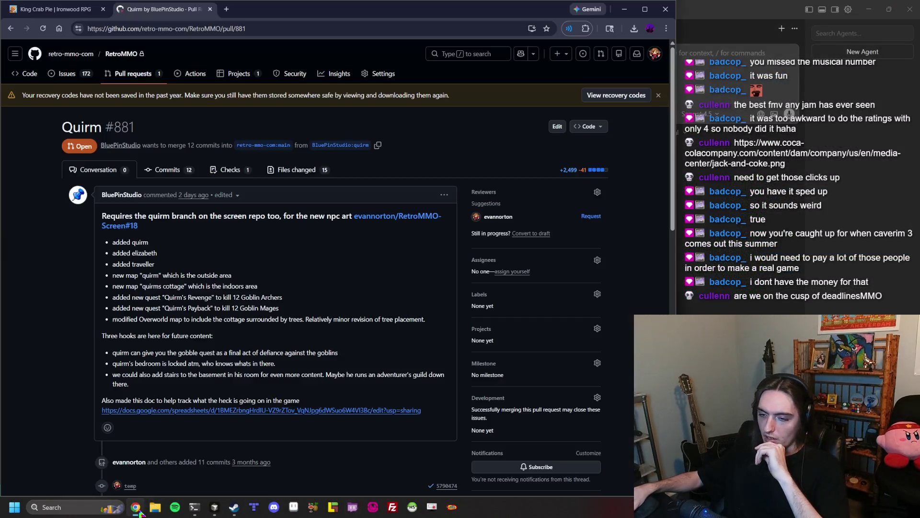
Change into RetroMMO-BluePin in one terminal session and RetroMMO-Screen-BluePin in a second
click(187, 510)
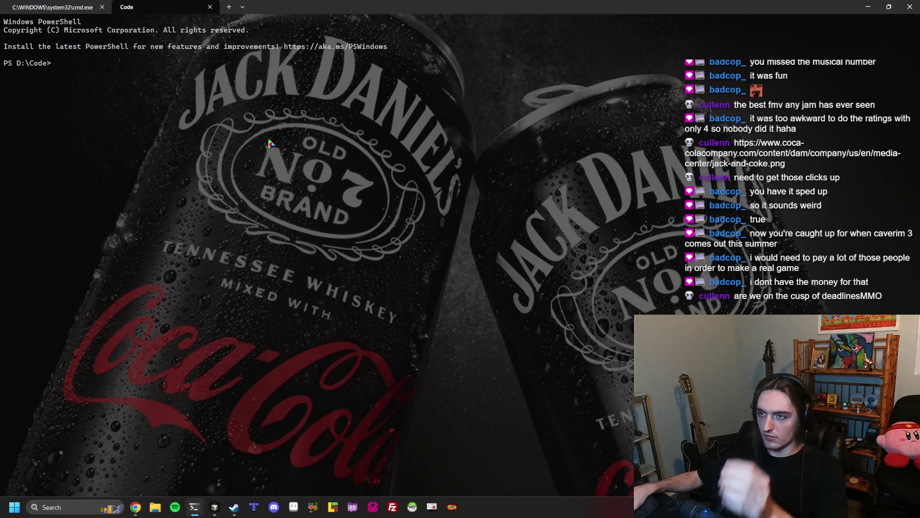
text(cd ./retrommo-blu)
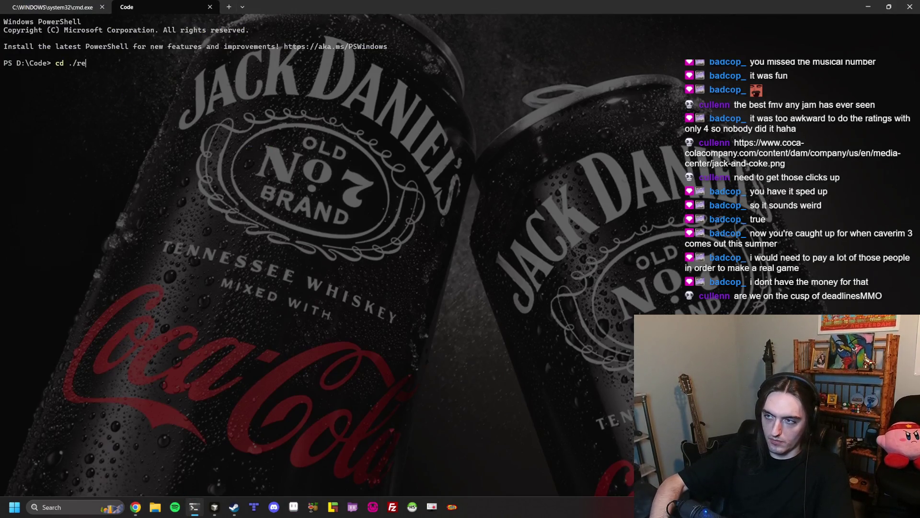
key(Tab)
key(Return)
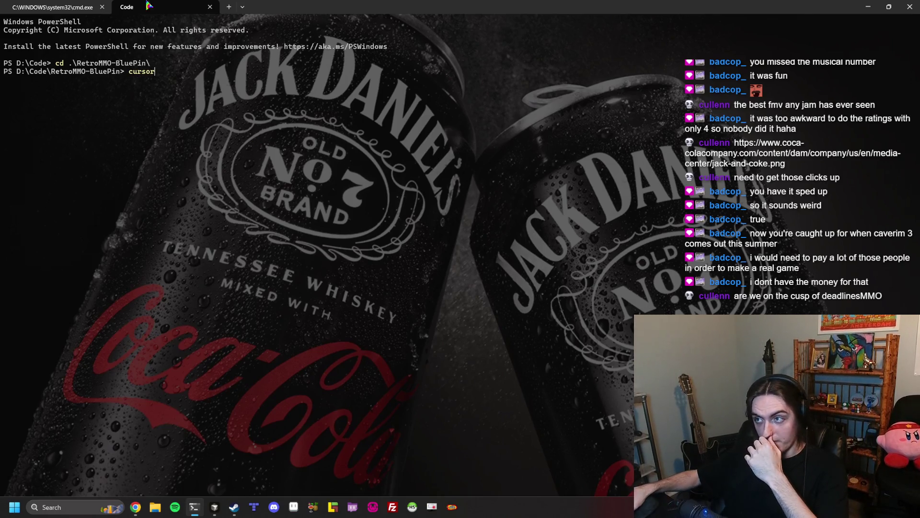
click(226, 9)
text(cd ./retrommo-)
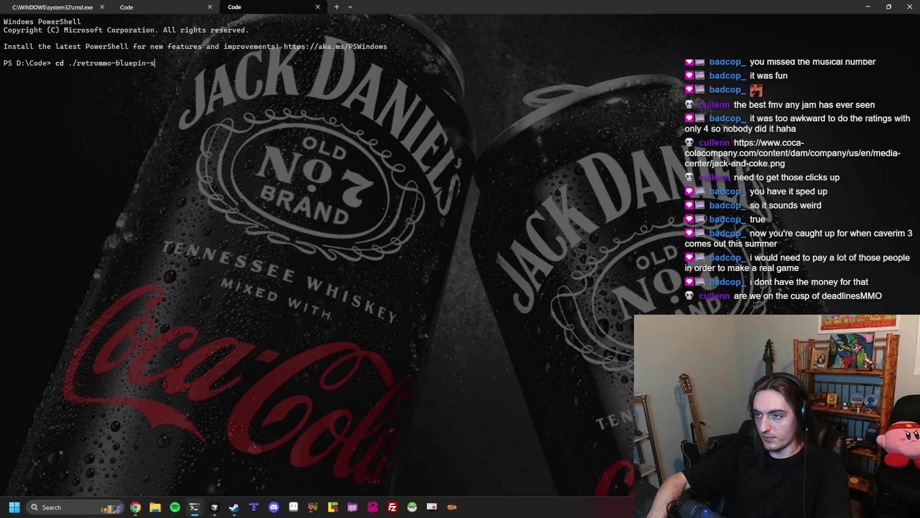
key(Tab)
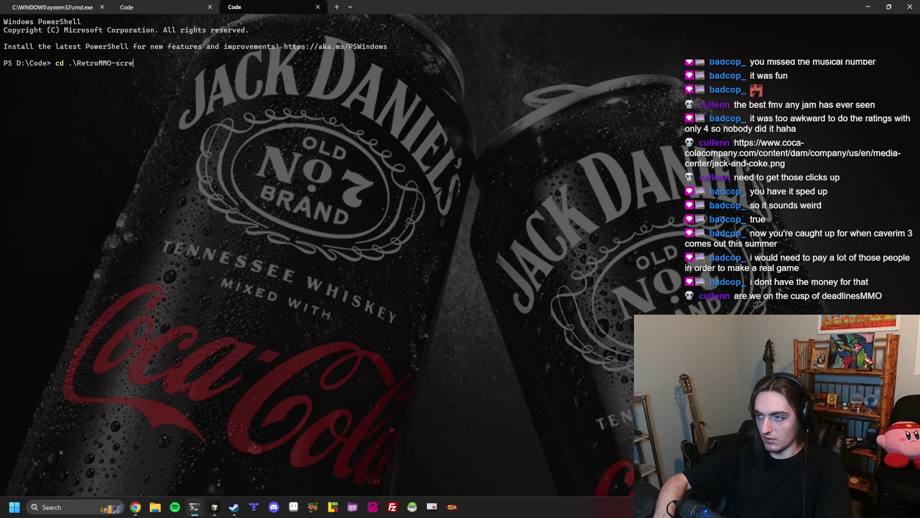
key(Return)
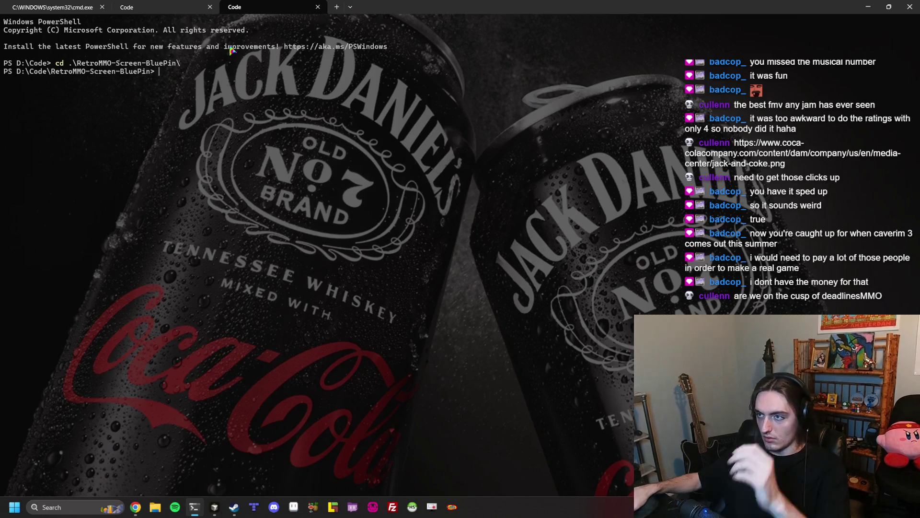
In the RetroMMO-BluePin session, git pull the quirm branch and run npm ci
click(206, 7)
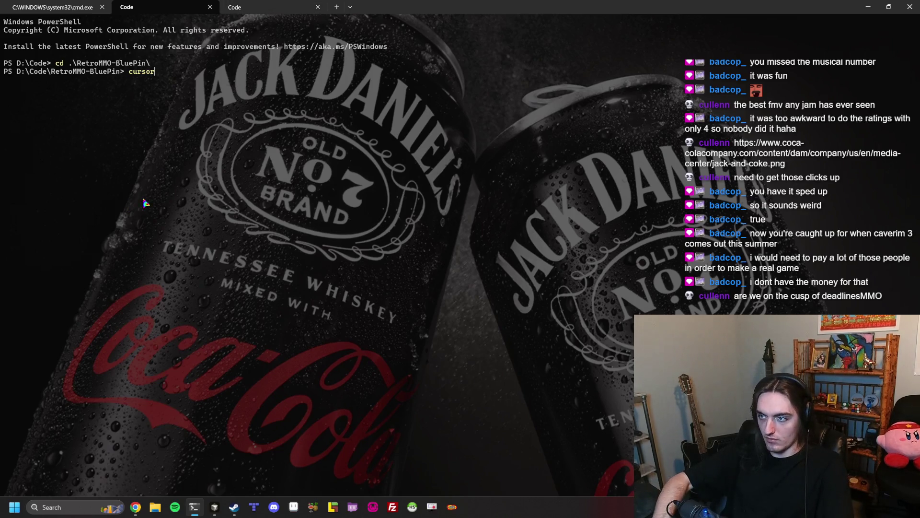
key(ctrl+c)
key(ctrl+c)
key(ctrl+c)
text(git pull)
key(Return)
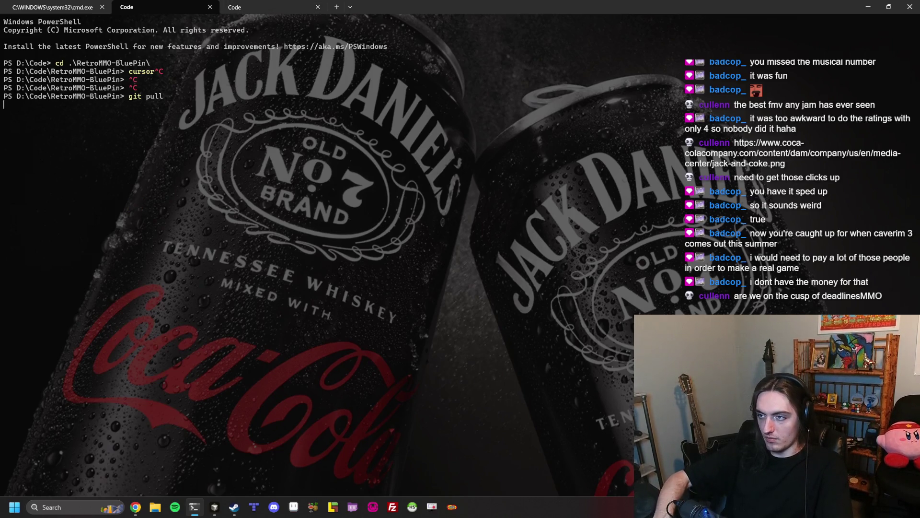
text(npm ci)
key(Return)
Close the extra updateAudio.ts editor window and refocus the terminal
mouse_move(214, 506)
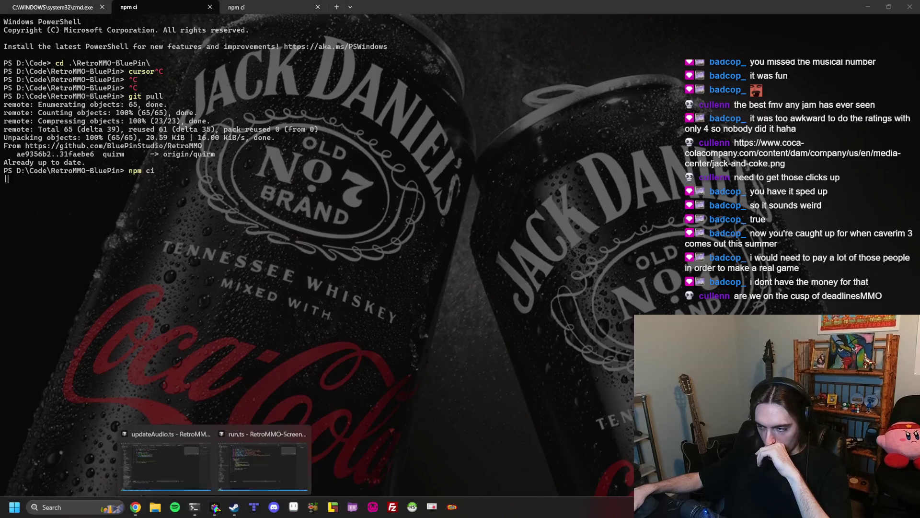
click(206, 428)
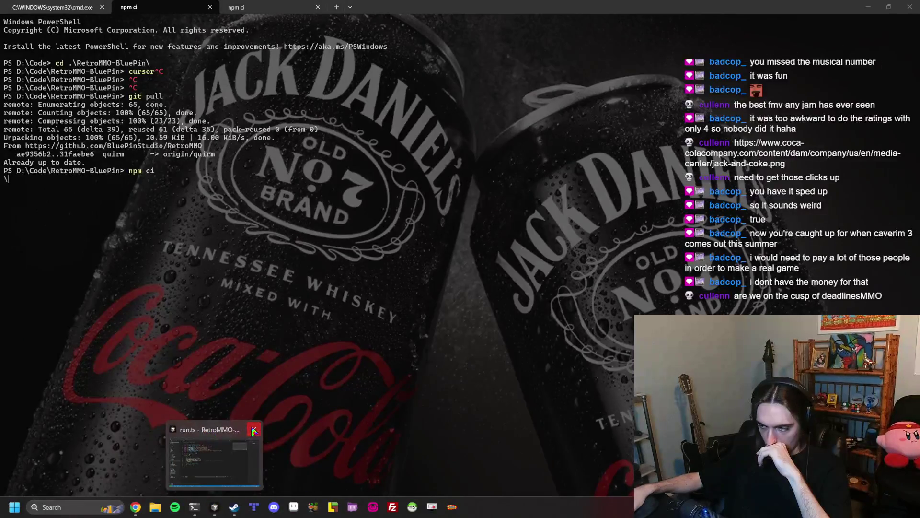
click(265, 319)
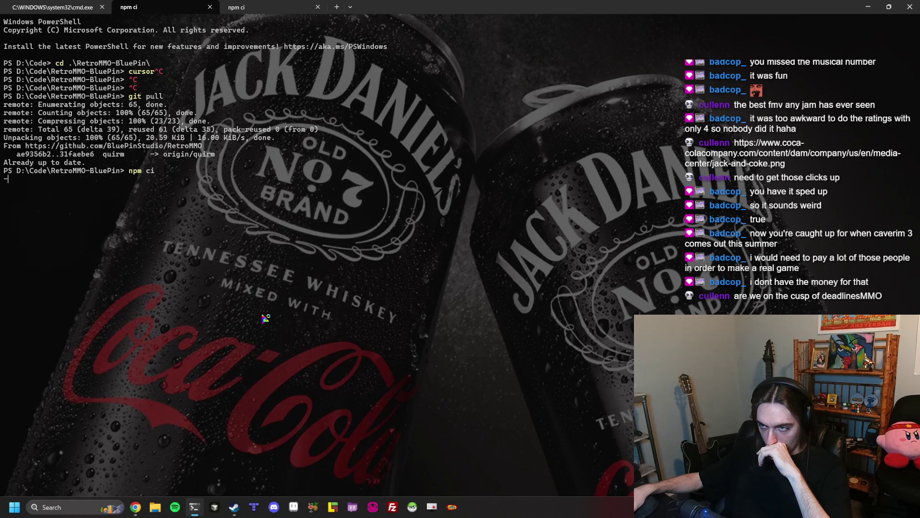
Check each session's npm ci output, finishing on the RetroMMO-BluePin session
click(280, 5)
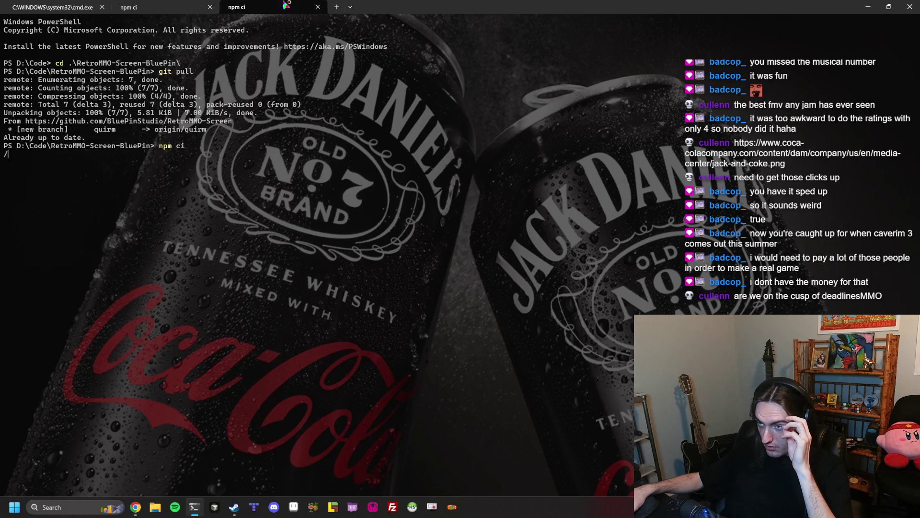
click(190, 5)
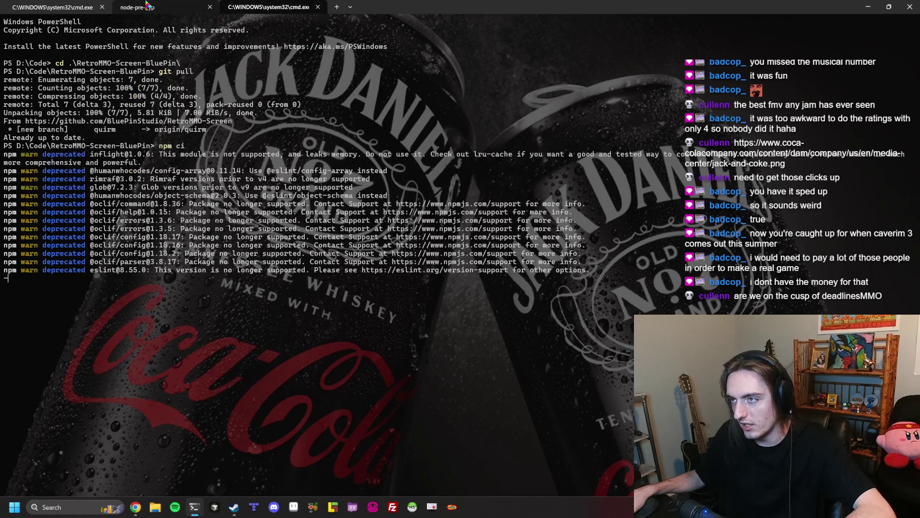
click(80, 6)
click(169, 6)
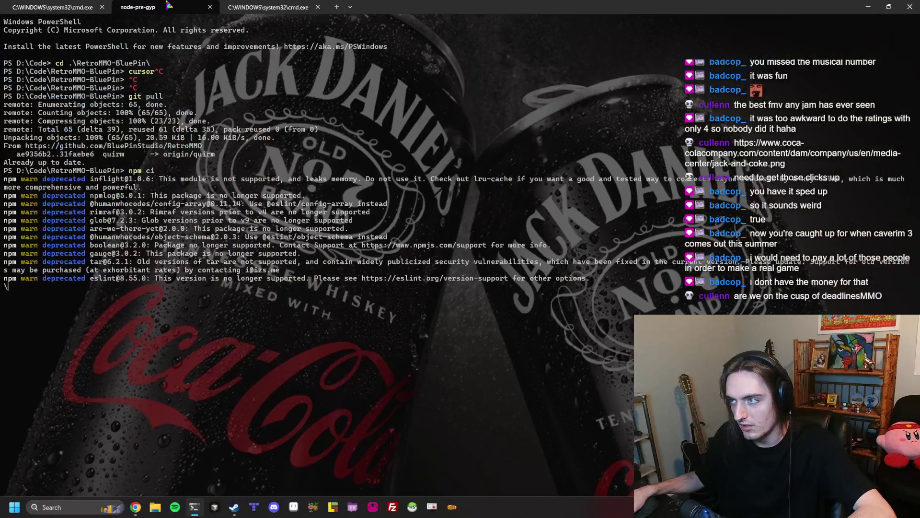
click(251, 5)
click(169, 5)
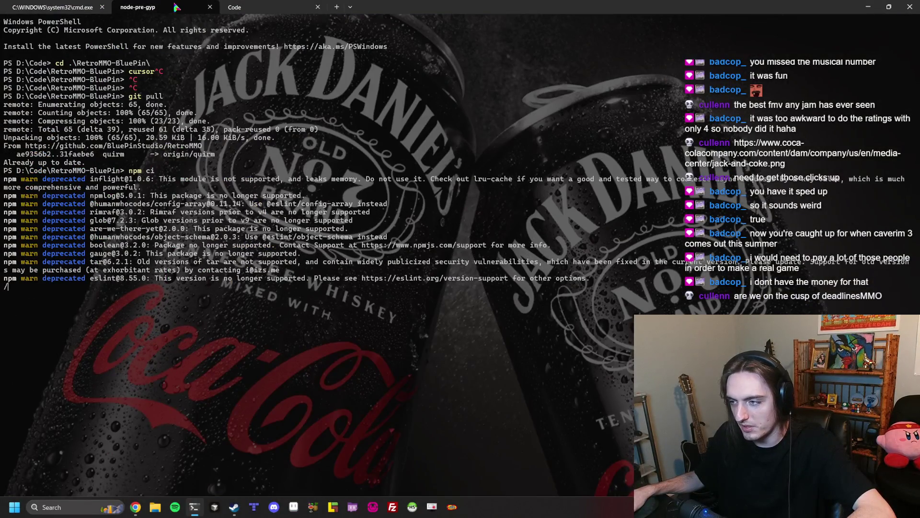
click(238, 5)
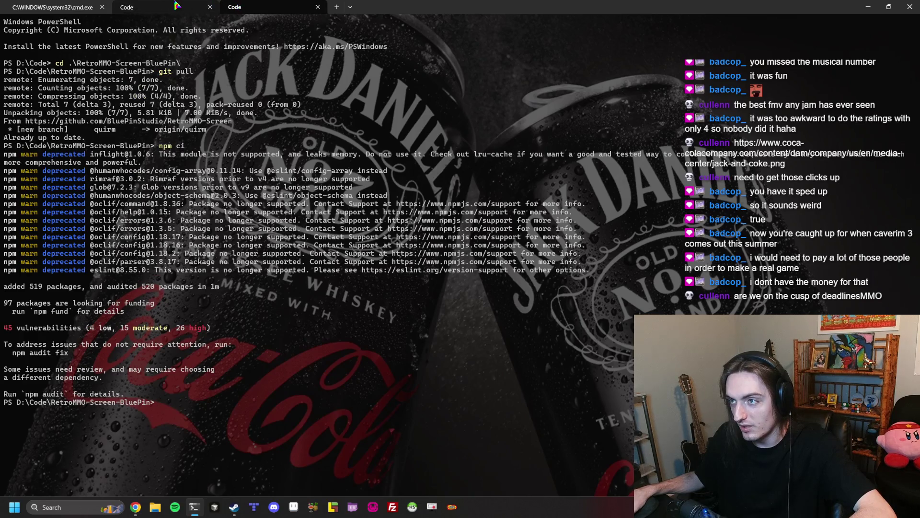
click(176, 5)
click(307, 5)
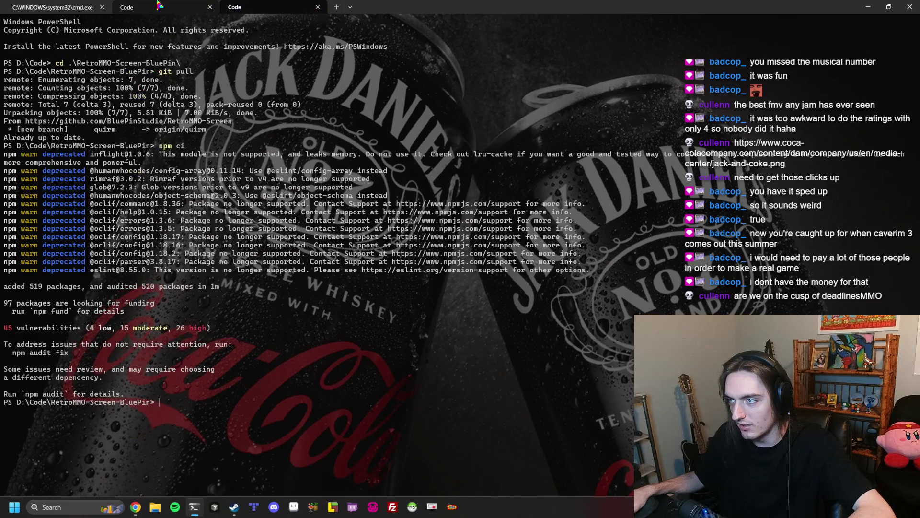
click(170, 4)
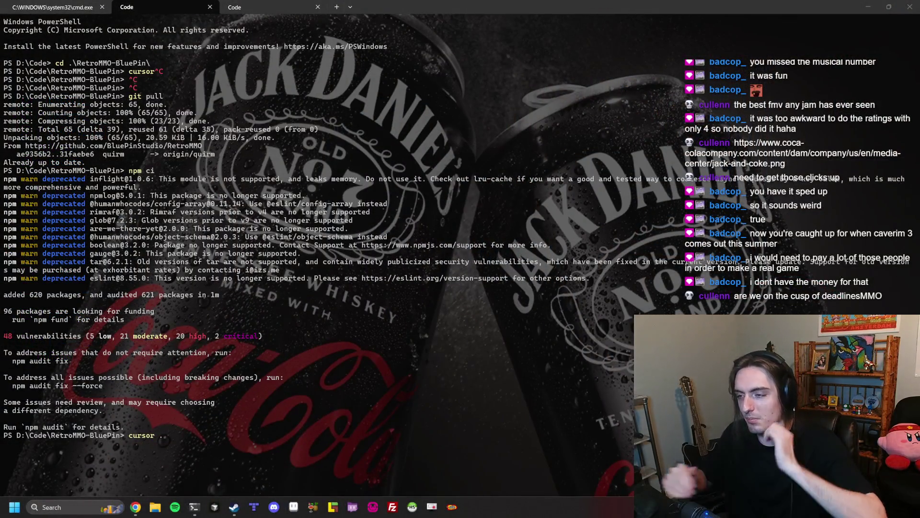
Run 'cursor .' in the RetroMMO-BluePin and RetroMMO-Screen-BluePin sessions to open both in Cursor
click(359, 331)
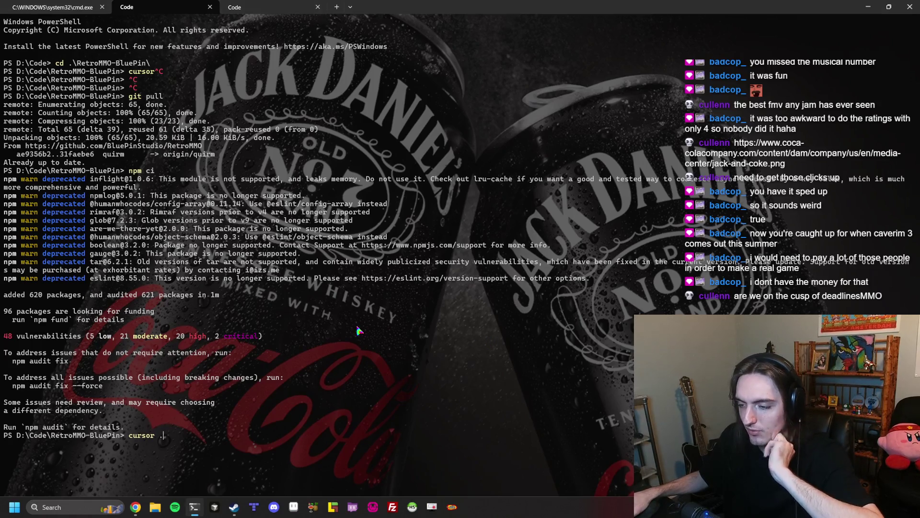
key(Return)
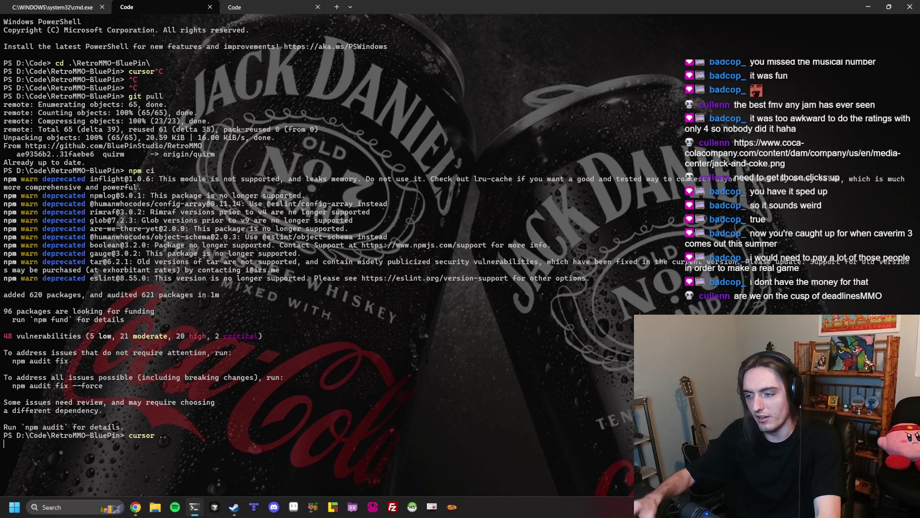
mouse_move(197, 509)
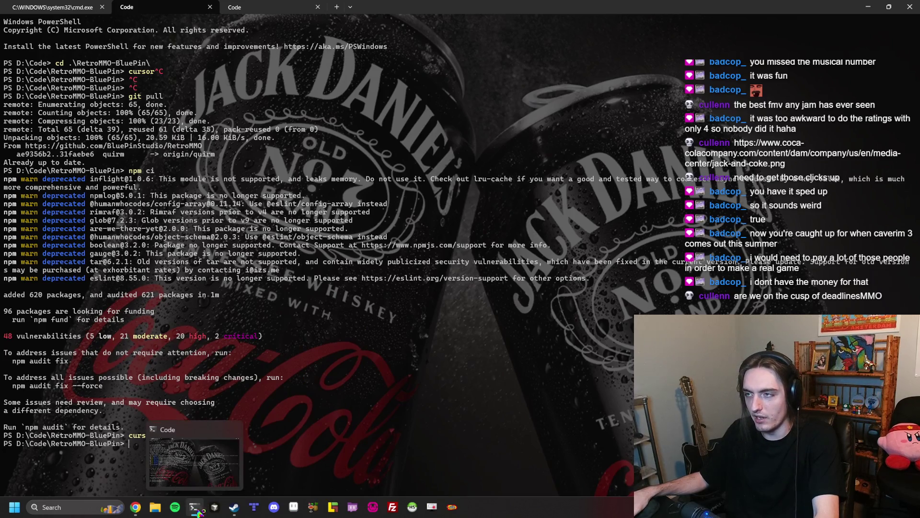
click(255, 4)
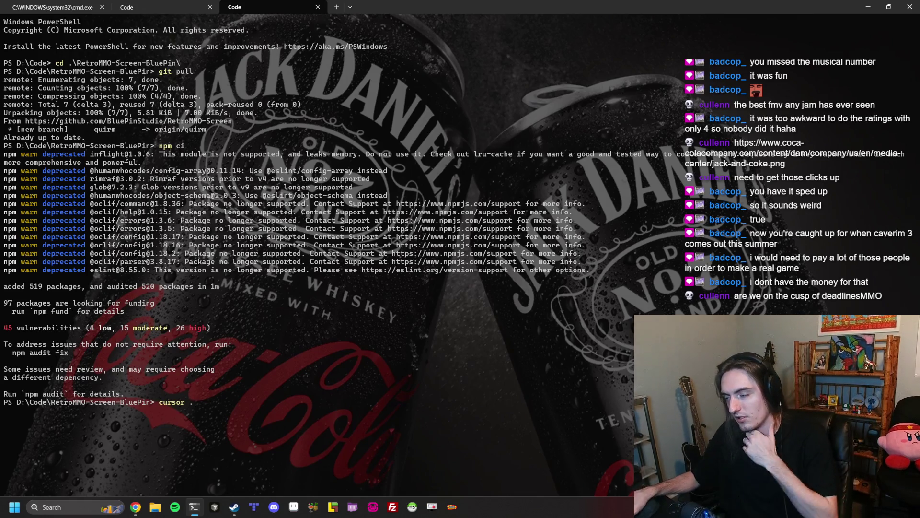
text(.)
key(Return)
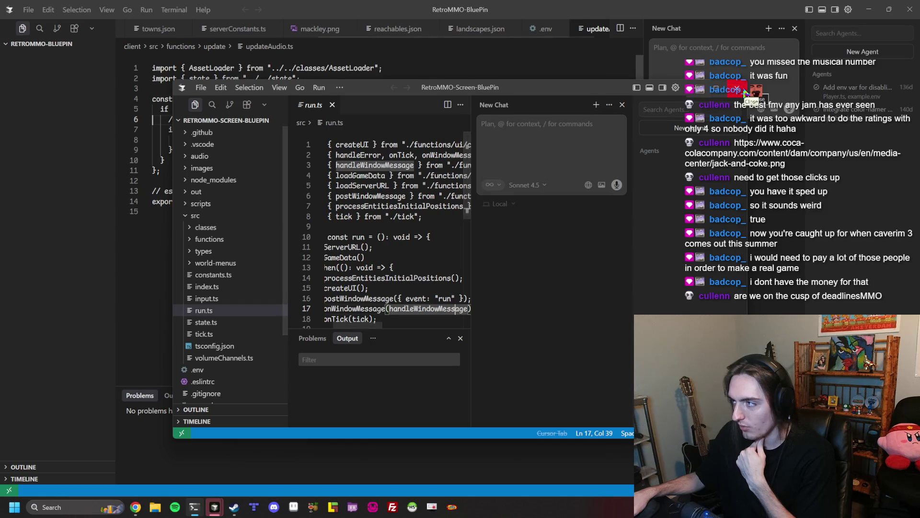
Maximize the Screen-BluePin window and dismiss the plugins announcement over RetroMMO-BluePin's updateAudio.ts
double_click(549, 92)
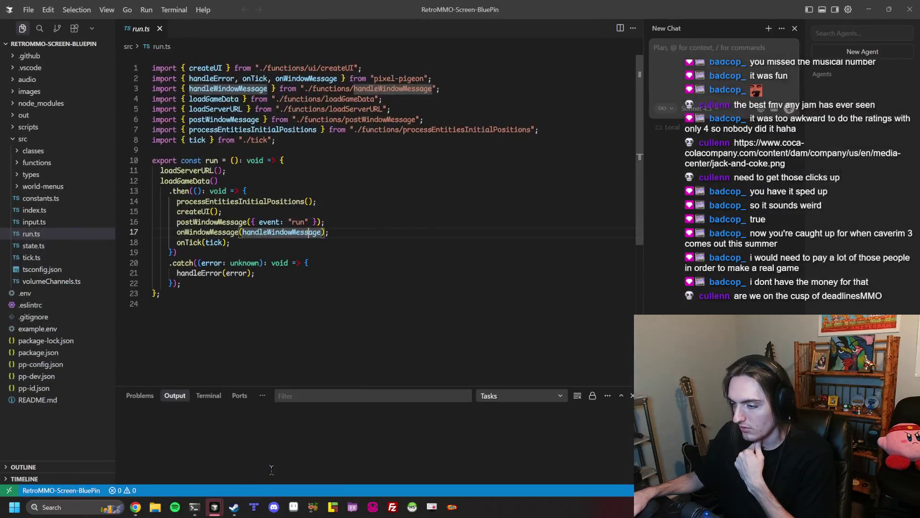
mouse_move(217, 512)
click(173, 473)
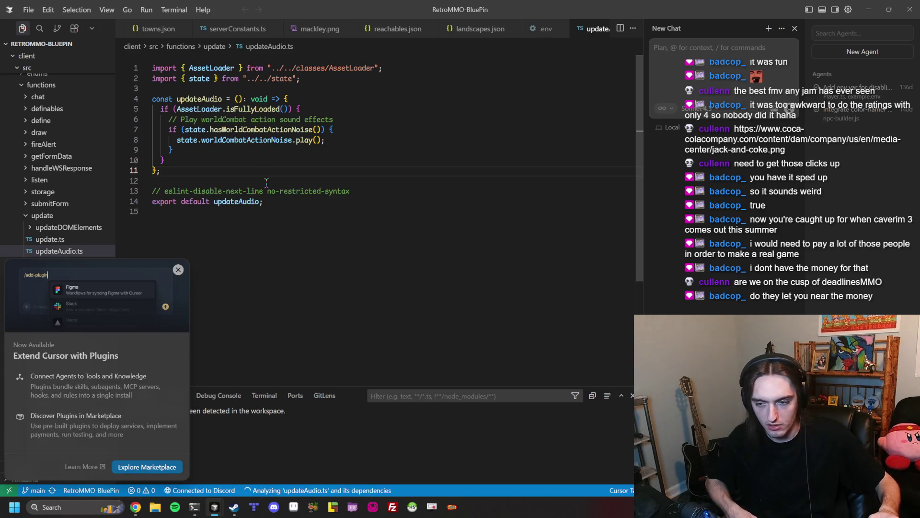
scroll(267, 182, down, 1)
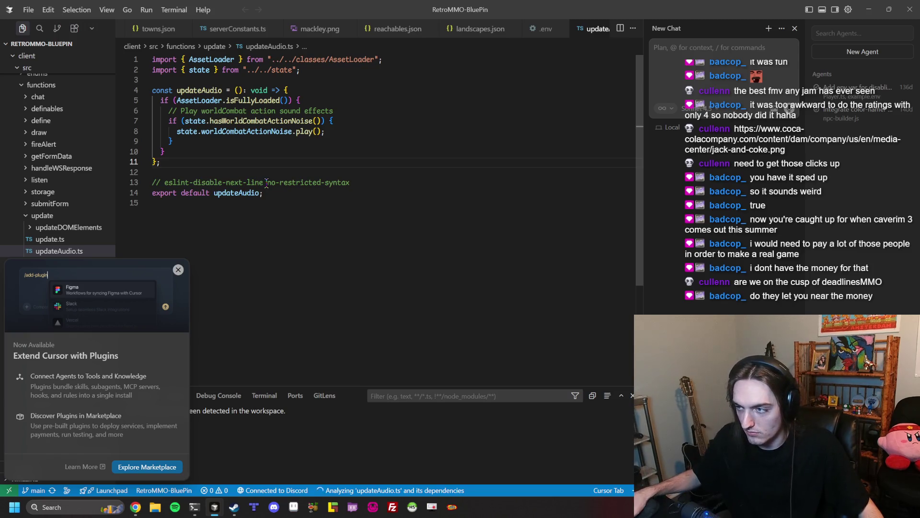
click(179, 270)
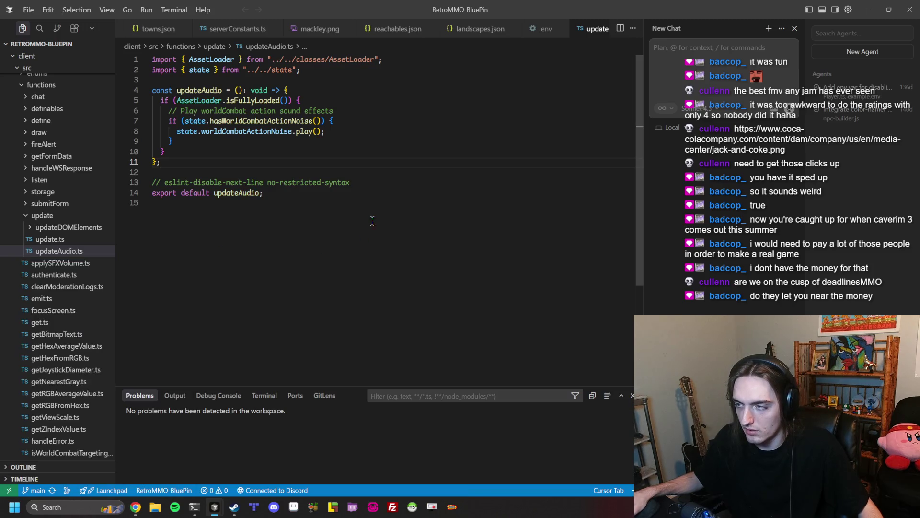
click(404, 170)
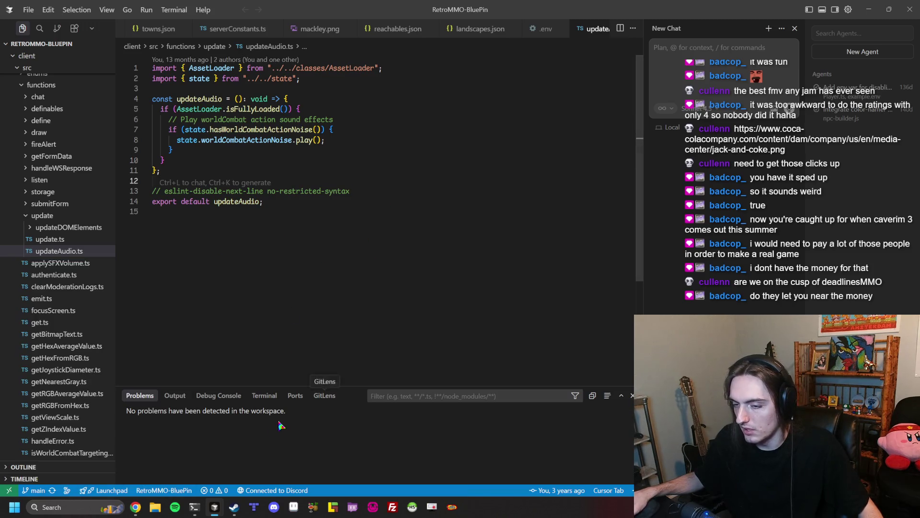
In run.ts, highlight handleWindowMessage, processEntitiesInitialPositions and its line 7 import path
mouse_move(215, 512)
click(234, 467)
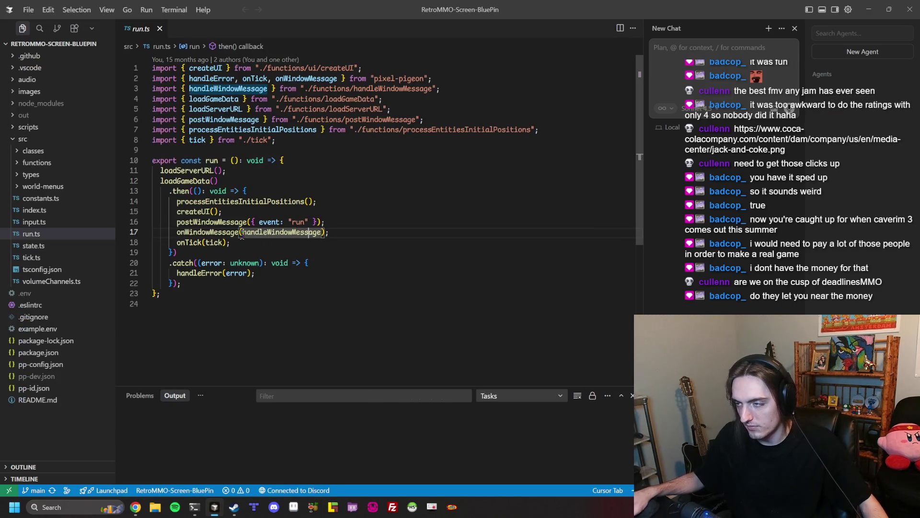
double_click(279, 234)
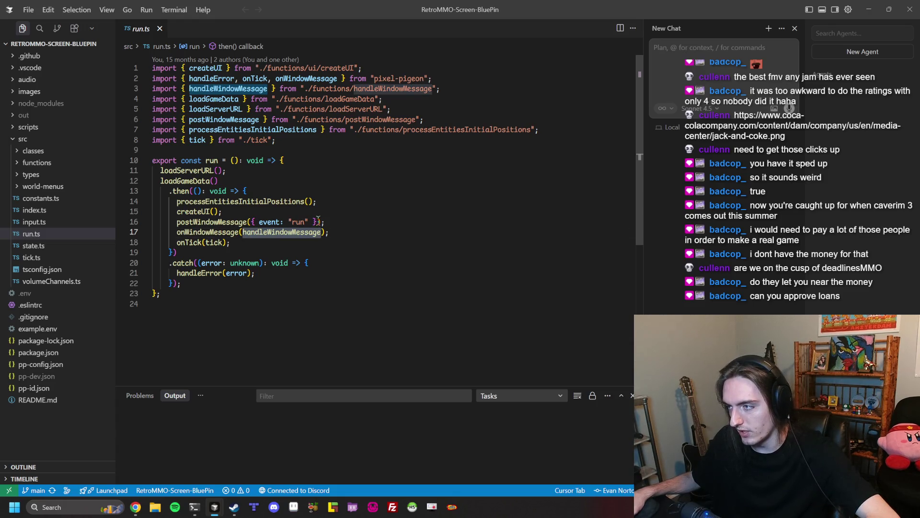
click(228, 221)
double_click(278, 201)
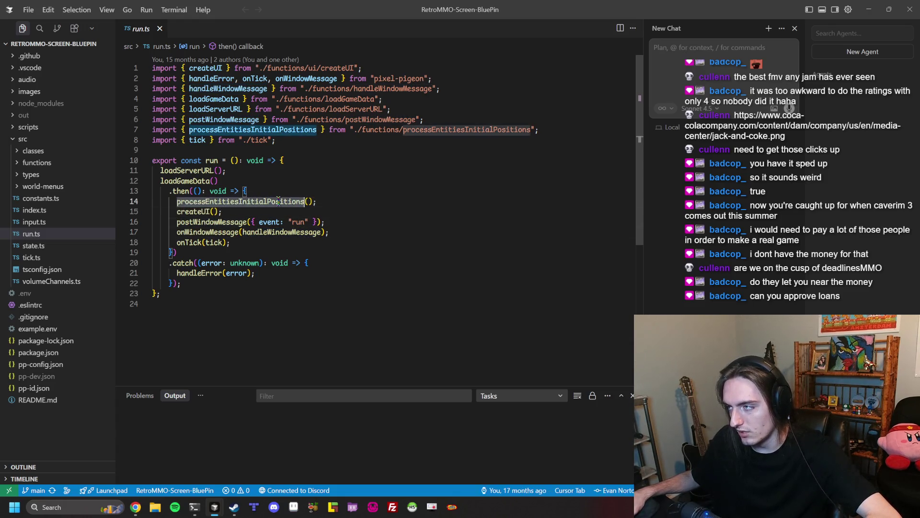
click(462, 129)
key(shift+alt+Right)
key(shift+alt+Right)
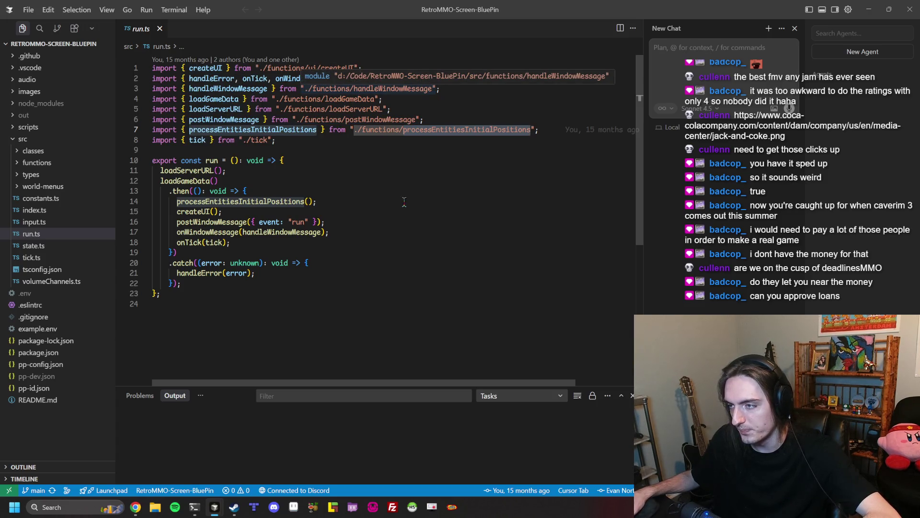
click(214, 507)
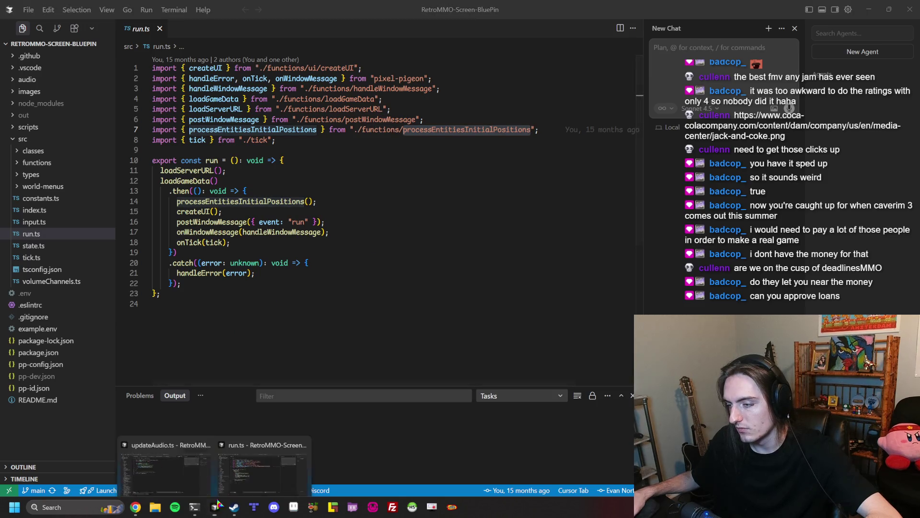
click(135, 506)
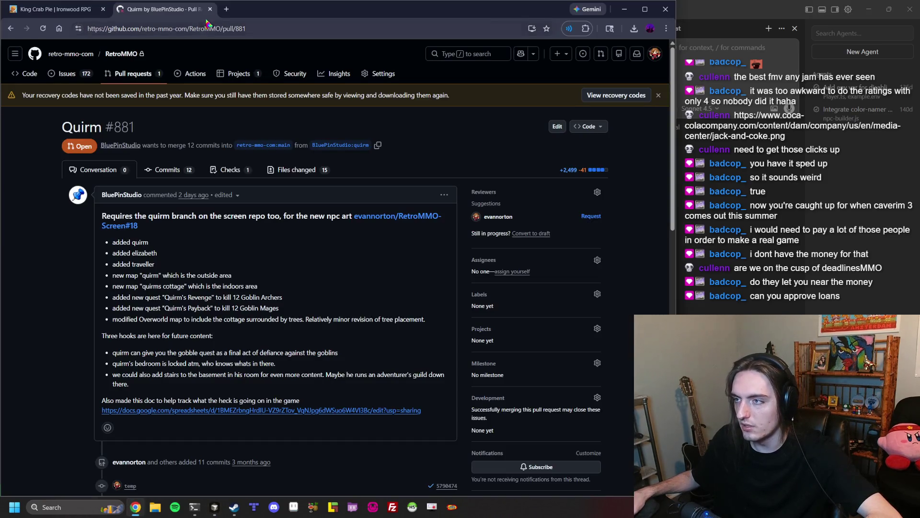
Open RetroMMO-Screen's 'new npcs' pull request #18 in a new tab and view its changed files
click(226, 9)
text(github)
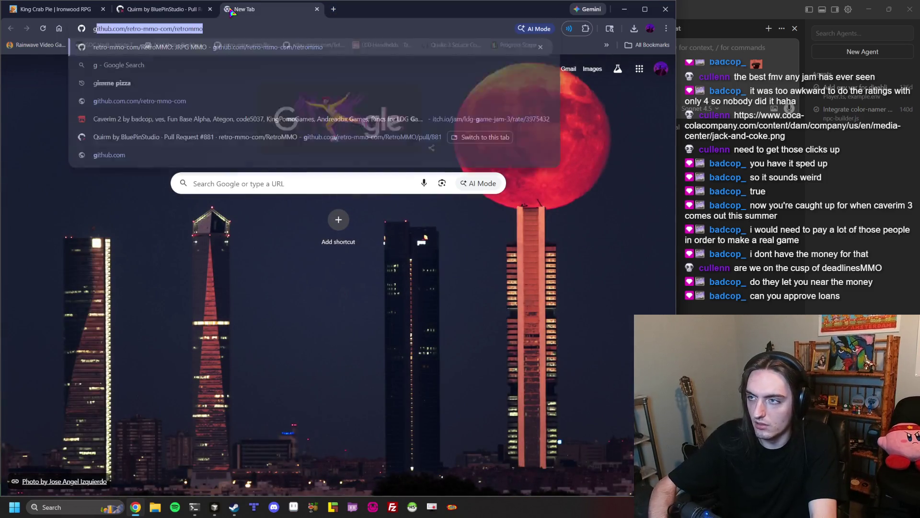
text(.com/evannorton/retrom)
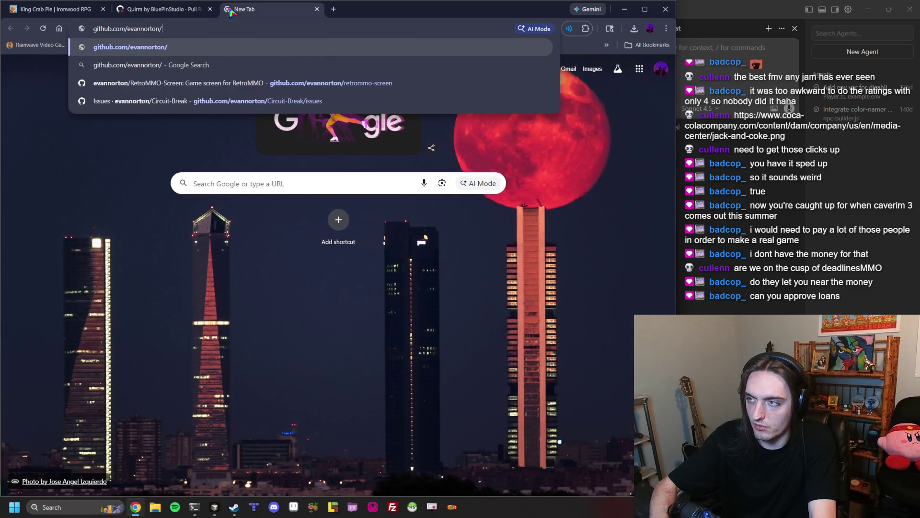
text(mo-screen)
key(Return)
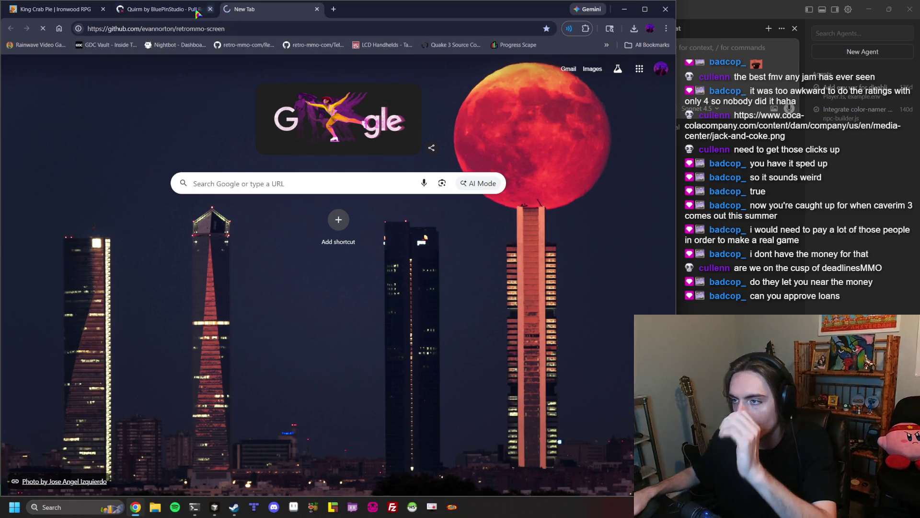
click(127, 73)
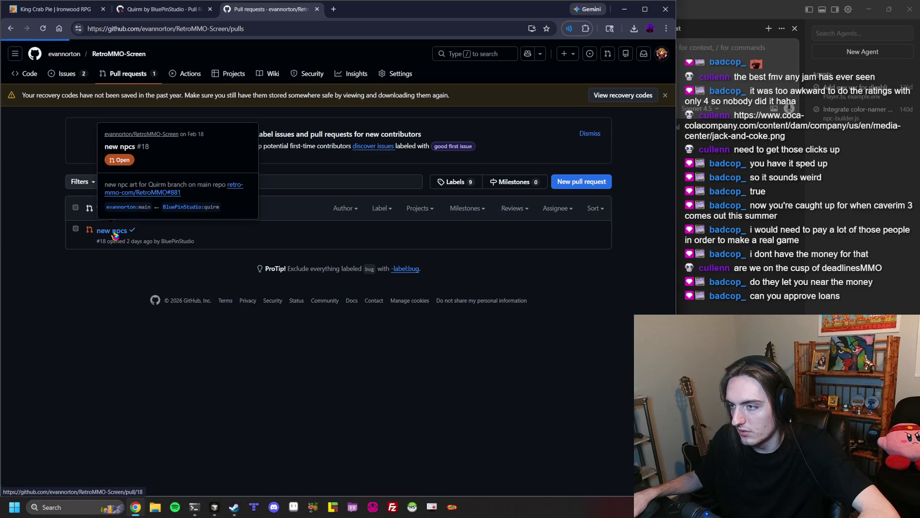
click(114, 232)
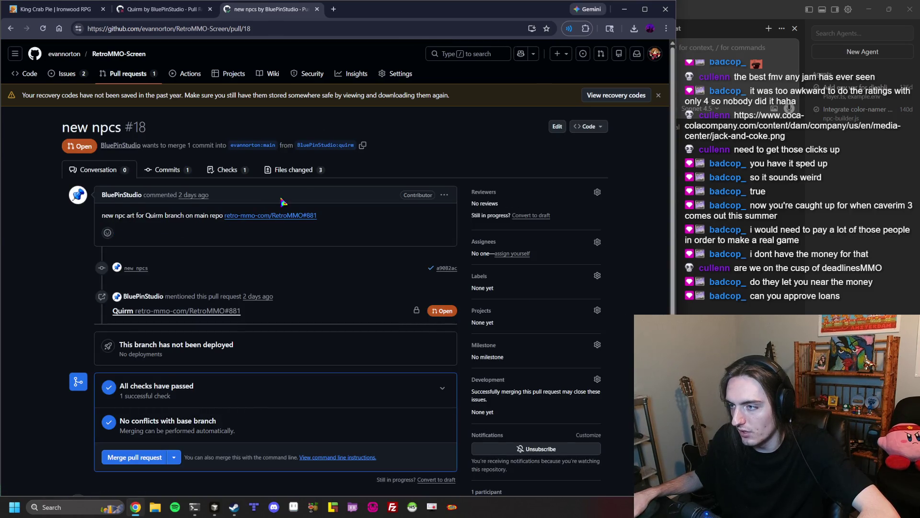
click(305, 173)
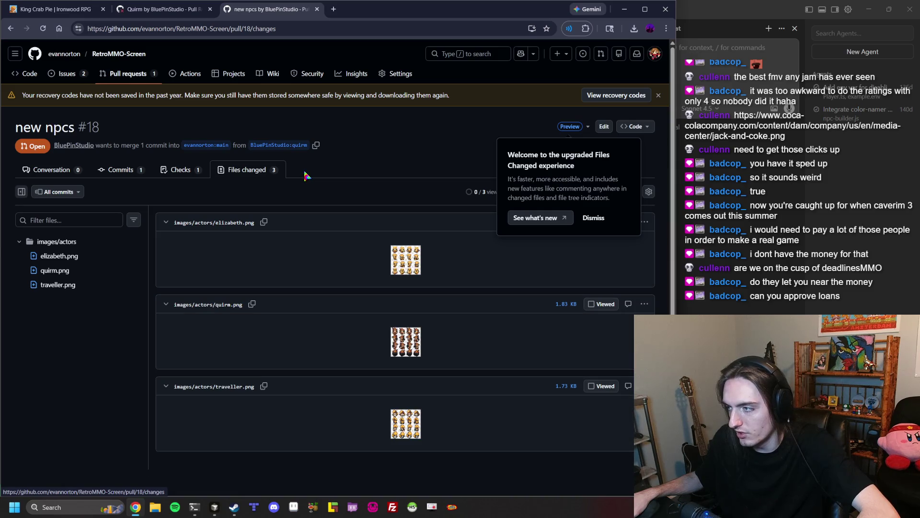
click(596, 218)
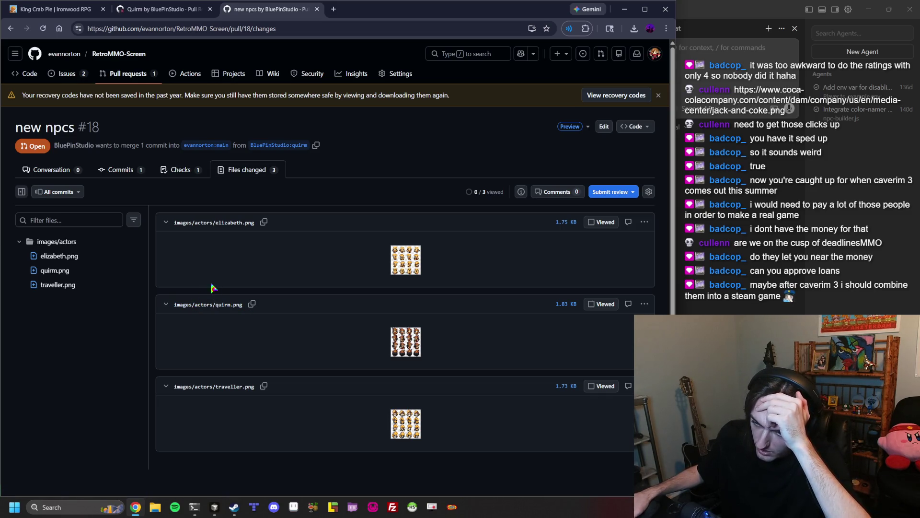
click(172, 10)
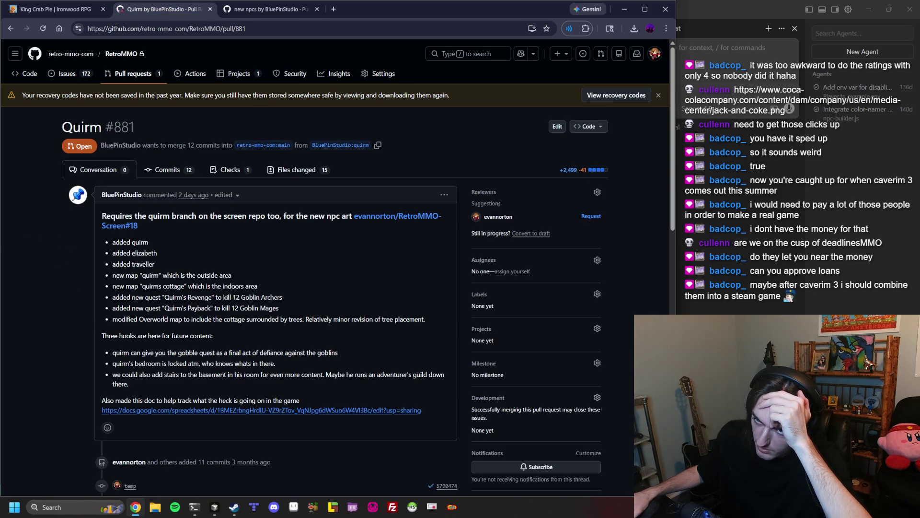
Move the Twitch stream chat pop-out aside and get back to the new npcs #18 files
key(alt+Tab)
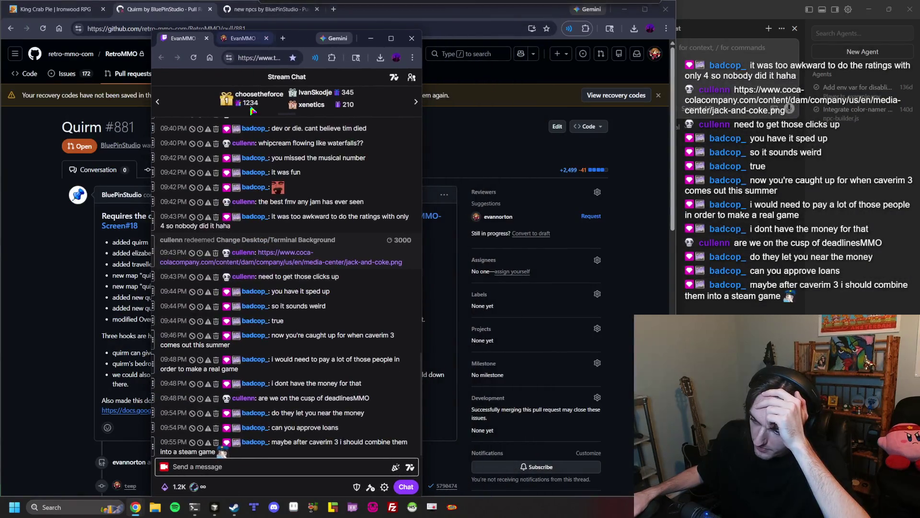
mouse_move(226, 449)
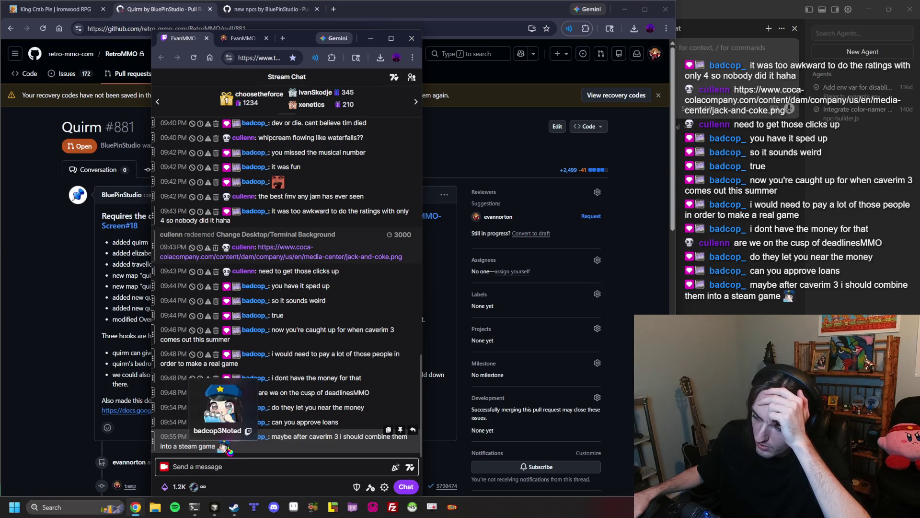
drag(304, 42, 0, 44)
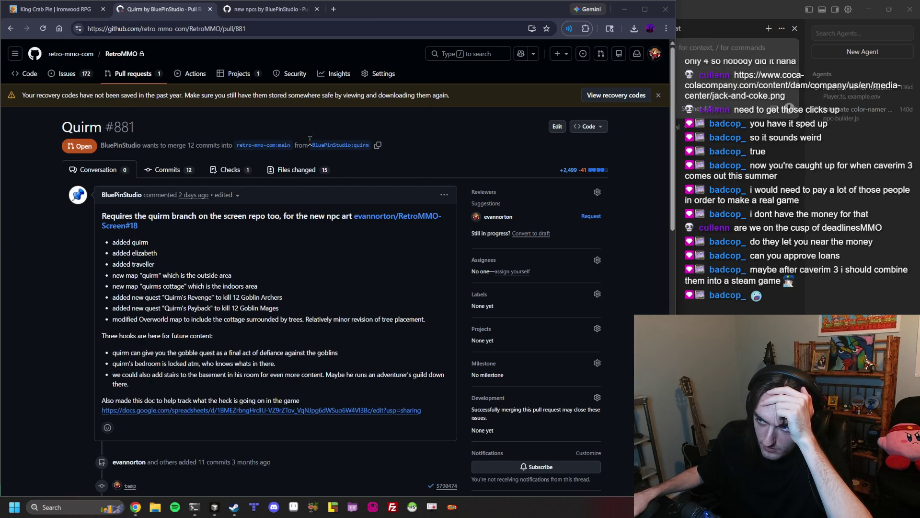
click(271, 9)
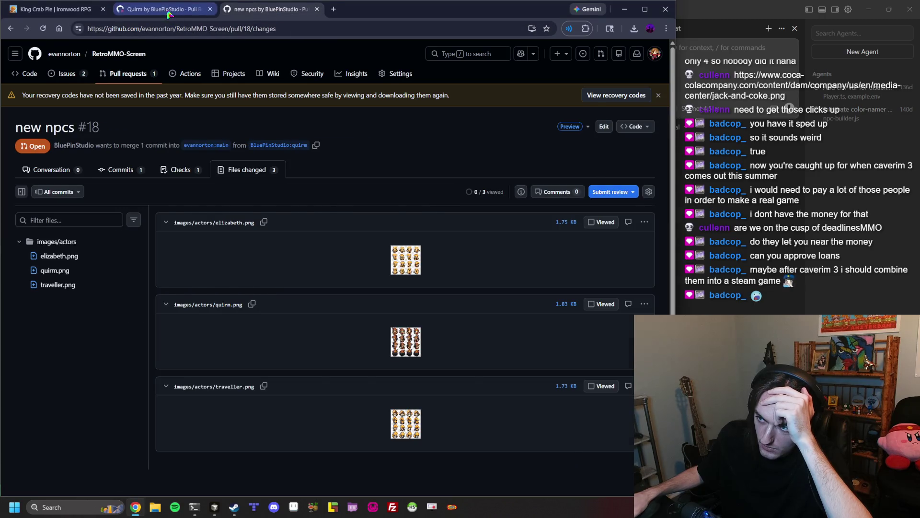
Open Quirm #881's Files changed, compare with #18, and scroll to npcs.json
click(160, 9)
click(320, 171)
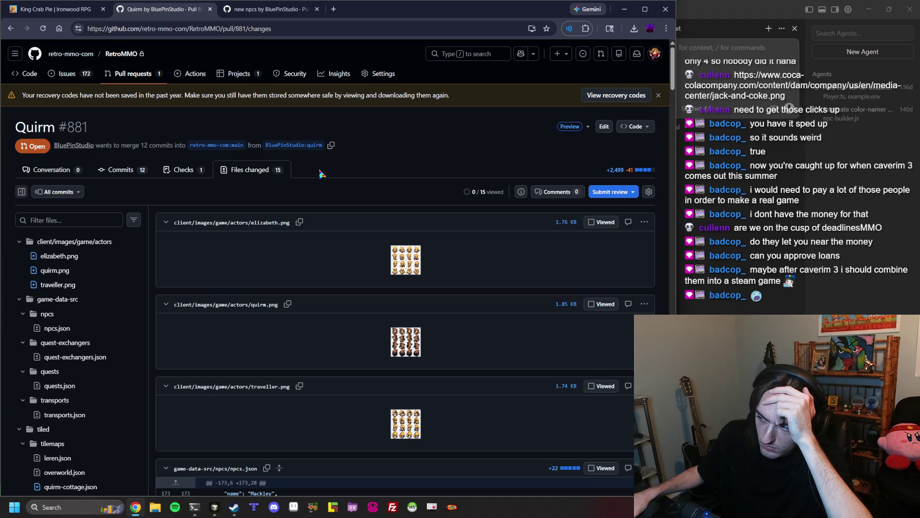
click(272, 14)
click(161, 9)
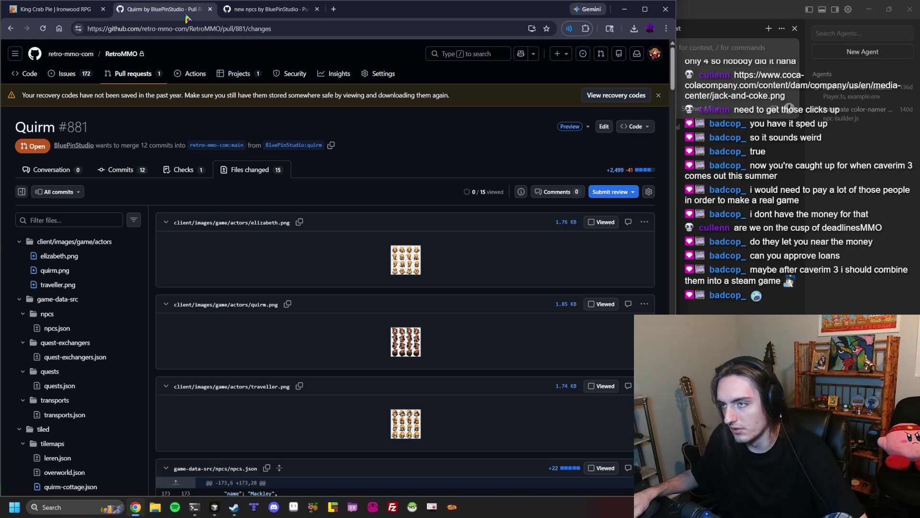
scroll(428, 170, down, 8)
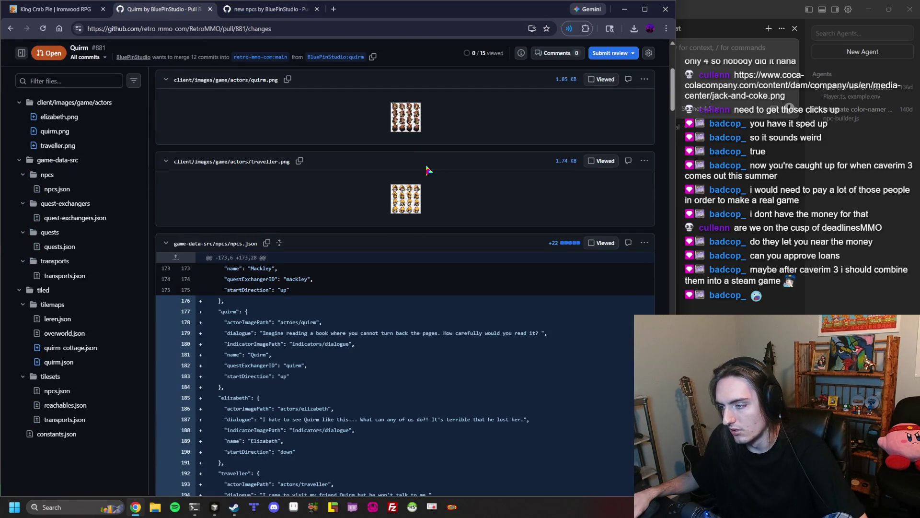
scroll(429, 169, down, 3)
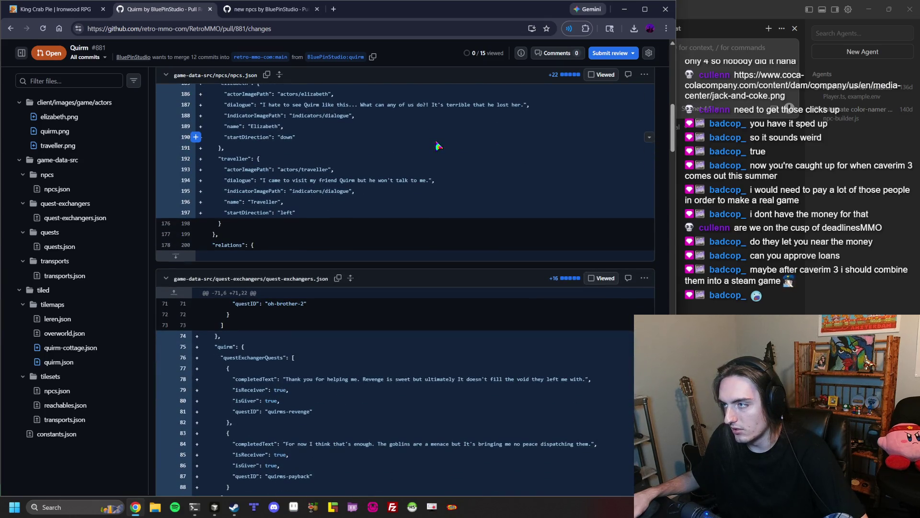
scroll(438, 146, up, 6)
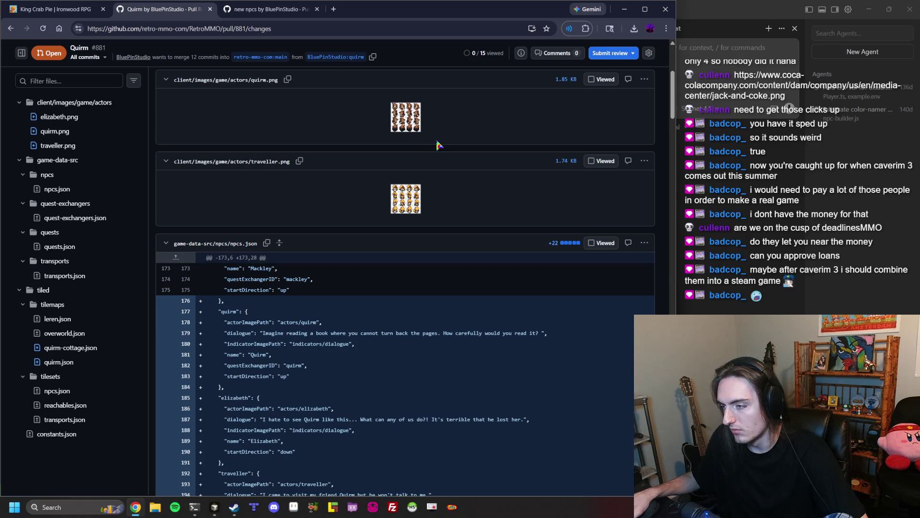
scroll(437, 144, down, 4)
scroll(430, 142, up, 5)
scroll(422, 151, up, 2)
scroll(422, 151, down, 4)
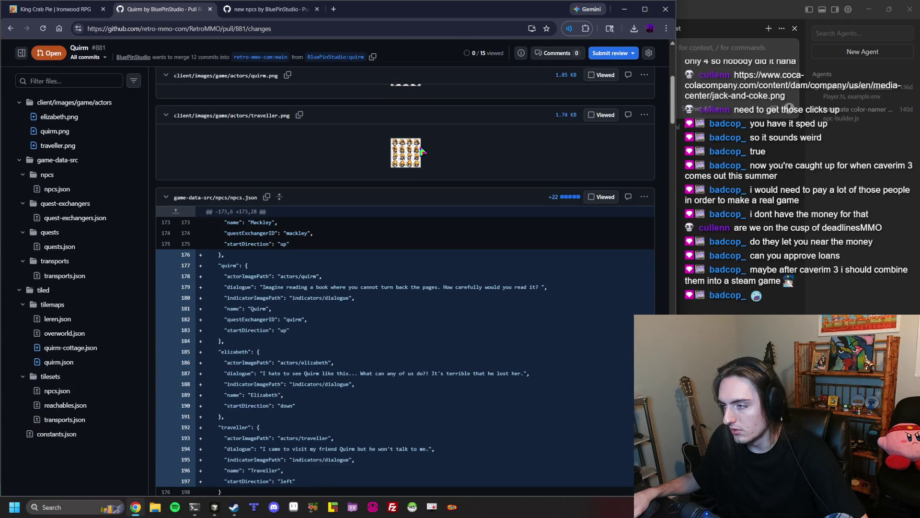
scroll(422, 152, down, 1)
Select the Quirm, Elizabeth and Traveller dialogue lines in npcs.json
drag(263, 242, 517, 238)
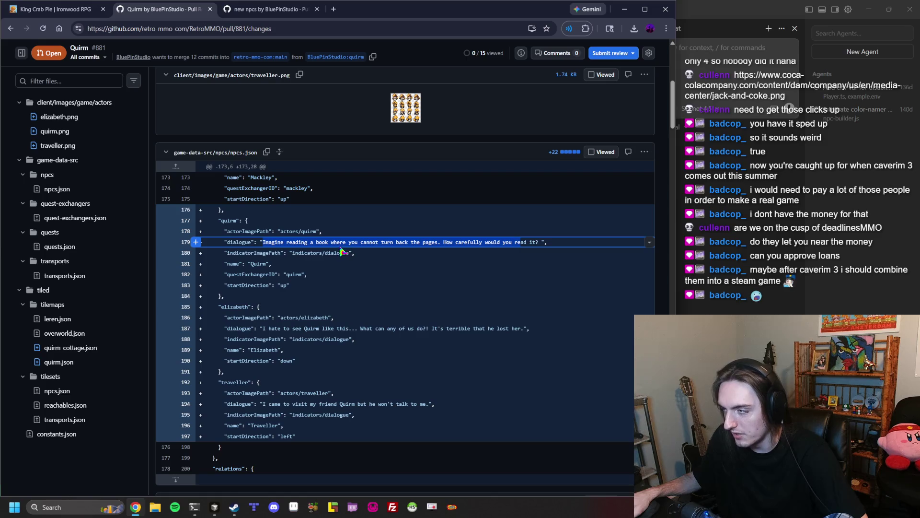
click(350, 236)
drag(263, 242, 541, 241)
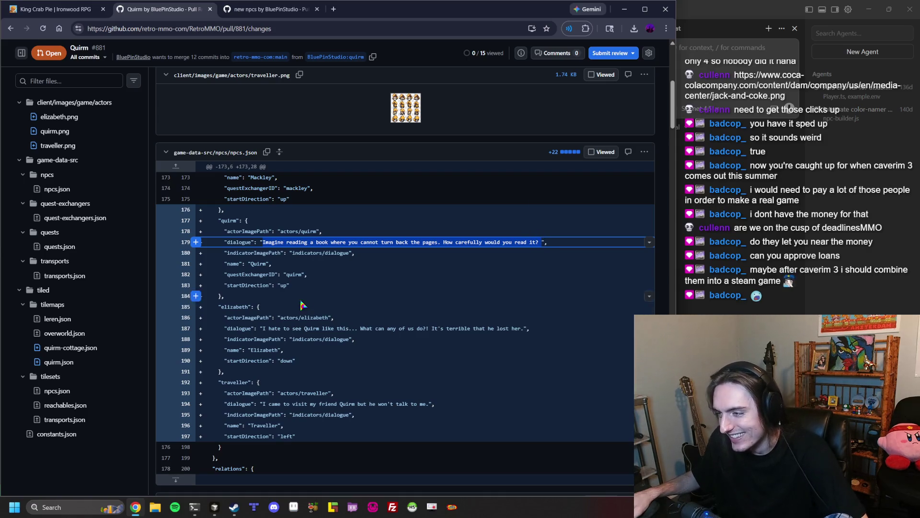
mouse_move(263, 328)
mouse_down()
mouse_move(421, 341)
mouse_move(527, 329)
mouse_up()
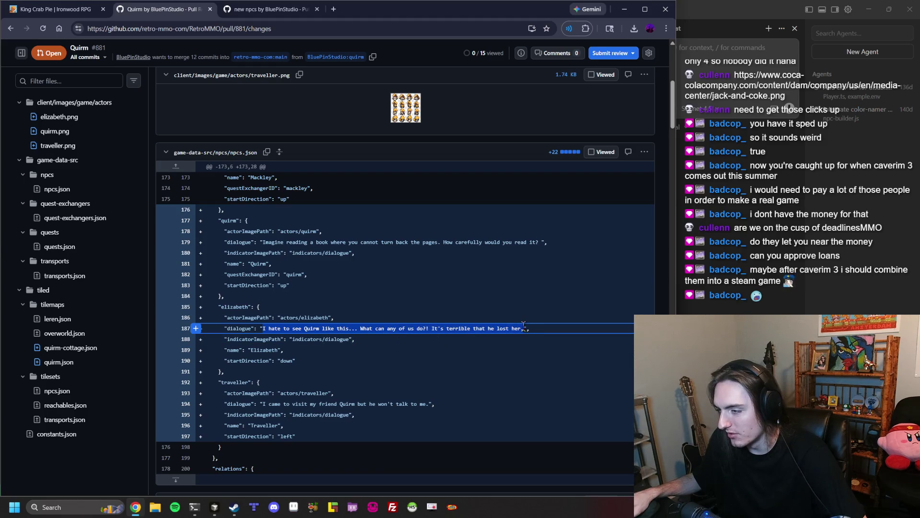
drag(263, 403, 444, 405)
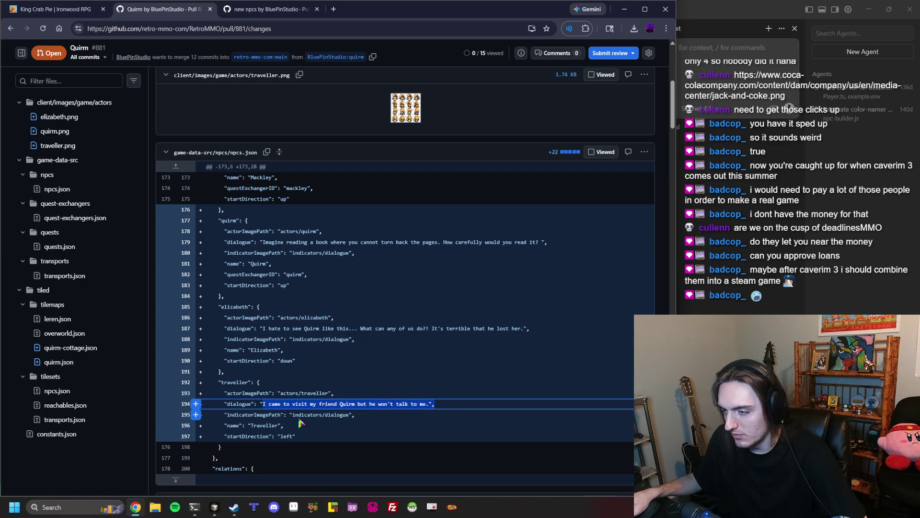
click(254, 507)
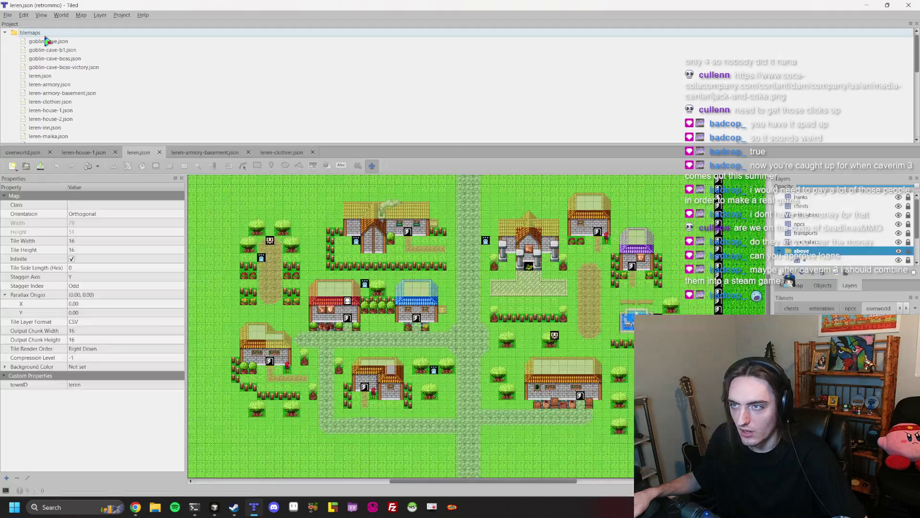
Open Tiled's File > Open dialog and cancel it without opening a map
click(8, 15)
click(34, 35)
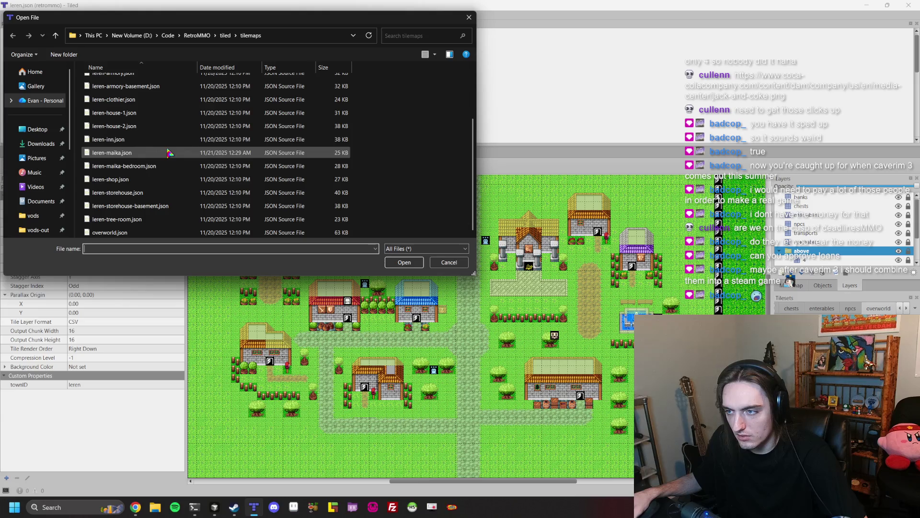
scroll(181, 190, up, 2)
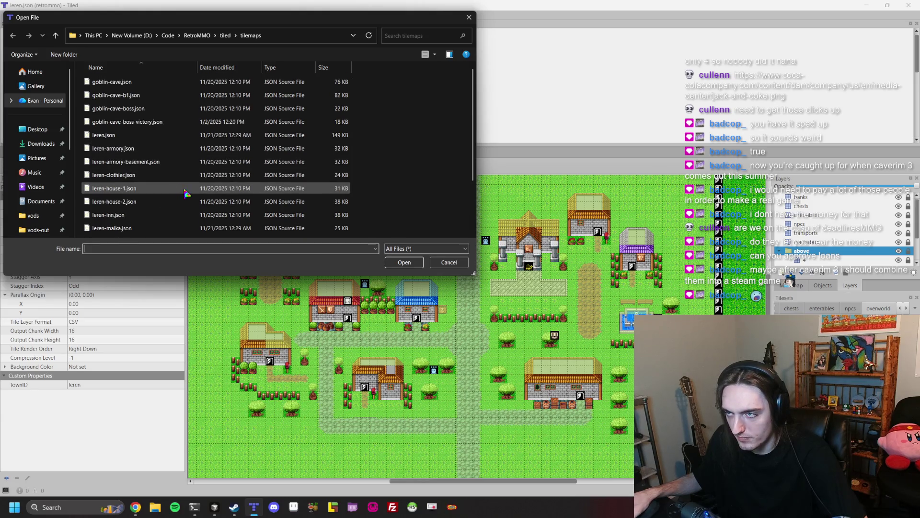
scroll(186, 193, down, 2)
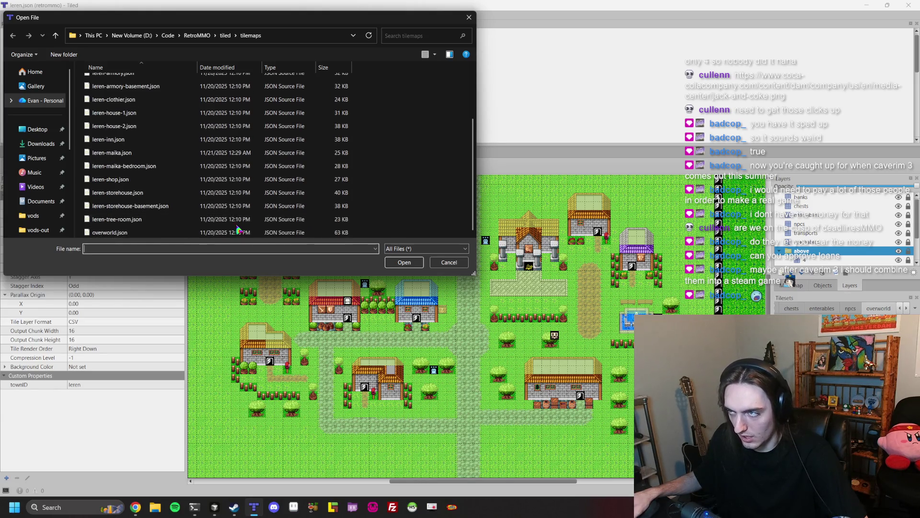
click(448, 262)
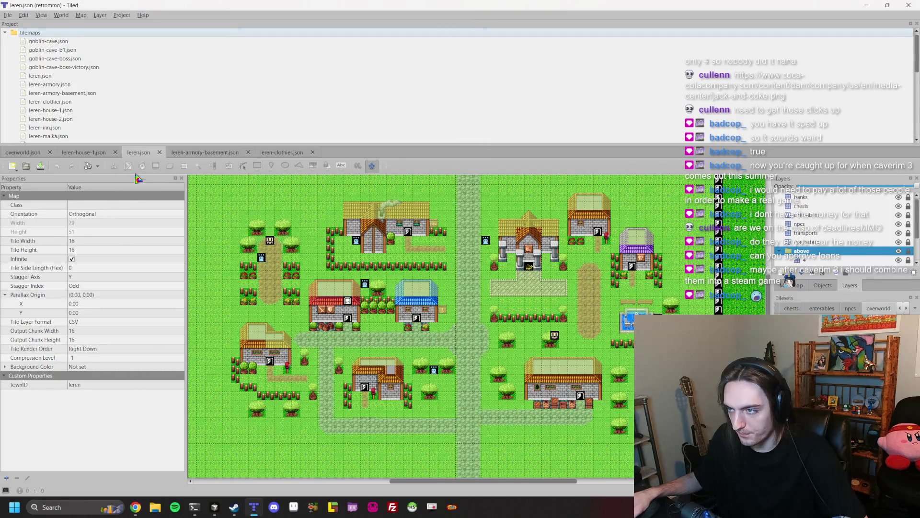
Close every map tab including leren.json, leaving the tilemaps folder selected
right_click(137, 155)
click(182, 191)
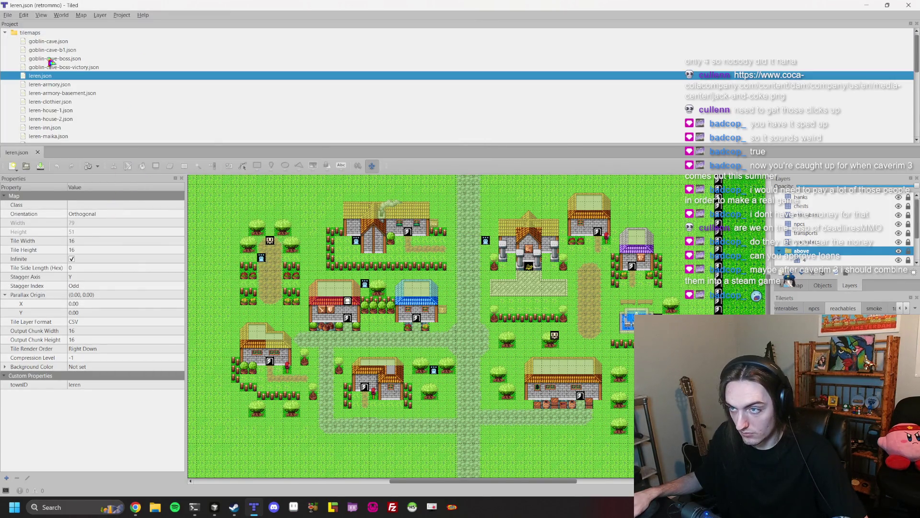
click(38, 152)
click(12, 15)
click(17, 36)
drag(211, 24, 17, 84)
key(Escape)
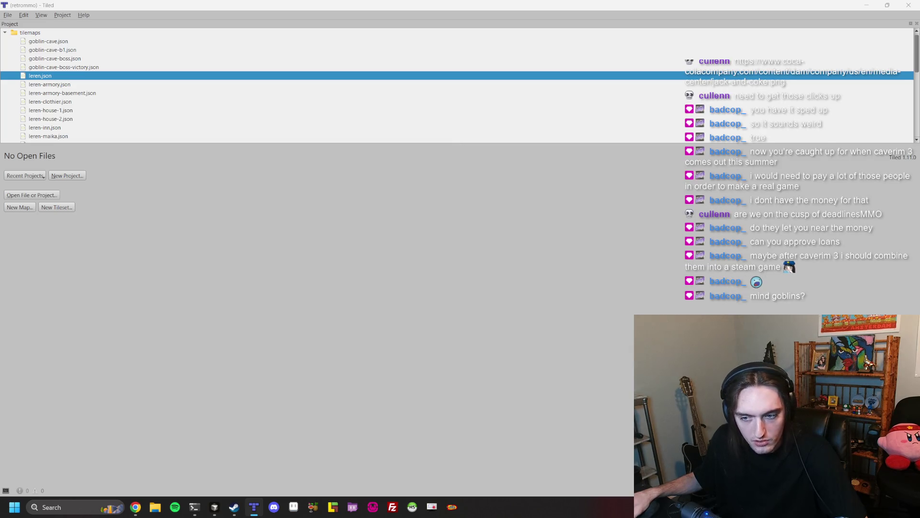
click(29, 32)
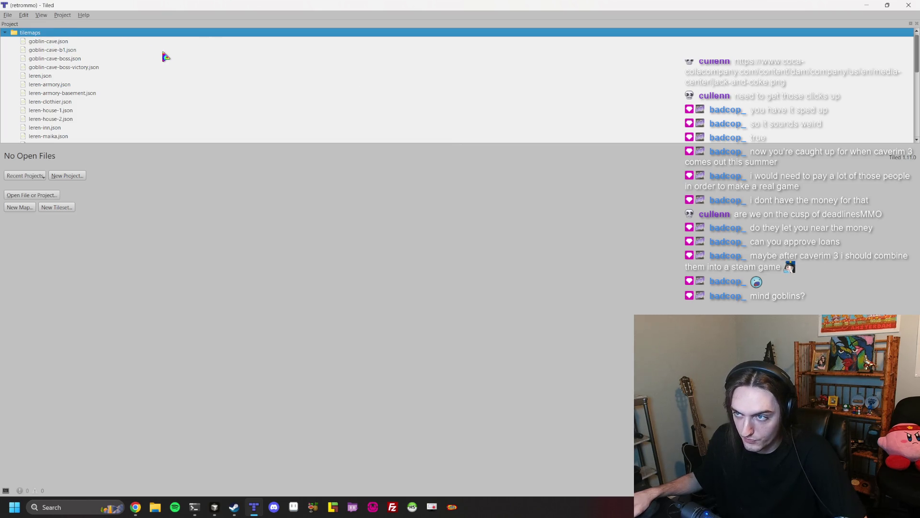
Open overworld.json from the project list and pan around it
scroll(164, 56, down, 3)
click(135, 111)
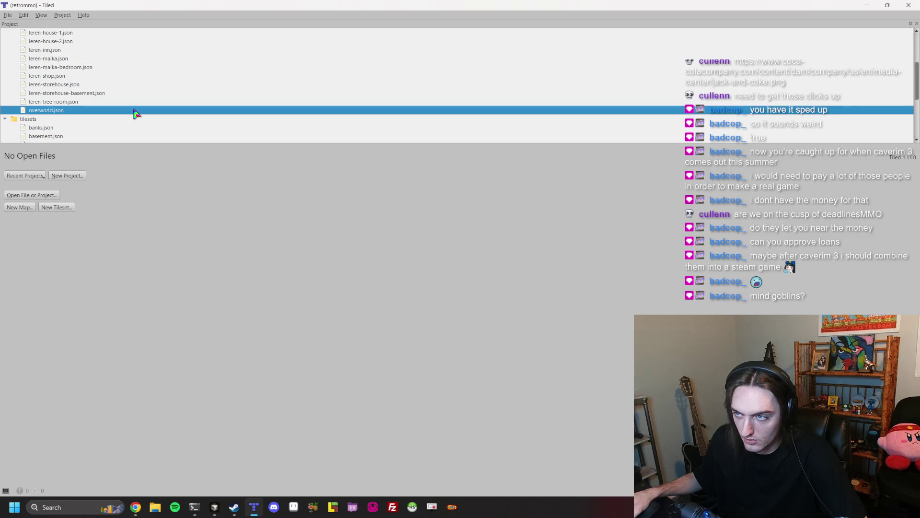
double_click(135, 113)
mouse_move(567, 302)
mouse_down()
mouse_move(471, 198)
mouse_move(416, 171)
mouse_move(370, 215)
mouse_move(361, 267)
mouse_move(407, 292)
mouse_move(433, 263)
mouse_move(520, 288)
mouse_move(458, 295)
mouse_up()
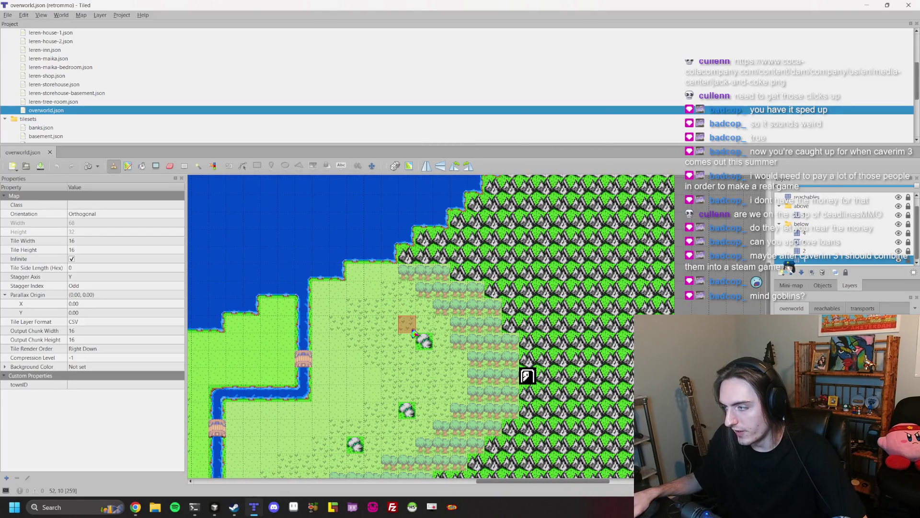
drag(405, 318, 398, 323)
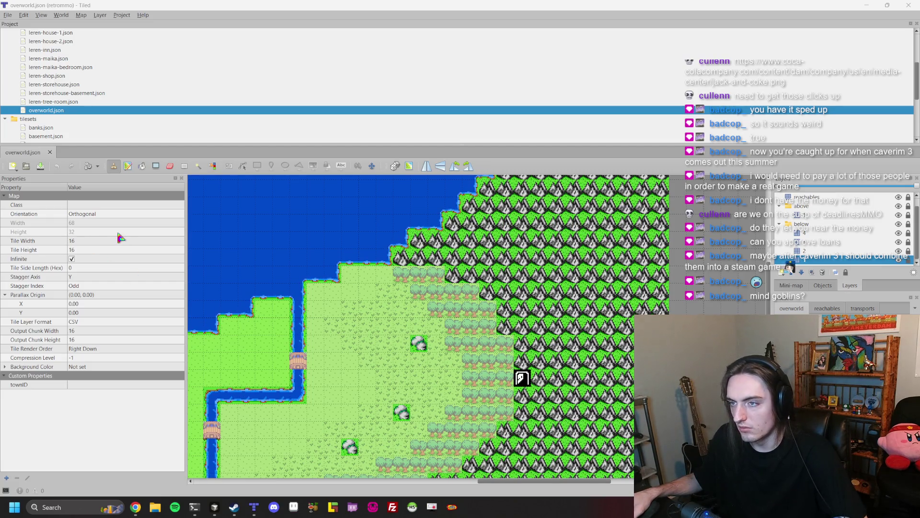
scroll(308, 316, left, 5)
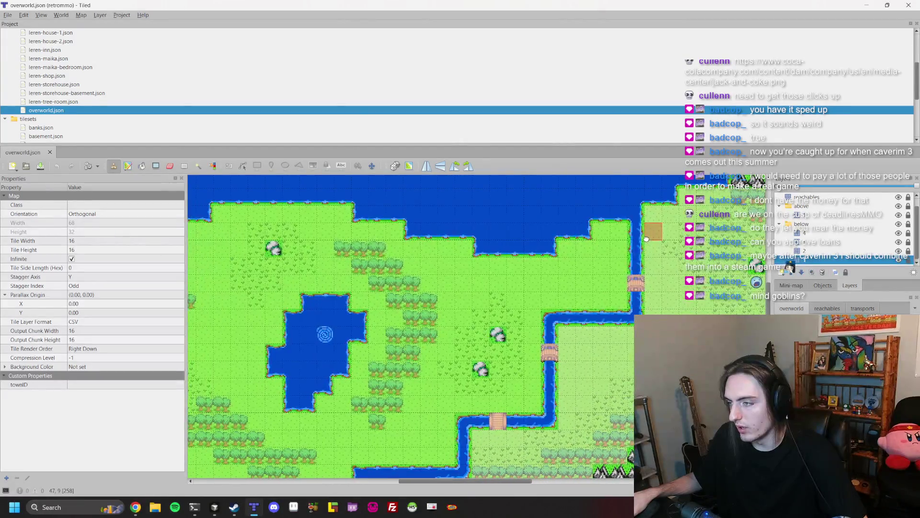
scroll(133, 70, up, 3)
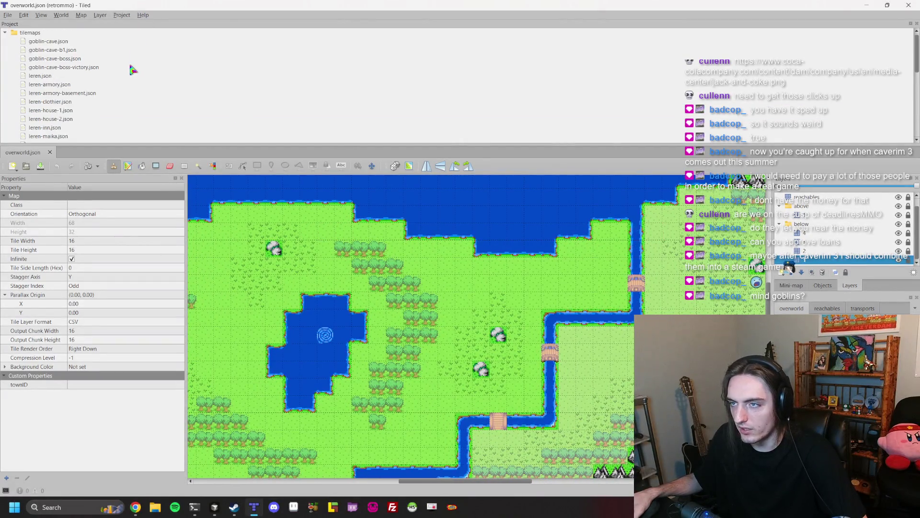
Open overworld.json from RetroMMO-BluePin\tiled\tilemaps and pan over its rivers, forests and mountains
click(9, 14)
click(27, 35)
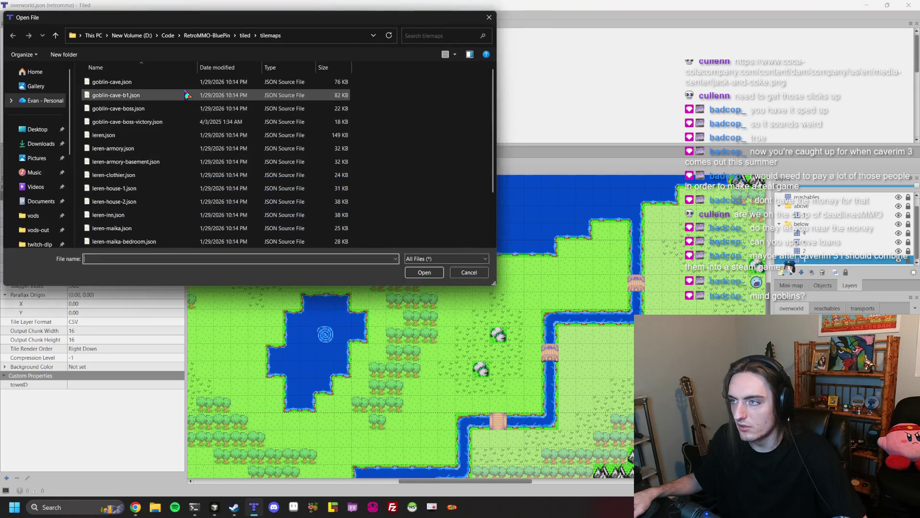
scroll(230, 182, down, 2)
double_click(151, 243)
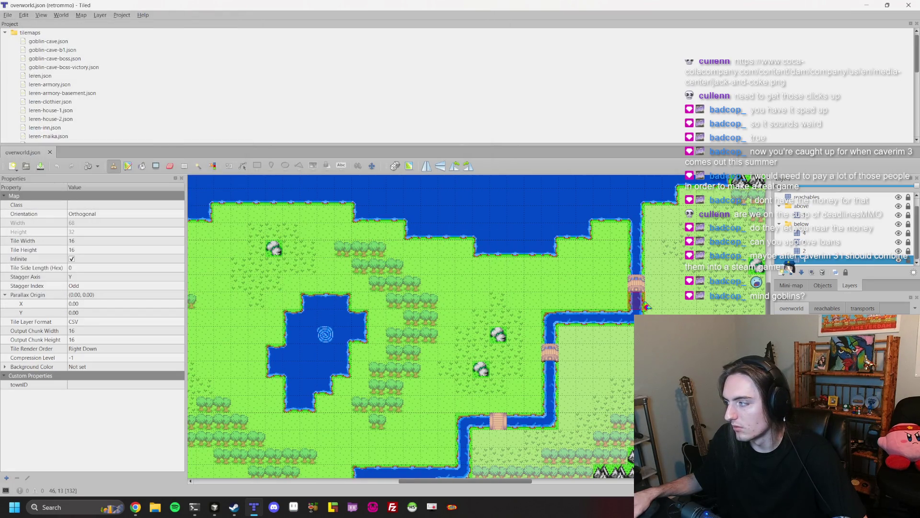
scroll(600, 302, right, 5)
scroll(495, 273, up, 2)
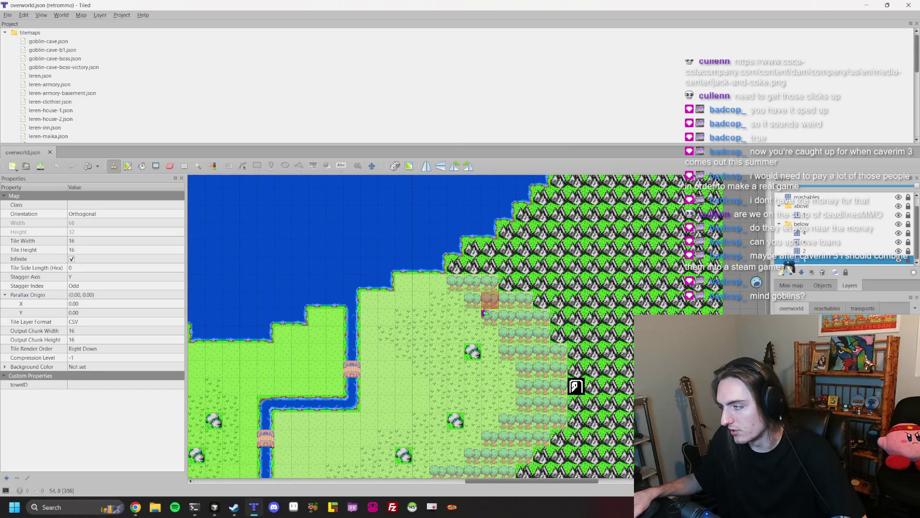
scroll(374, 287, down, 5)
scroll(405, 185, left, 4)
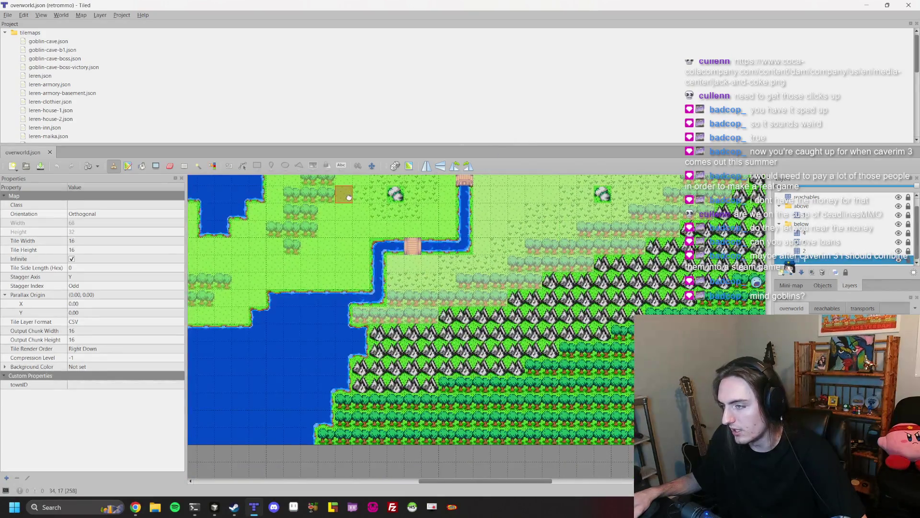
scroll(349, 198, down, 5)
click(195, 508)
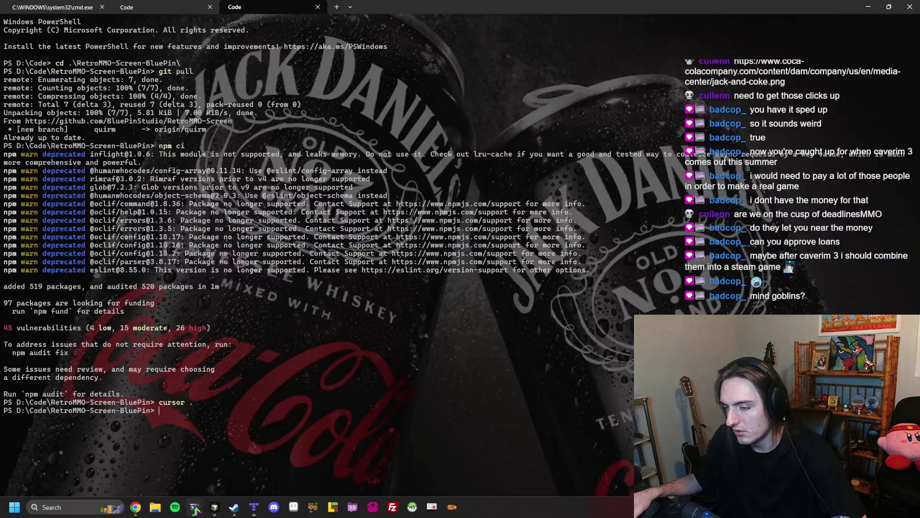
Pull RetroMMO-Screen's latest code and launch npm run dev in the BluePin terminal sessions
key(ctrl+shift+Tab)
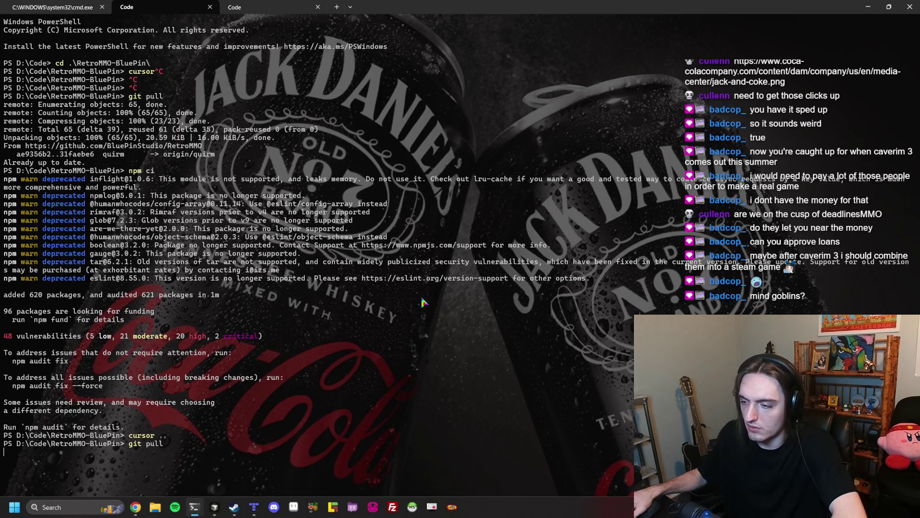
key(ctrl+Tab)
text(g)
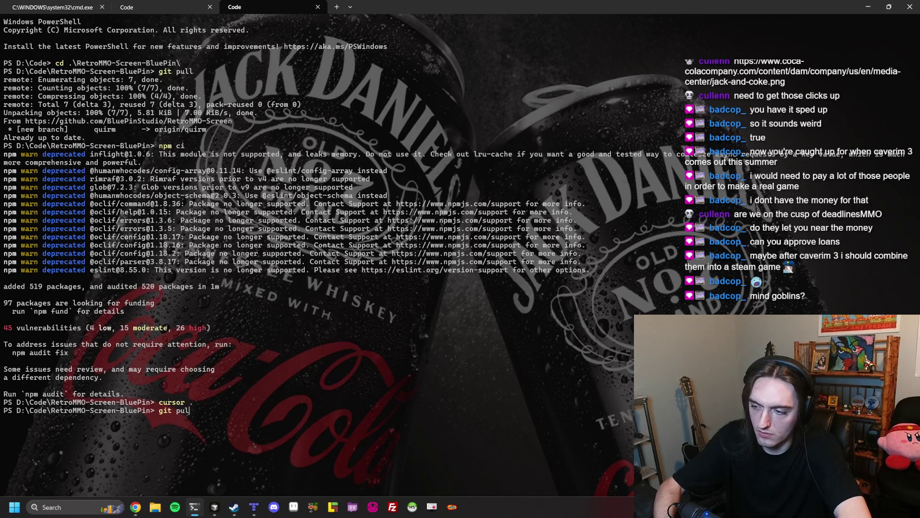
click(173, 7)
click(268, 7)
click(178, 5)
text(n dev)
key(Return)
click(269, 7)
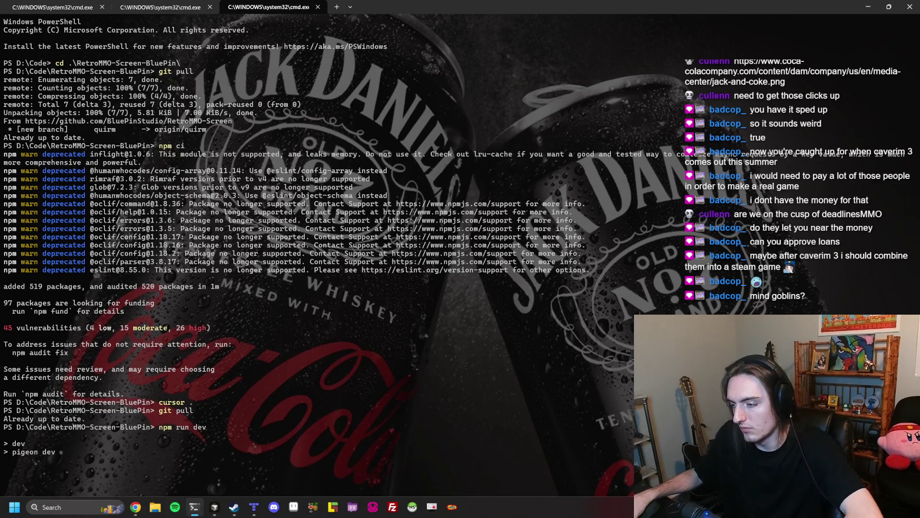
click(194, 506)
click(135, 507)
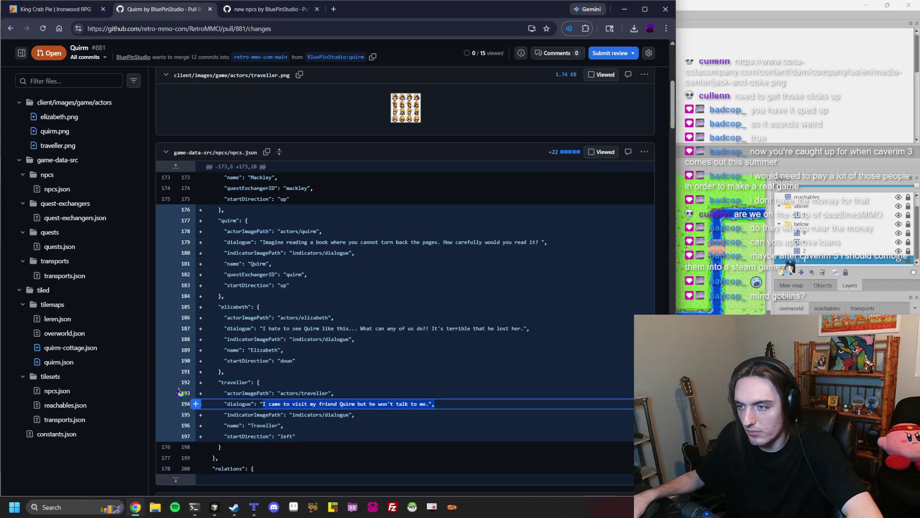
Check Quirm #881's leren.json layer-visibility and overworld.json tile diffs, then pan Tiled's overworld map
click(118, 324)
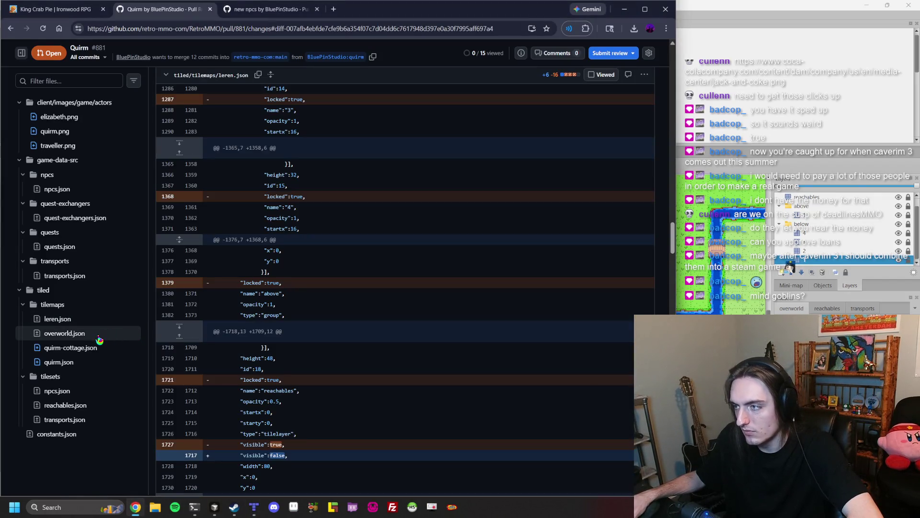
scroll(336, 335, down, 6)
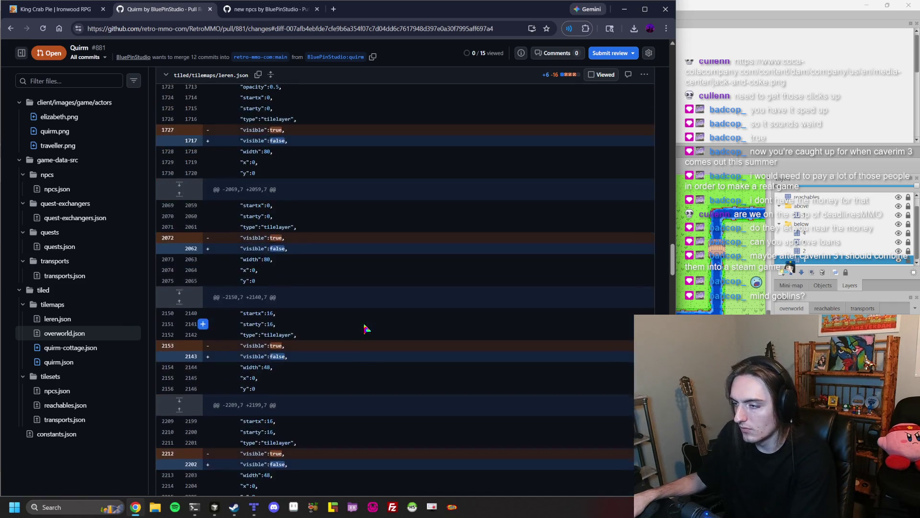
scroll(366, 328, down, 13)
scroll(364, 322, up, 5)
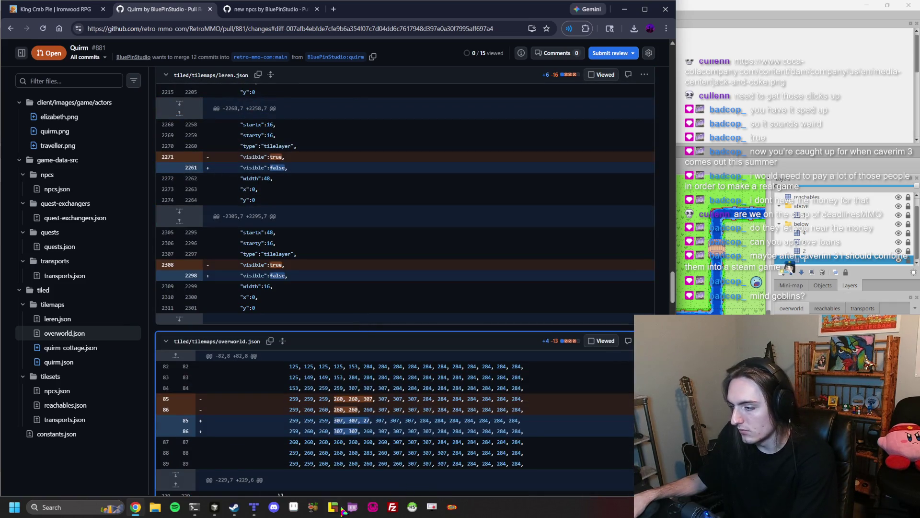
click(254, 507)
mouse_move(335, 397)
mouse_down()
mouse_move(326, 360)
mouse_move(240, 427)
mouse_move(172, 451)
mouse_move(108, 426)
mouse_move(40, 419)
mouse_move(168, 336)
mouse_up()
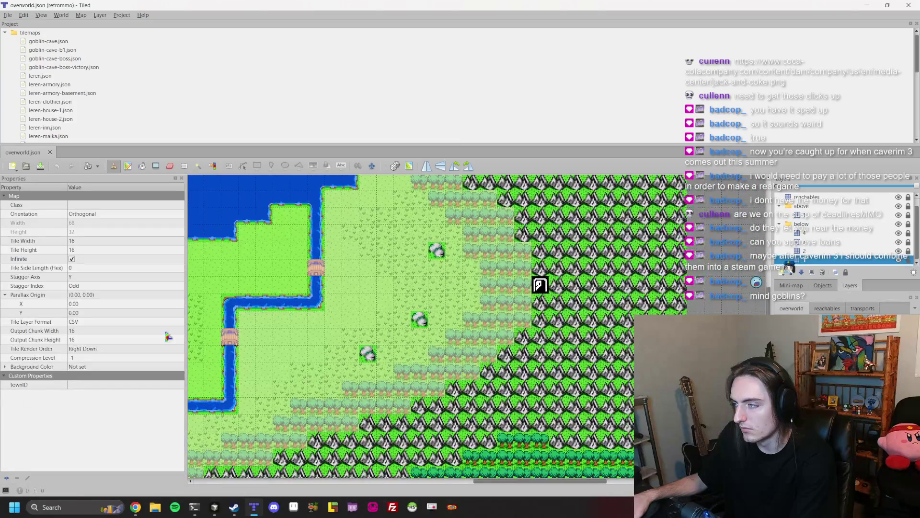
Pan the Tiled overworld map to the river, bridges and small lake, then bring Discord forward
mouse_move(365, 275)
mouse_down()
mouse_move(302, 330)
mouse_move(380, 263)
mouse_move(619, 340)
mouse_move(434, 265)
mouse_move(441, 300)
mouse_move(608, 206)
mouse_move(594, 349)
mouse_move(273, 287)
mouse_move(254, 303)
mouse_up()
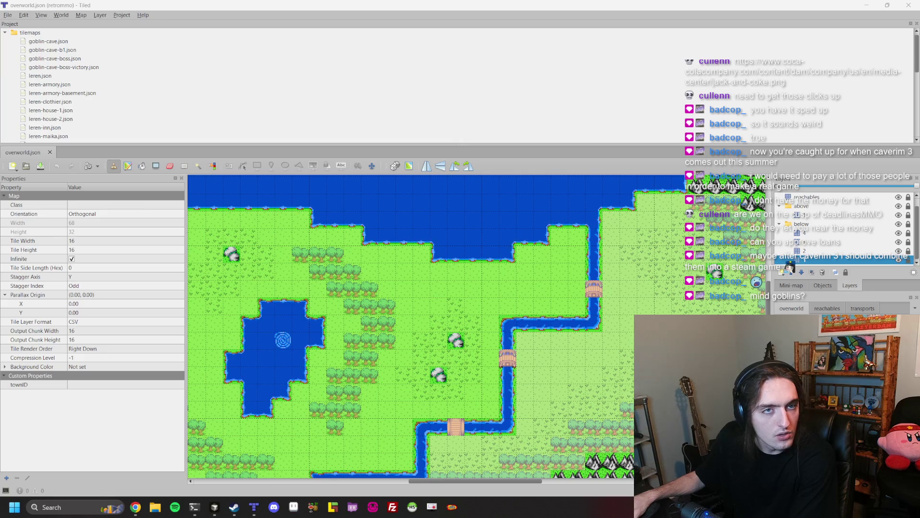
key(alt+Tab)
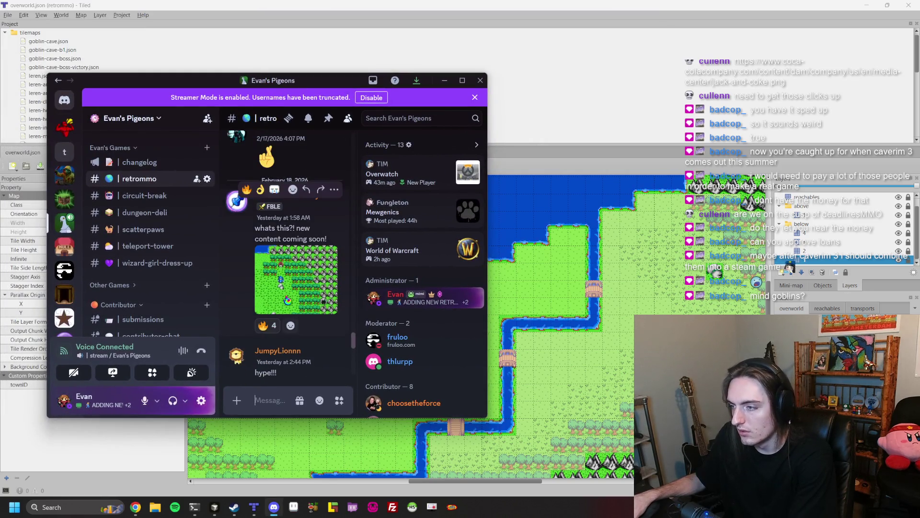
View the #retrommo map screenshot full size, then scroll Tiled to the matching mountain and cave area
click(288, 273)
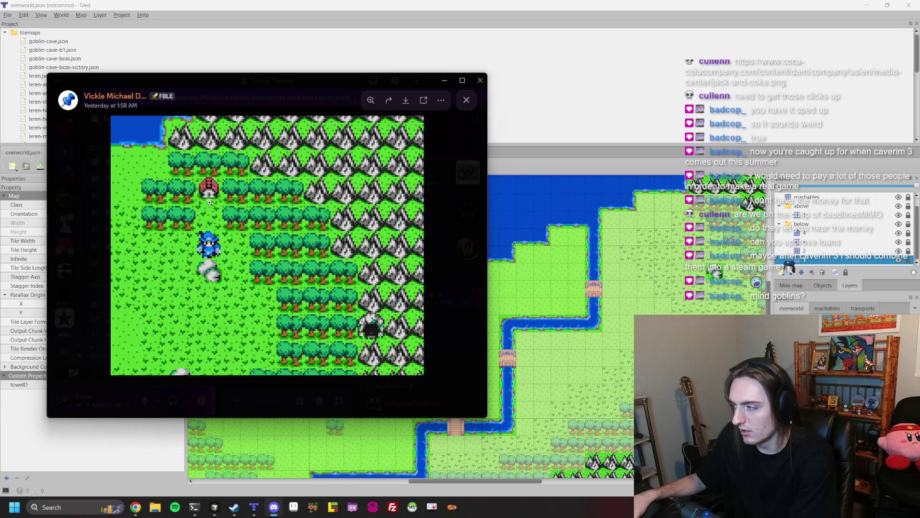
click(541, 5)
scroll(382, 304, up, 10)
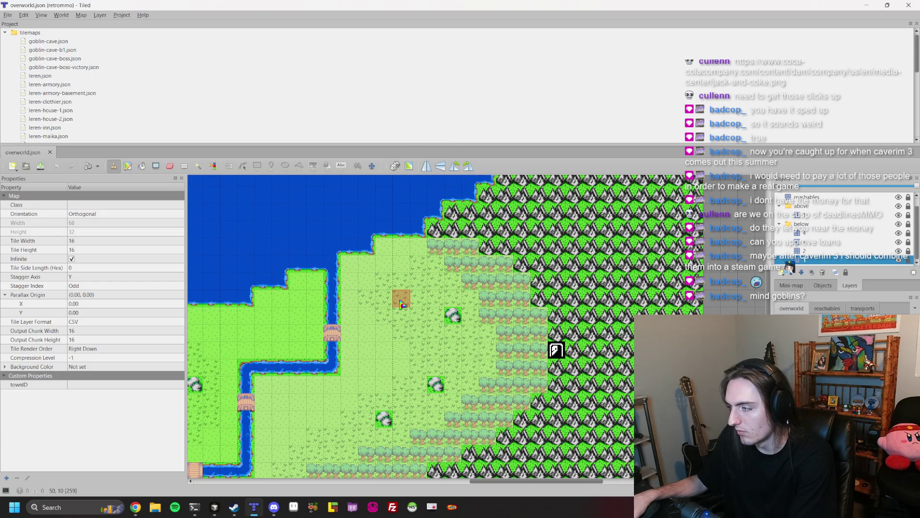
Scroll through the remaining overworld.json hunks in the Quirm #881 diff in Chrome
click(136, 508)
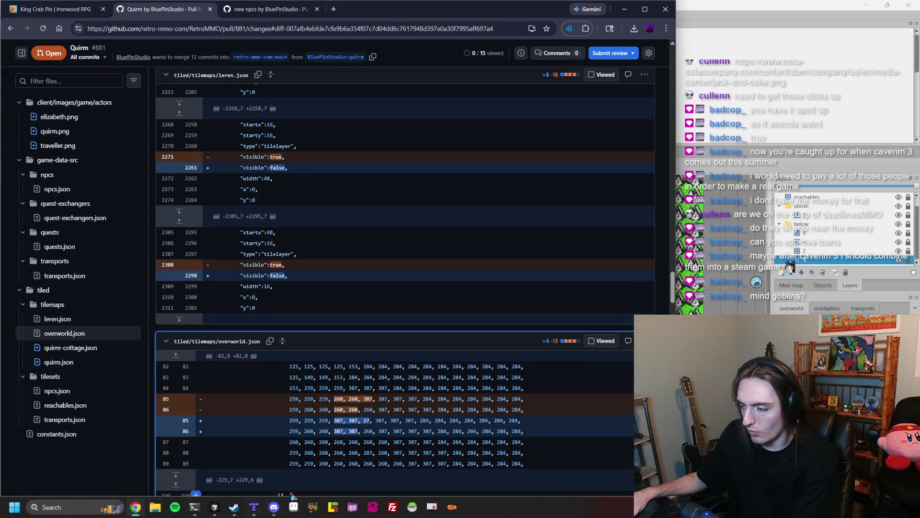
scroll(267, 487, down, 5)
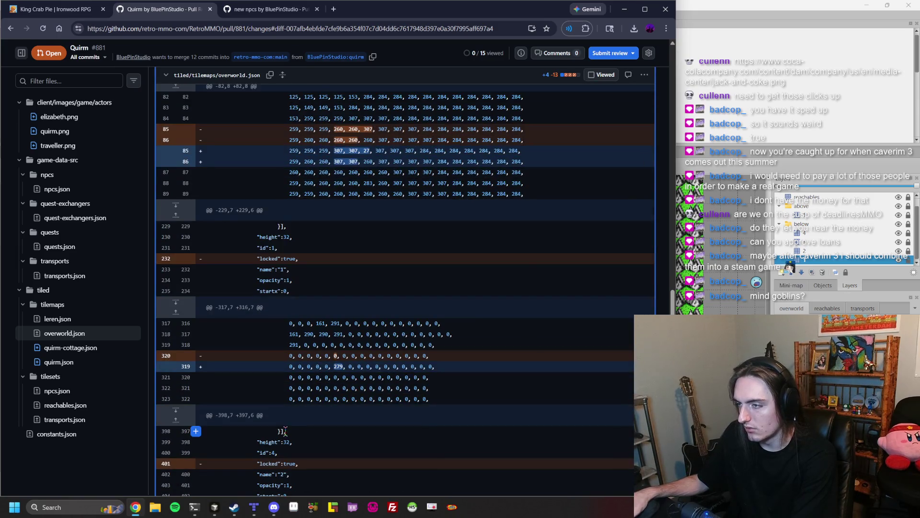
scroll(285, 431, down, 4)
Confirm the npm run dev server is running in the terminal, then return to Chrome
click(195, 508)
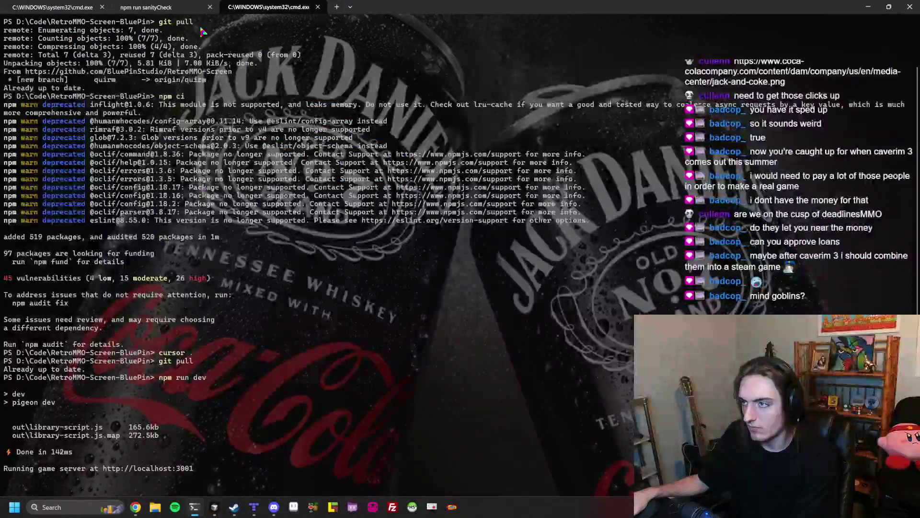
click(136, 508)
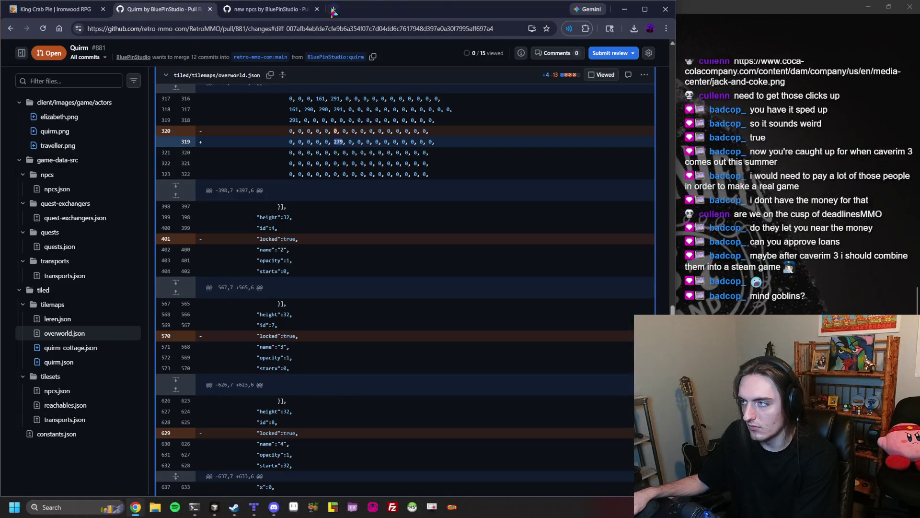
click(334, 9)
Load localhost:3000 and sign in with the test account's email and password
text(localhost:3000)
key(Return)
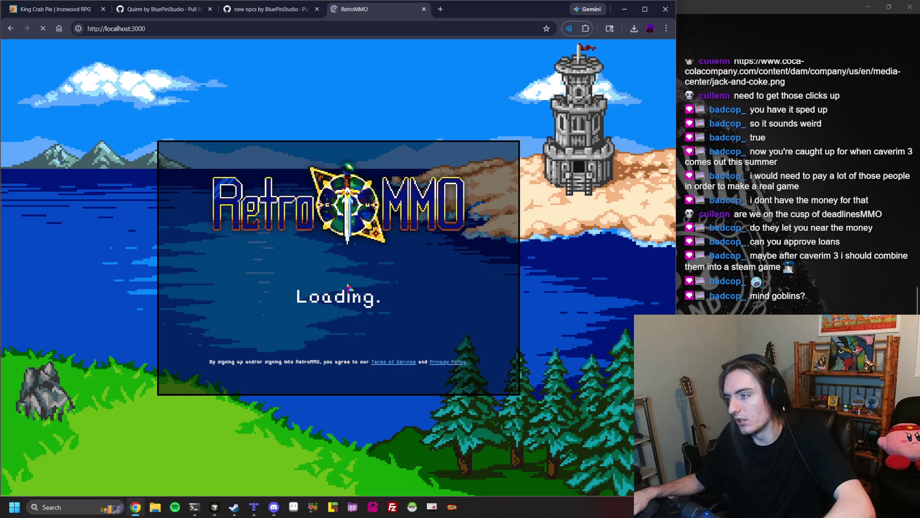
text(1@1)
key(Tab)
text(1)
key(Return)
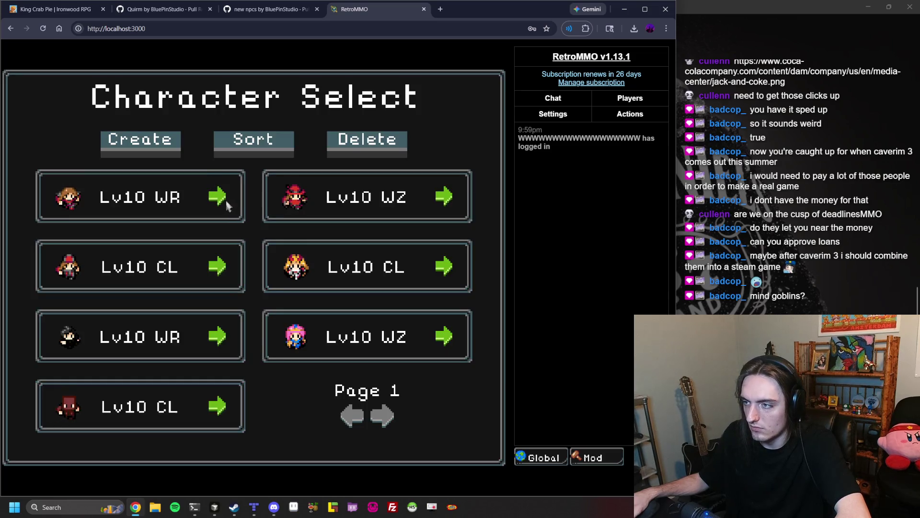
Pick a character, enter the world, walk north and right into a lizard battle, and choose Attack
click(211, 192)
click(388, 238)
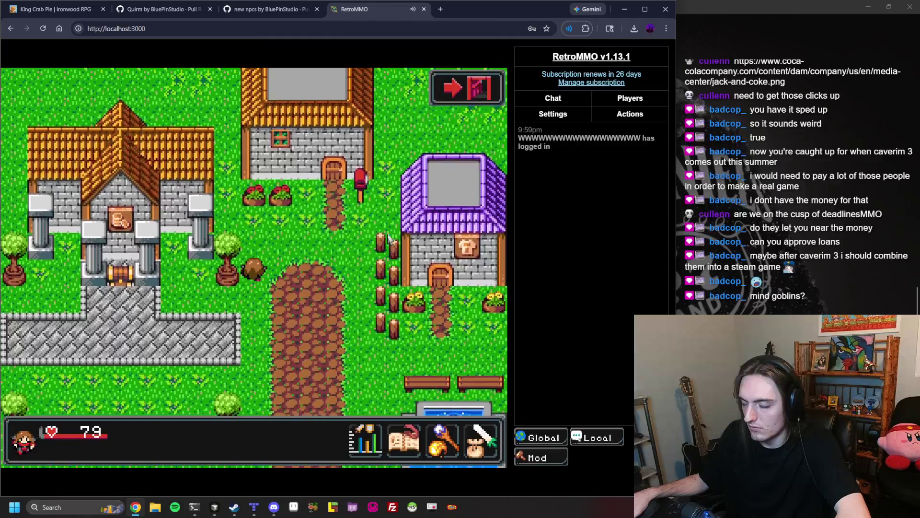
key(Up)
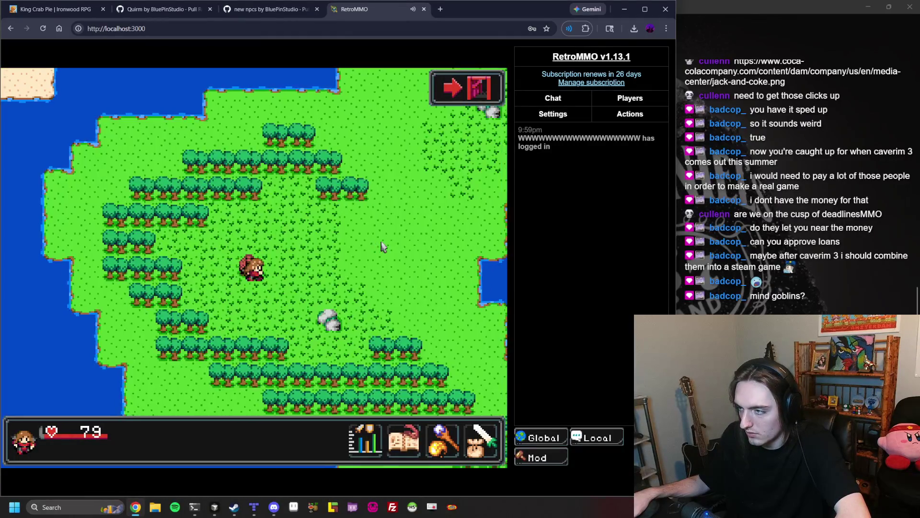
key(Right)
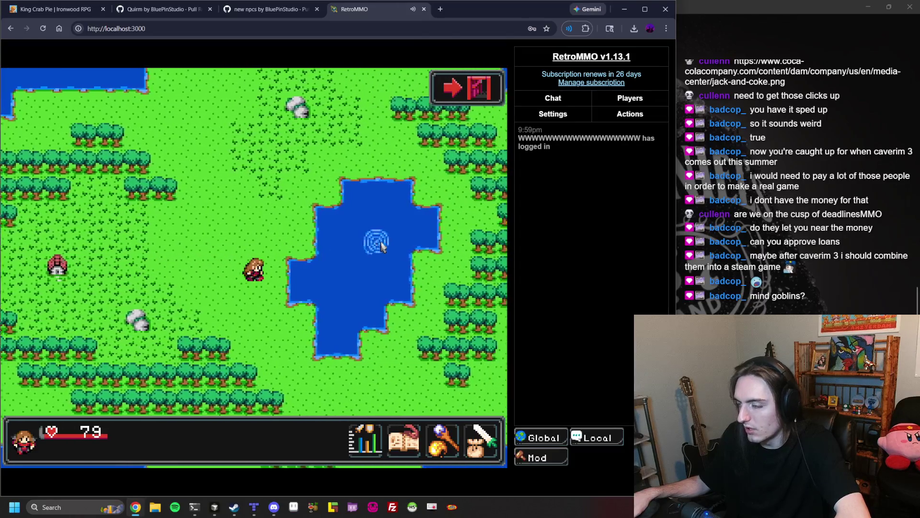
key(Up)
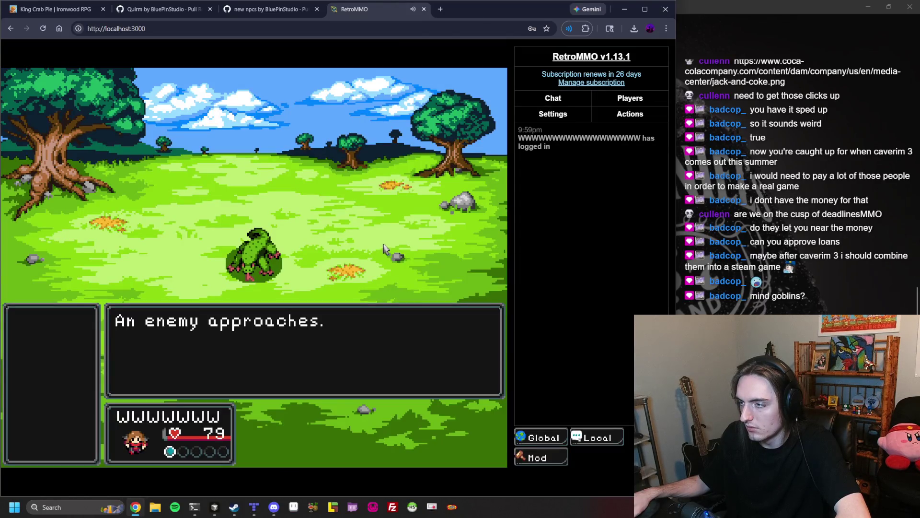
key(Return)
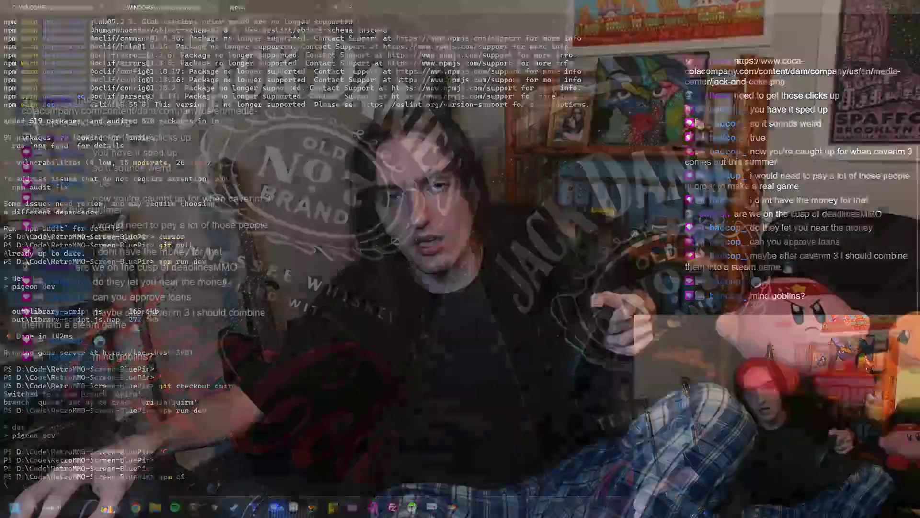
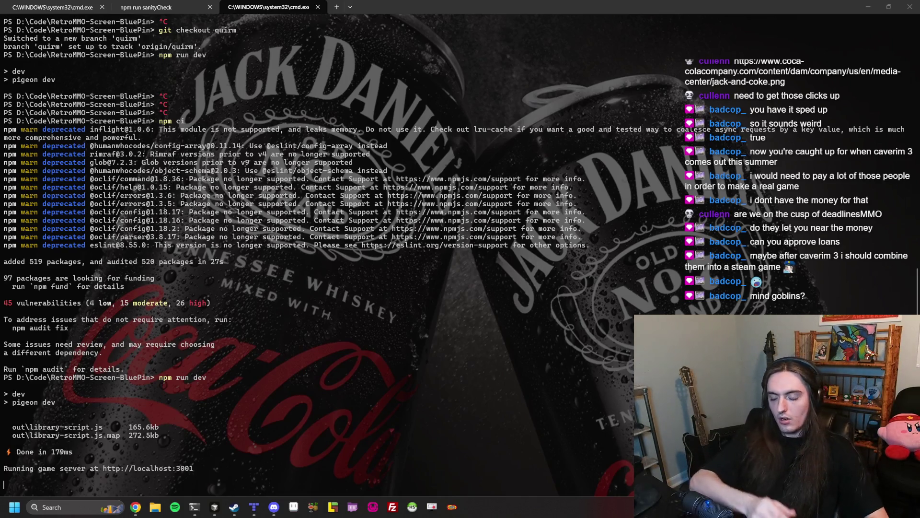
Bring the Tiled editor with overworld.json to the front while npm run dev keeps running
click(254, 507)
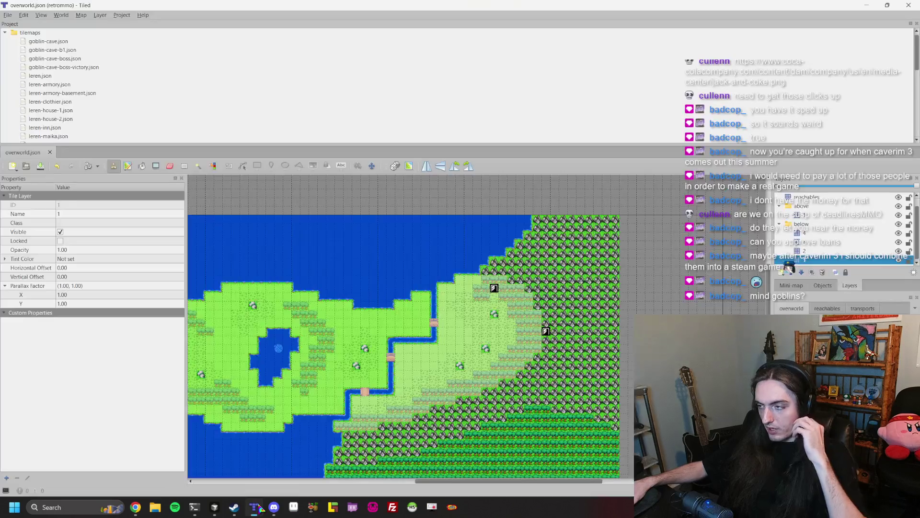
Open quirm.json and quirm-cottage.json from the Project panel alongside the overworld
scroll(526, 311, up, 5)
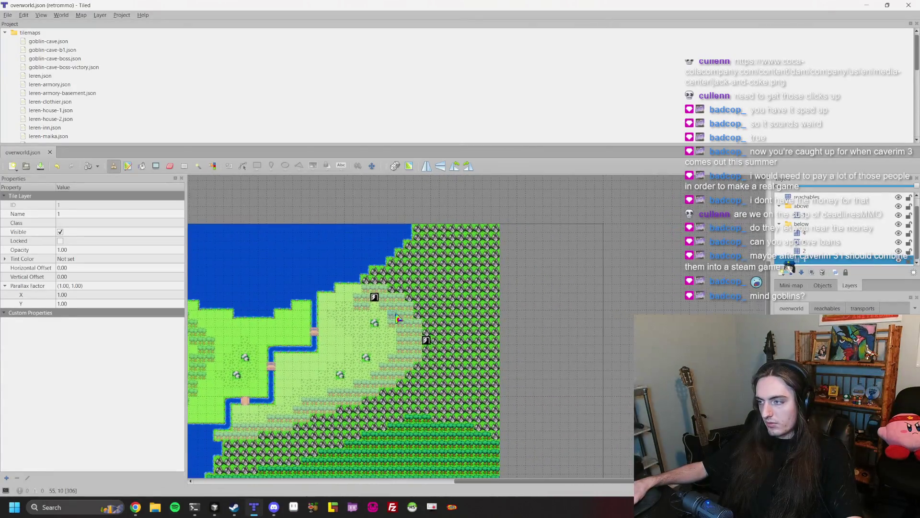
scroll(391, 315, left, 5)
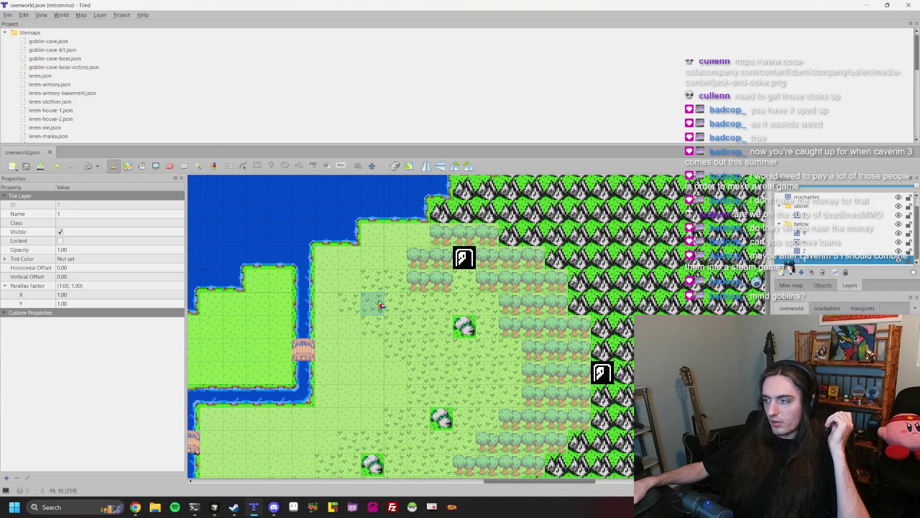
mouse_move(378, 305)
mouse_down()
mouse_move(437, 301)
mouse_move(407, 324)
mouse_up()
scroll(126, 120, down, 2)
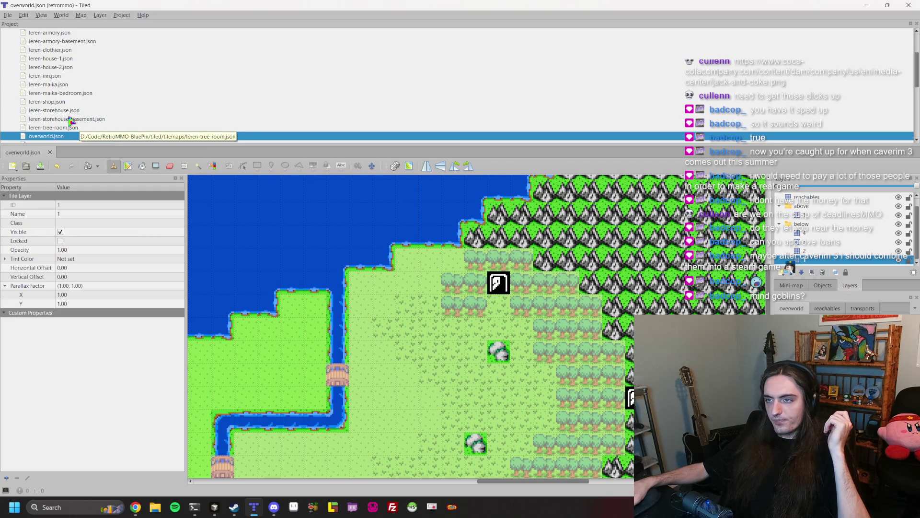
scroll(70, 121, down, 2)
double_click(62, 94)
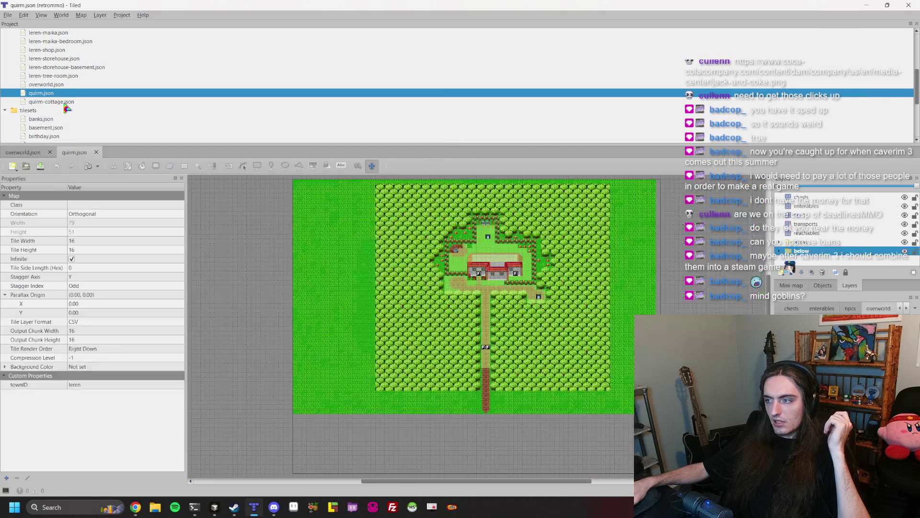
double_click(65, 104)
double_click(61, 94)
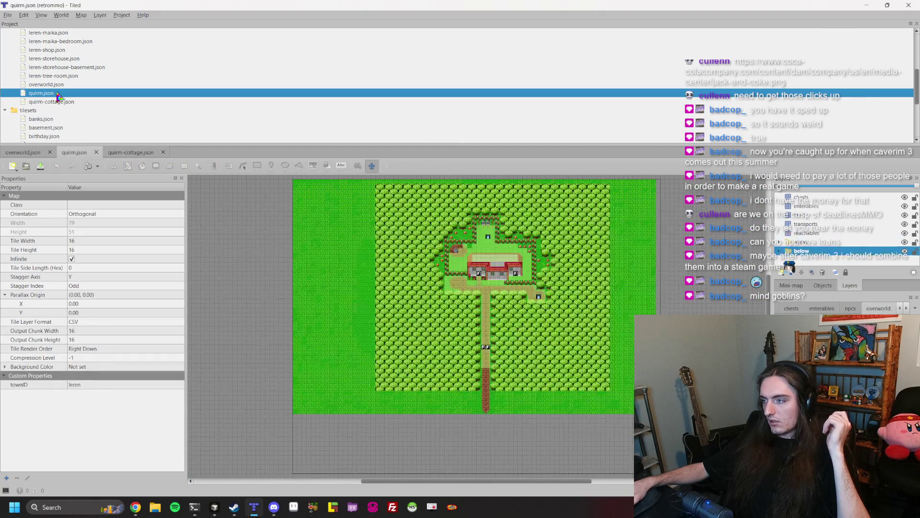
Compare the Quirm forest and cottage interior map tabs, ending on the forest map
ctrl+scroll(456, 332, up, 4)
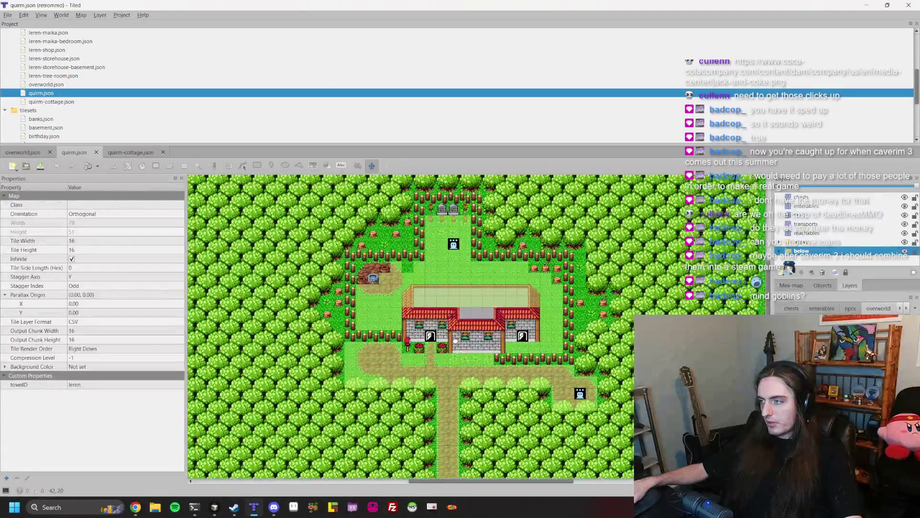
click(145, 155)
ctrl+scroll(452, 330, up, 3)
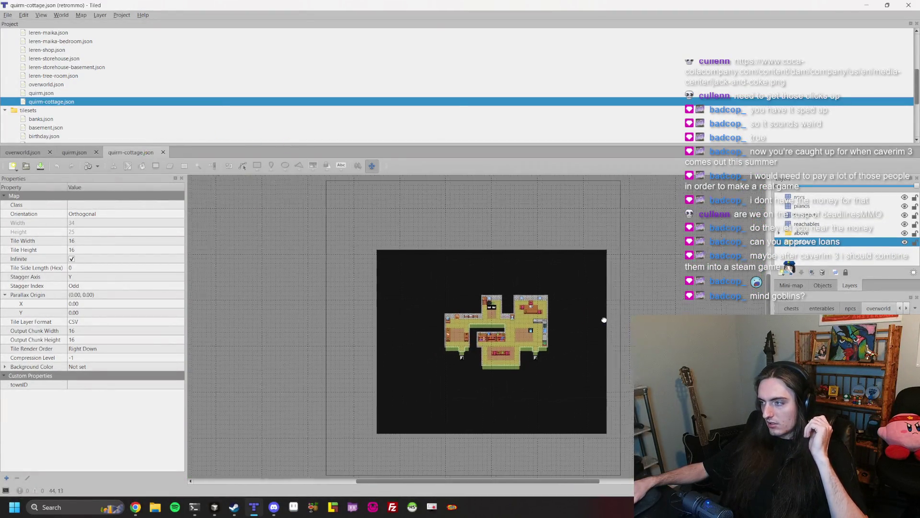
ctrl+scroll(515, 332, up, 2)
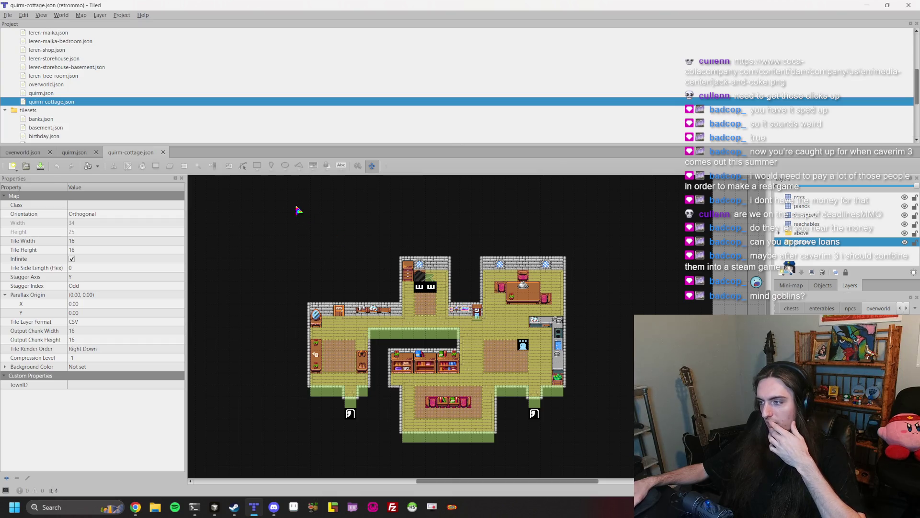
click(76, 155)
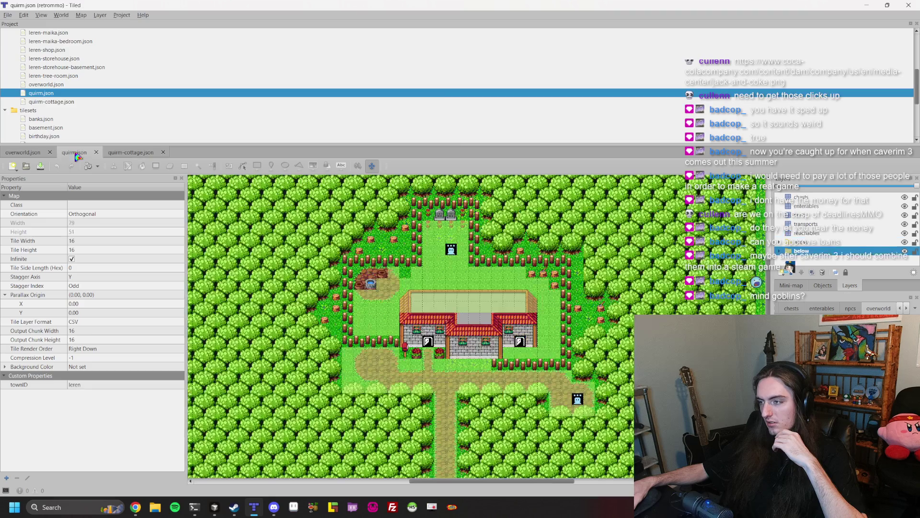
click(129, 154)
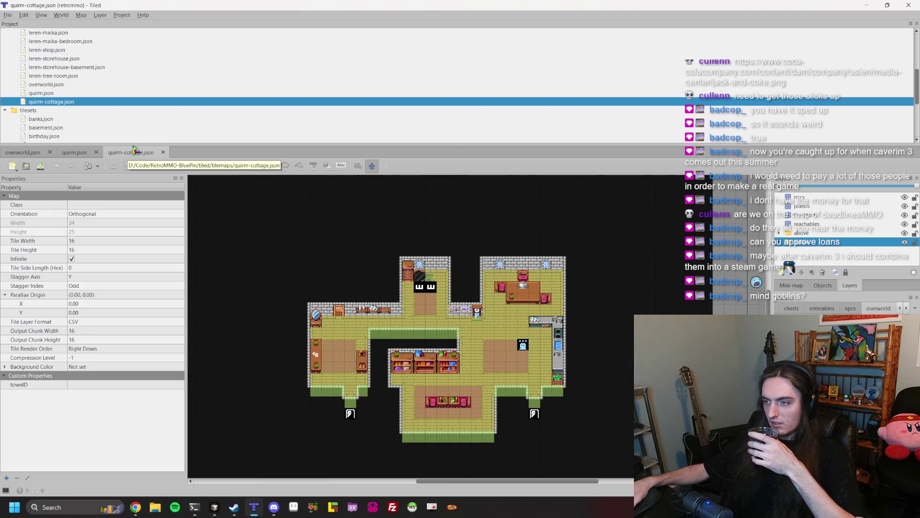
click(74, 153)
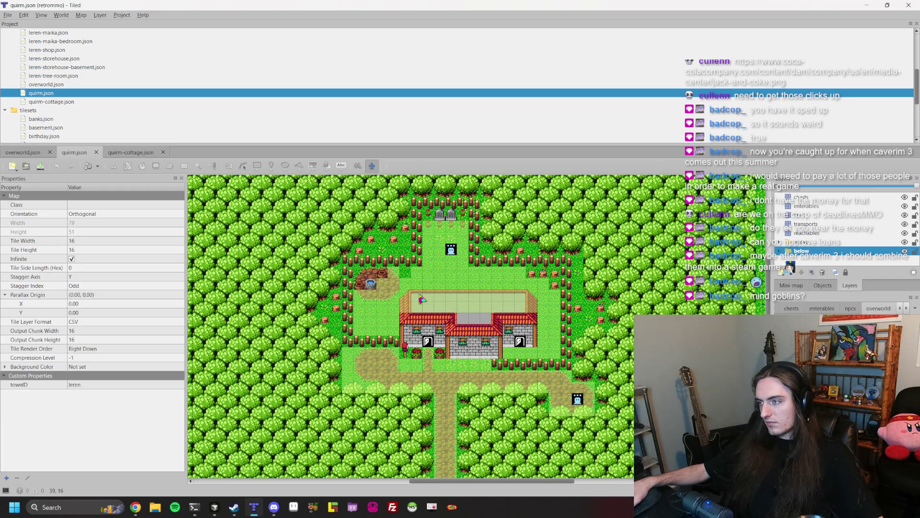
Pan and zoom the Quirm forest map toward the house, then bring up the browser
mouse_move(422, 297)
mouse_down()
mouse_move(363, 318)
mouse_move(507, 322)
mouse_move(482, 368)
mouse_up()
scroll(365, 316, up, 2)
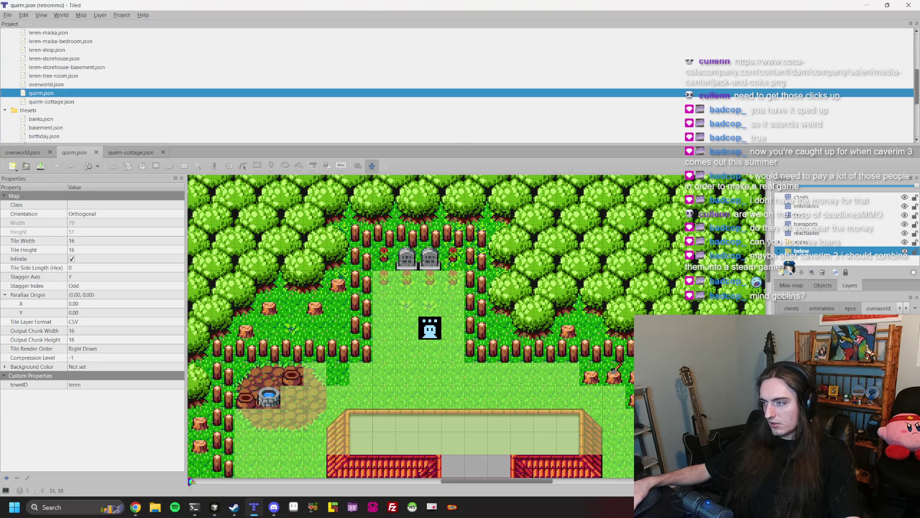
click(137, 509)
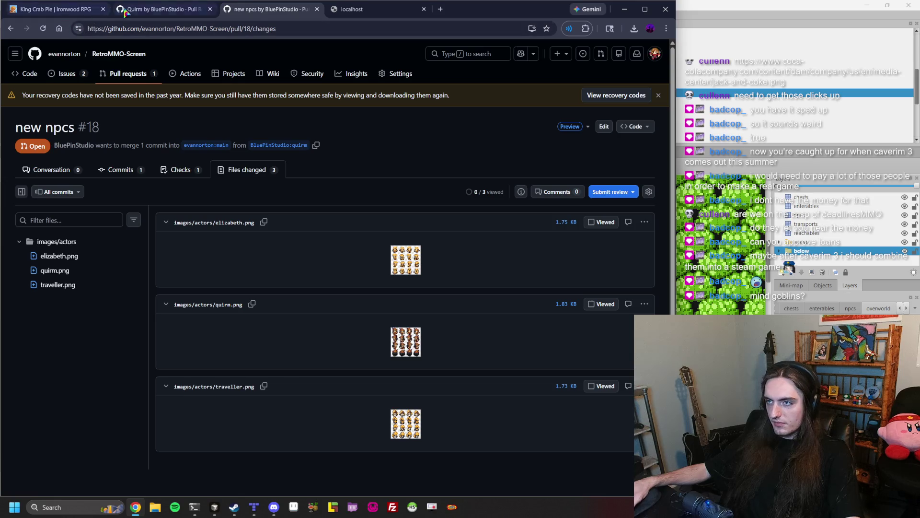
Reload the local RetroMMO page and sign in as an existing user with the login e-mail
click(360, 11)
click(43, 28)
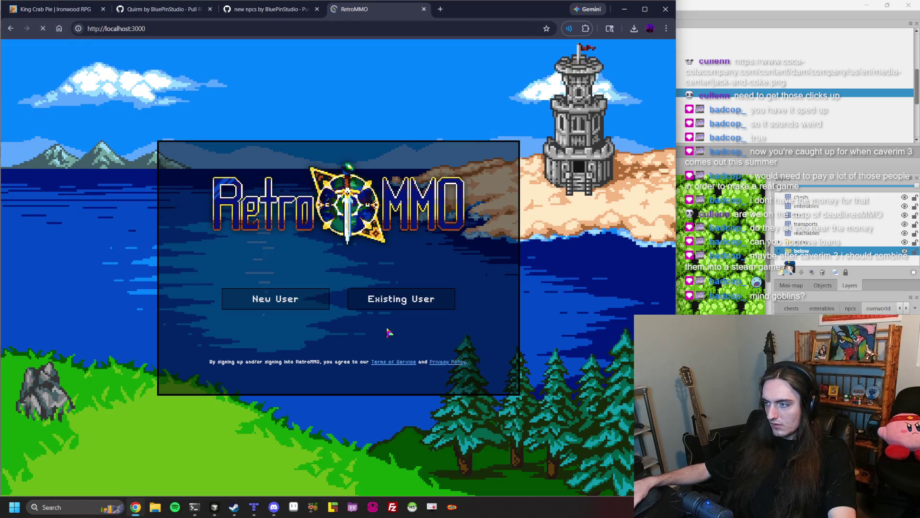
click(379, 308)
text(1@1)
key(Tab)
text(1)
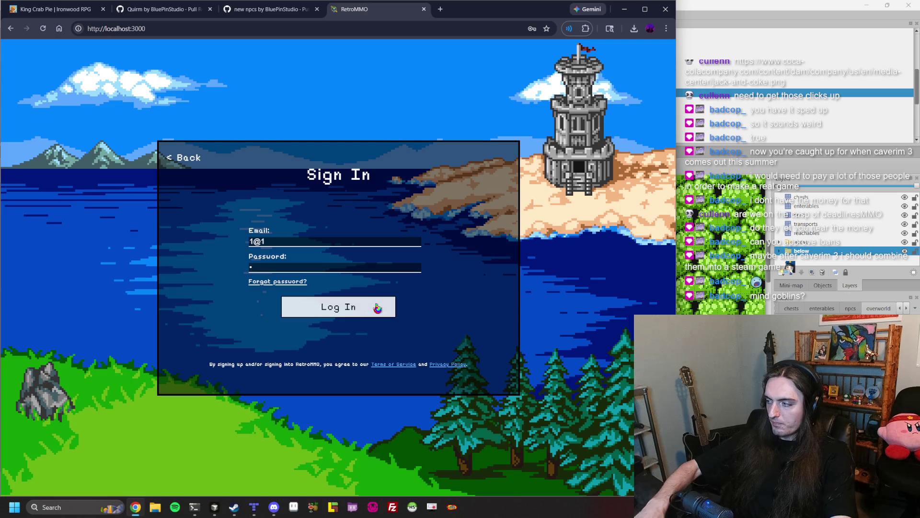
click(379, 308)
In Tiled, look over the cottage interior, overworld and Quirm forest maps
key(alt+Tab)
scroll(632, 458, down, 3)
scroll(411, 326, down, 3)
scroll(411, 326, right, 2)
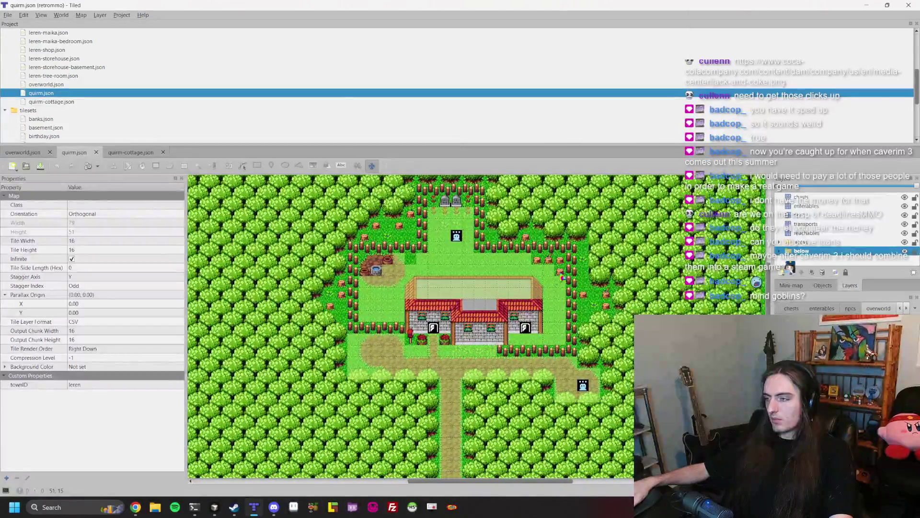
scroll(408, 218, down, 1)
click(123, 153)
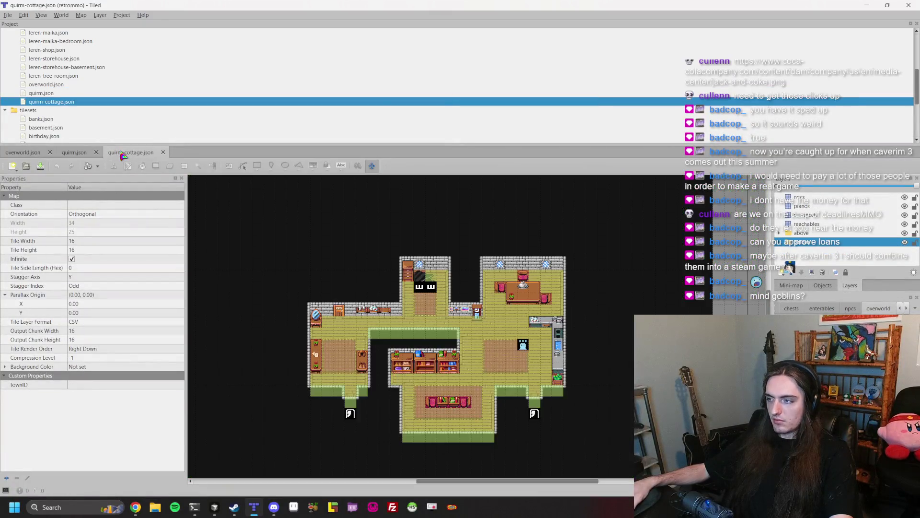
click(29, 153)
scroll(262, 246, down, 1)
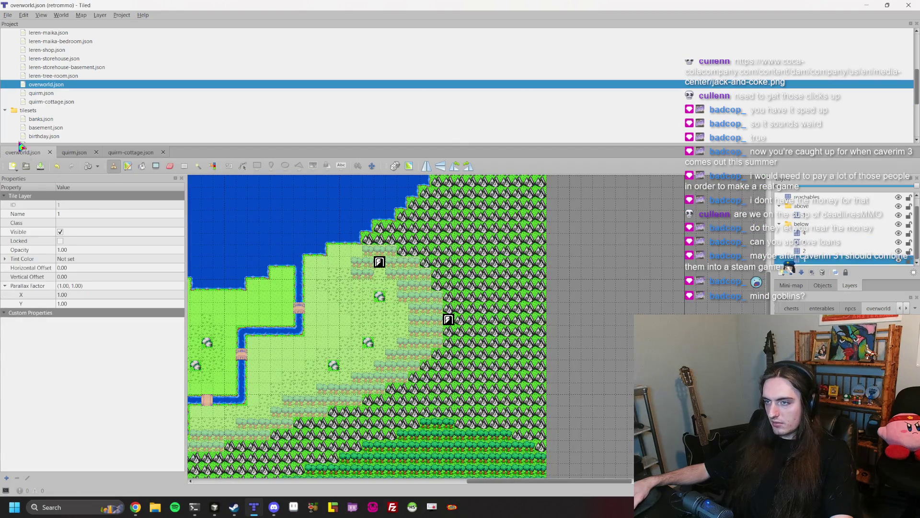
click(73, 153)
Pick a character, walk toward the cottage and attack the Magic Moth for 46 damage
click(140, 510)
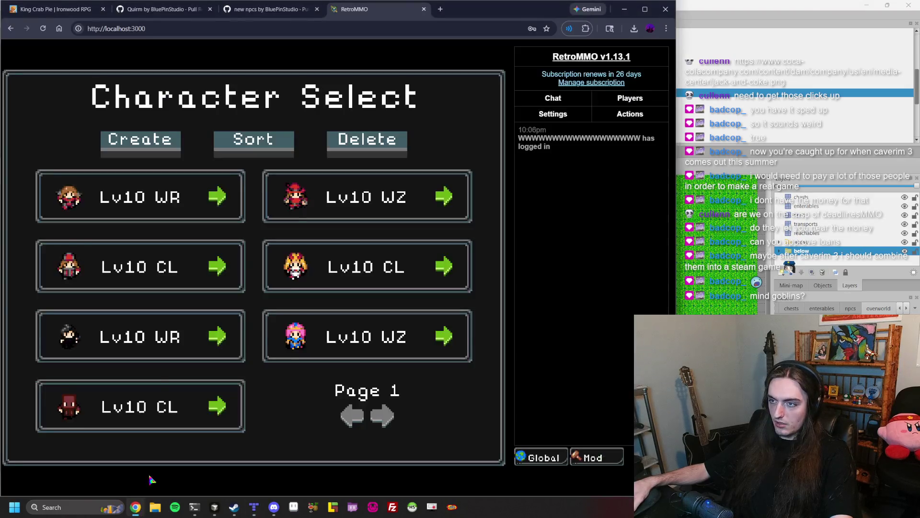
click(300, 234)
key(Right)
key(Right)
key(Right)
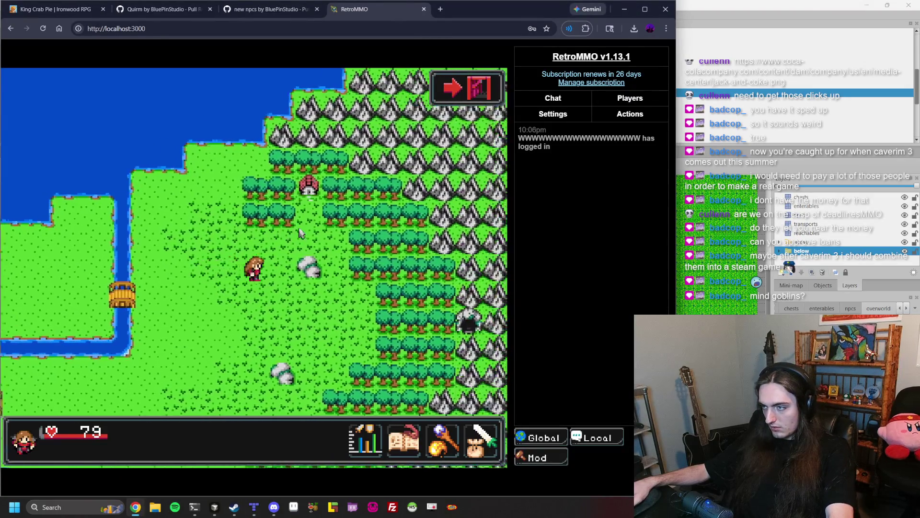
key(Up)
key(Up)
key(Up)
key(Left)
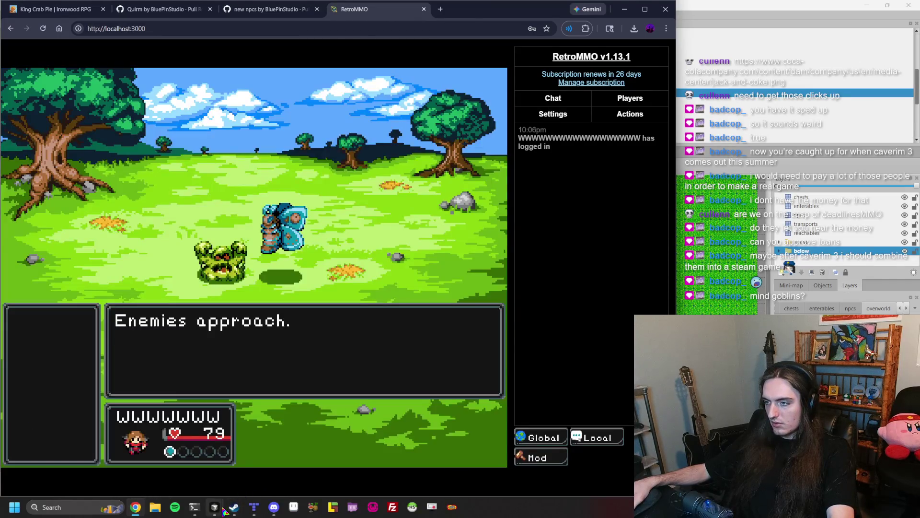
key(Return)
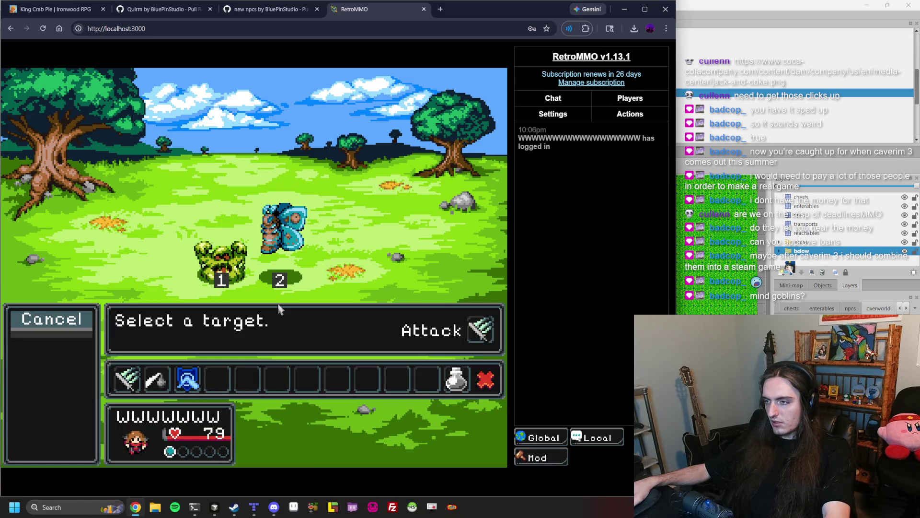
key(2)
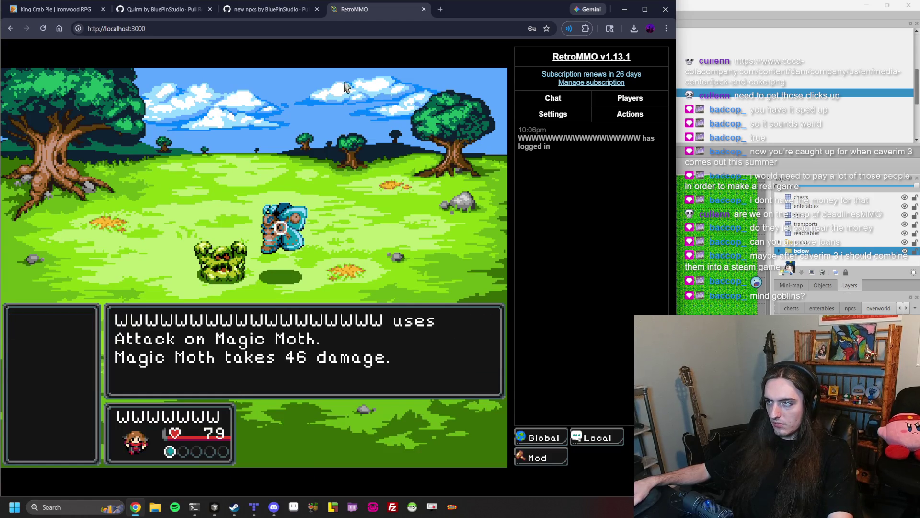
click(271, 9)
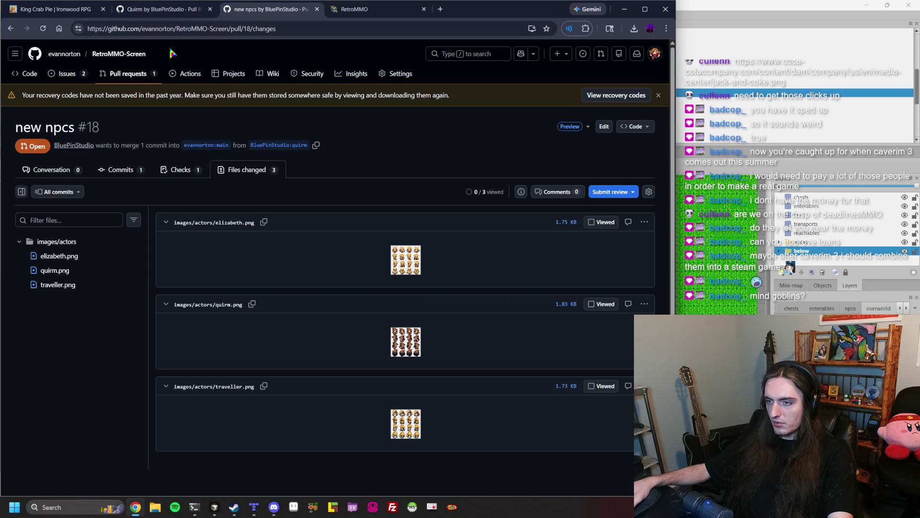
Show the Quirm PR's constants.json diff and highlight movement-duration changing from 267 to 150
click(161, 9)
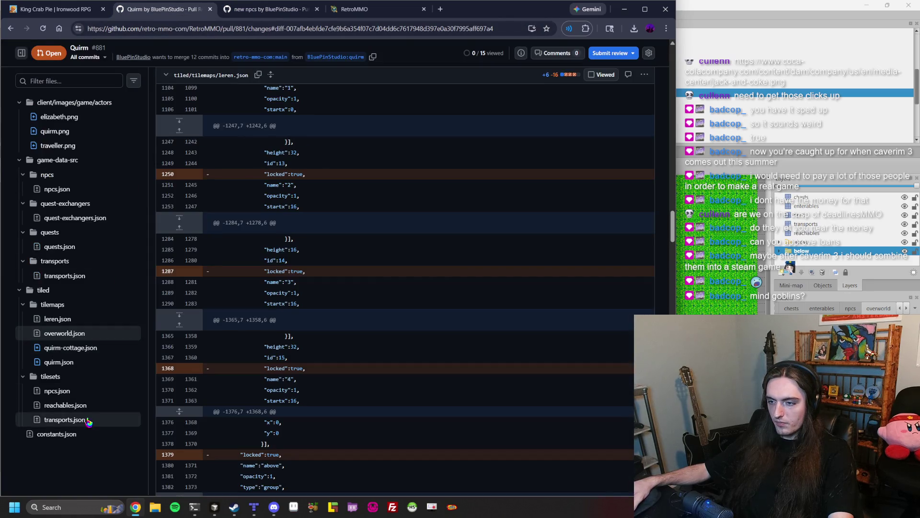
click(56, 434)
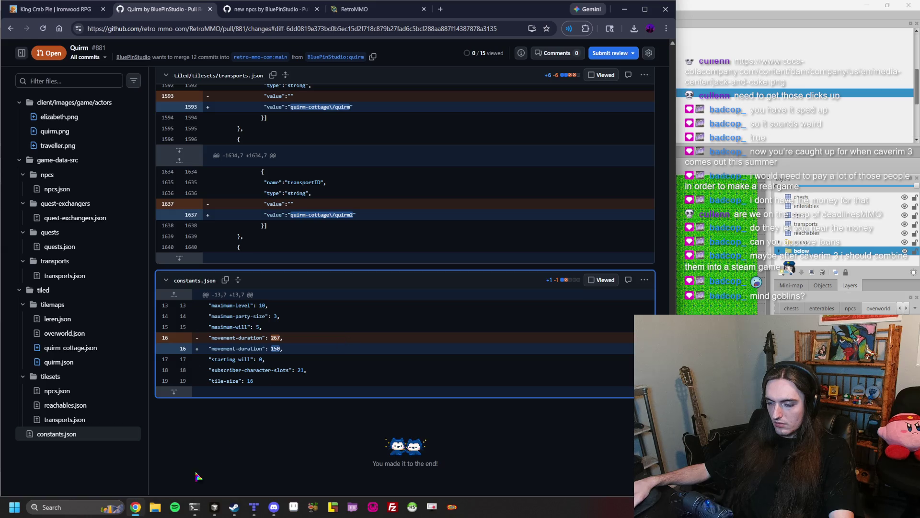
click(277, 349)
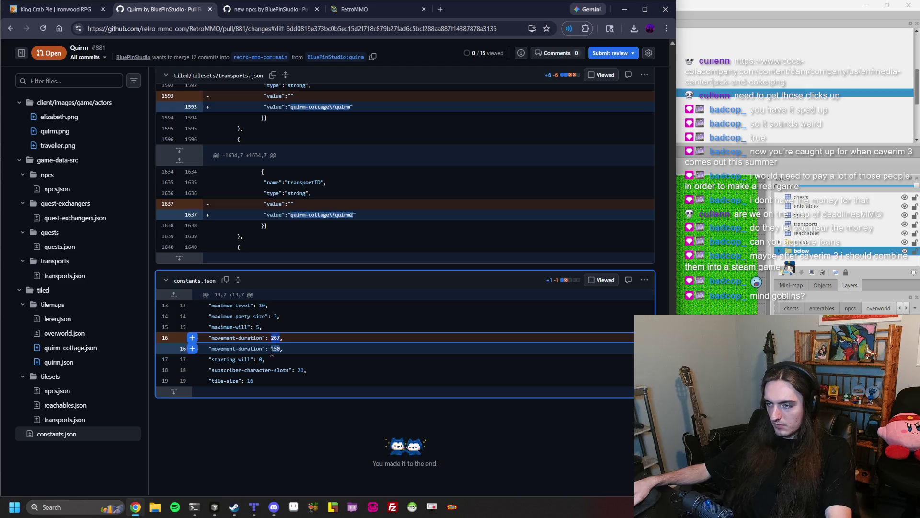
click(214, 506)
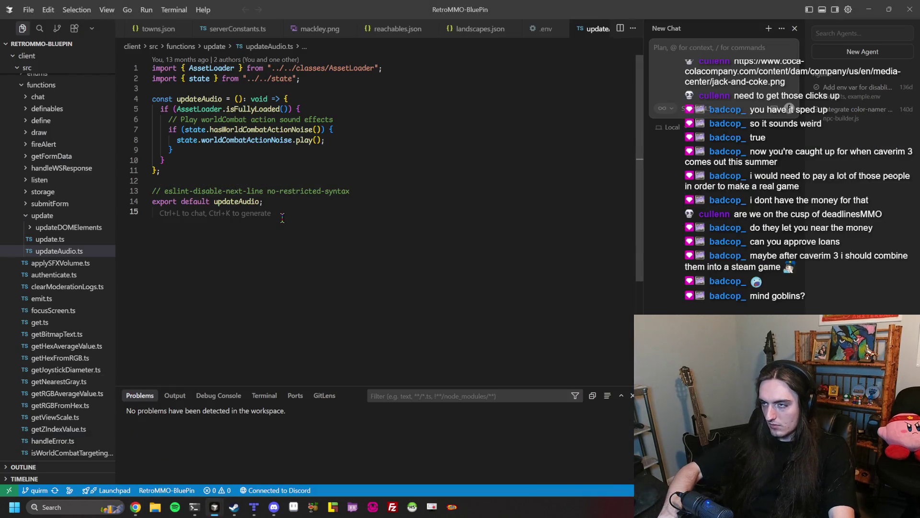
Open constants.json, revert the movement-duration value and save the file
key(ctrl+p)
text(constants)
key(Down)
key(Return)
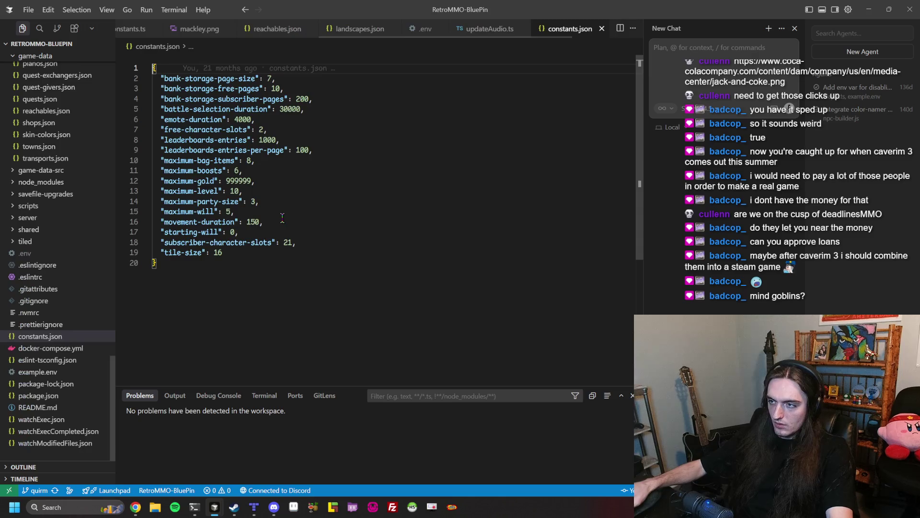
click(259, 221)
text(267)
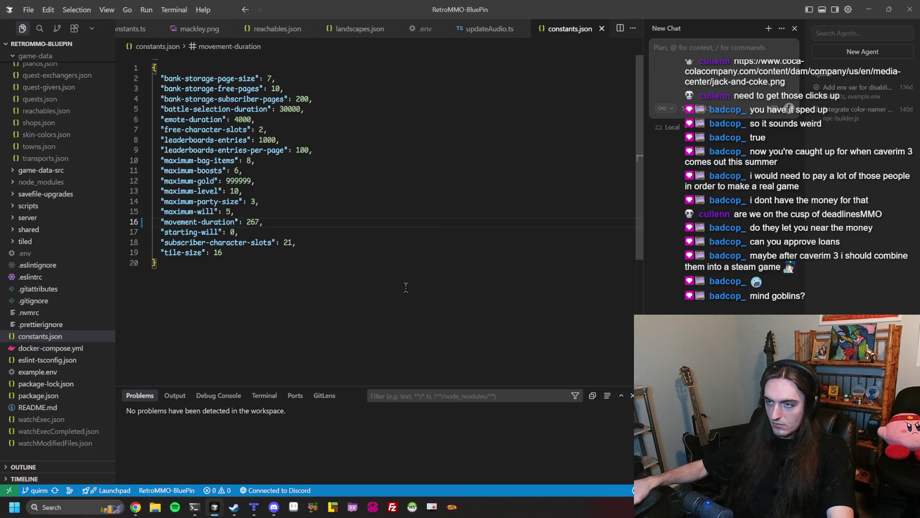
key(ctrl+s)
Commit and push 'Revert movement duration', then view reachables.json in the PR diff
key(ctrl+shift+g)
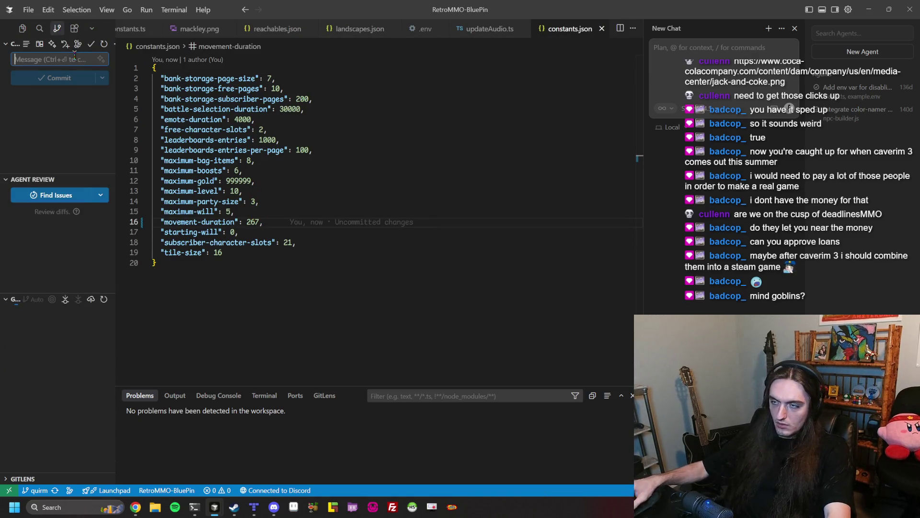
text(Revert movement dura)
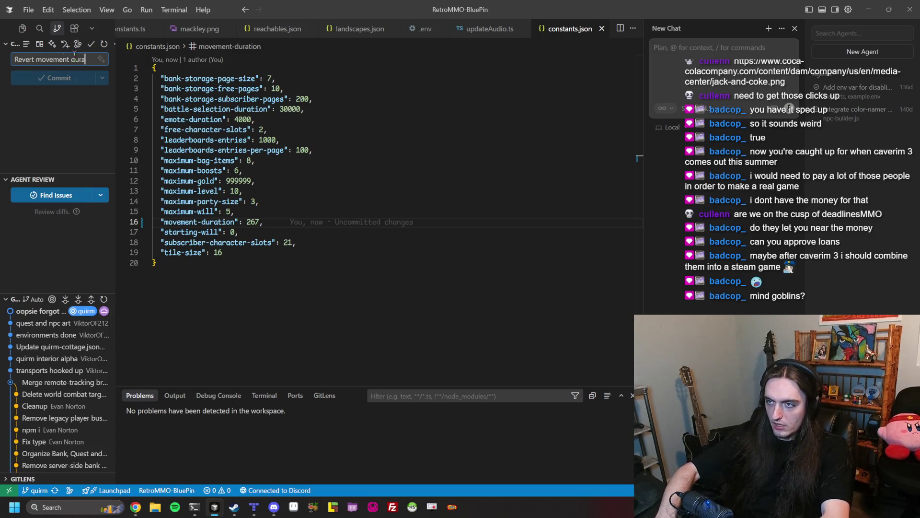
text(tion)
click(68, 116)
click(66, 90)
click(70, 78)
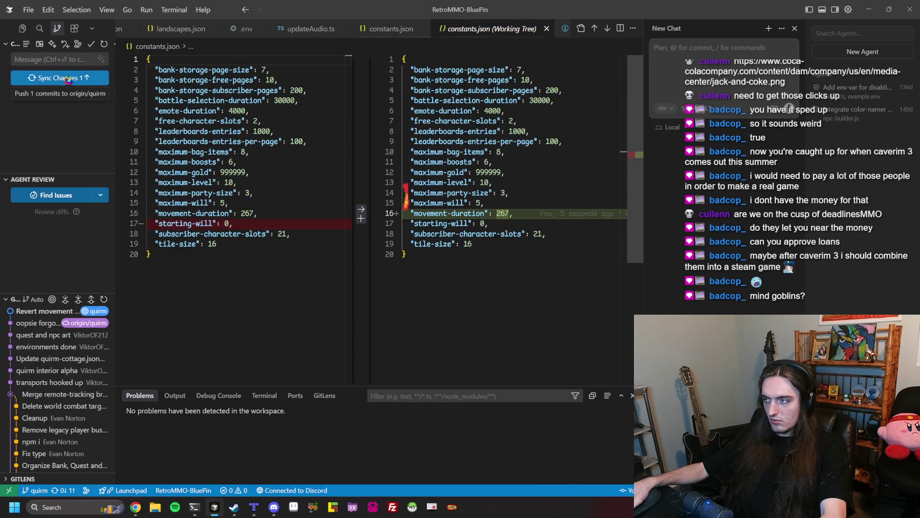
click(385, 29)
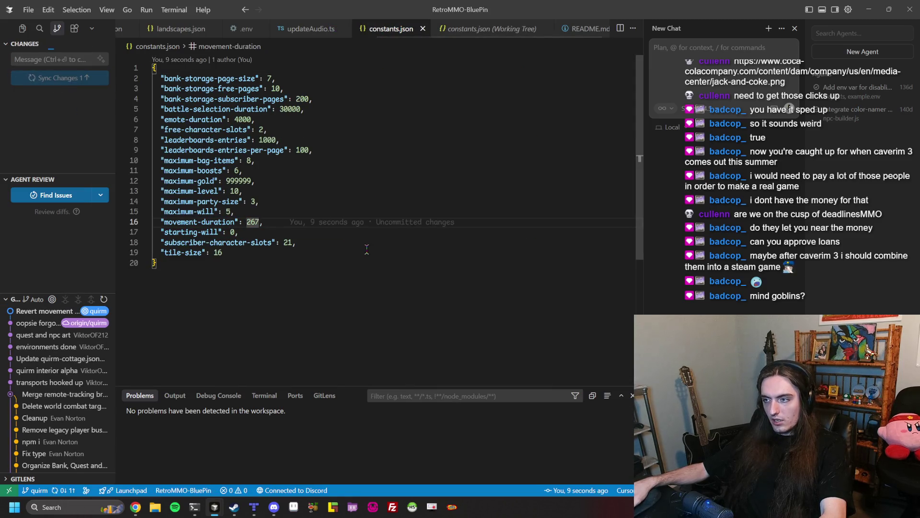
text(150)
click(299, 239)
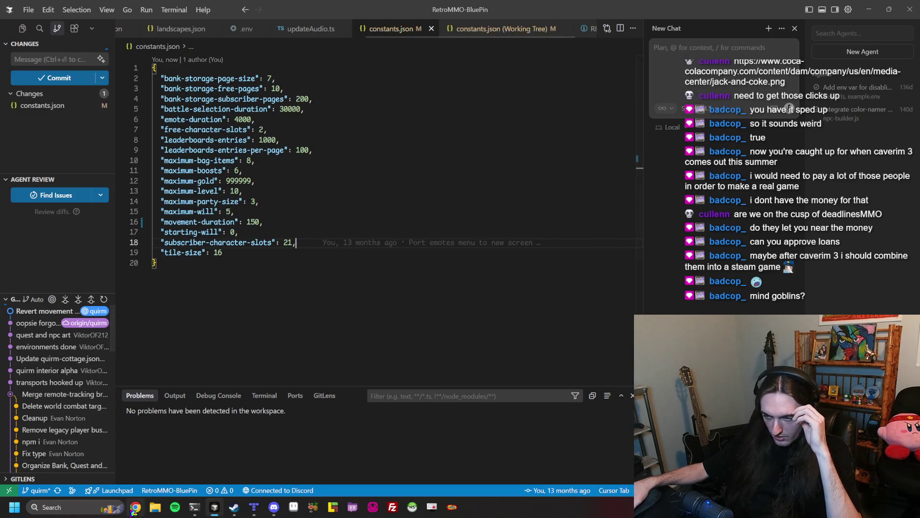
click(135, 507)
click(102, 405)
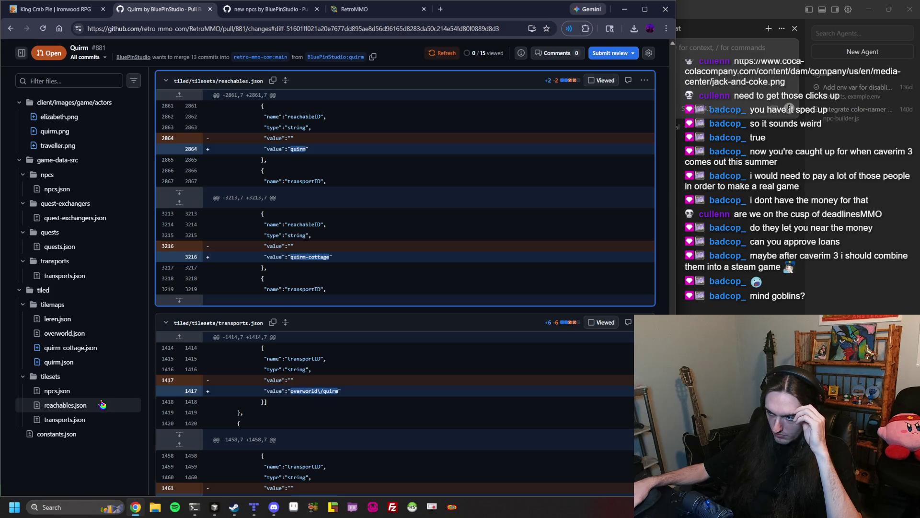
Open the reachables.json tileset in Tiled and compare its first tiles with the PR diff
click(254, 507)
scroll(51, 111, down, 4)
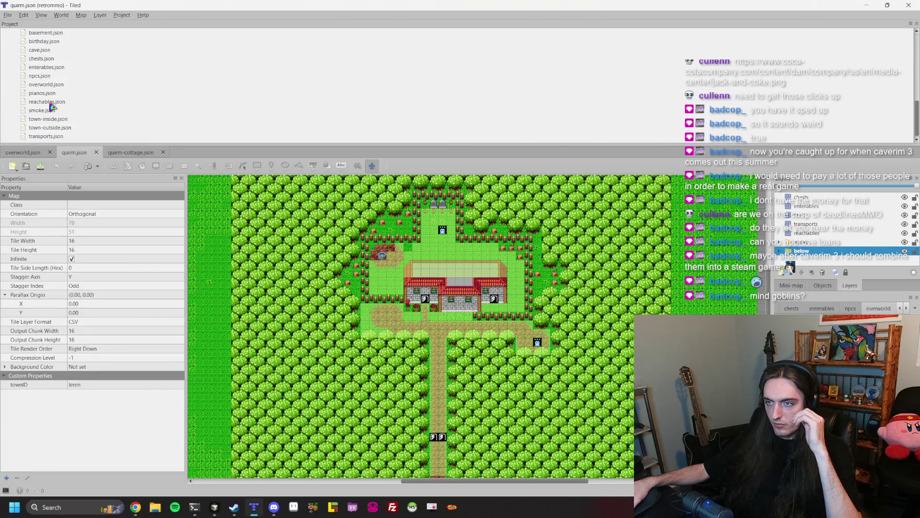
double_click(61, 102)
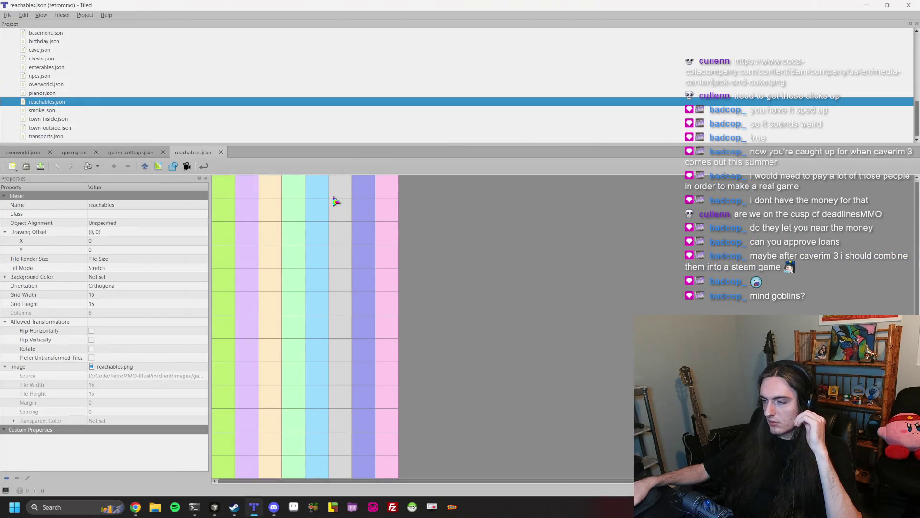
click(233, 187)
click(223, 211)
click(137, 508)
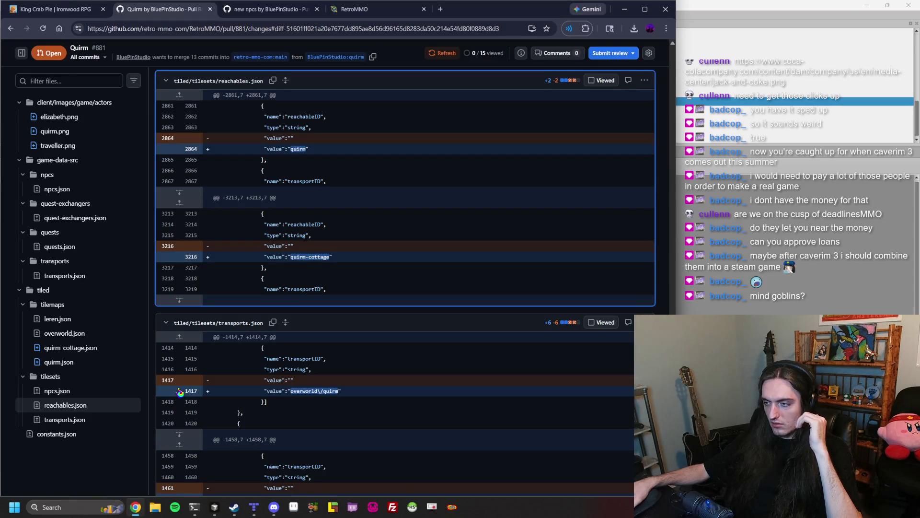
scroll(180, 392, down, 3)
click(737, 5)
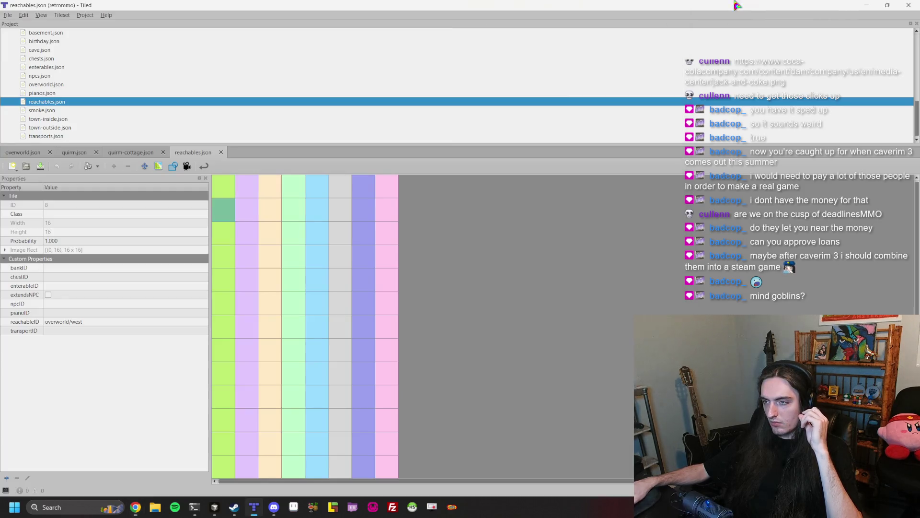
Step through the tileset's first column to find the leren-tree-room and quirm-cottage tiles
click(219, 243)
click(225, 279)
click(226, 302)
click(225, 326)
click(228, 357)
click(227, 372)
click(226, 400)
click(230, 425)
click(229, 402)
click(226, 372)
click(221, 349)
click(225, 373)
Recheck the PR diff, then reselect the leren-tree-room and quirm reachable tiles
click(135, 508)
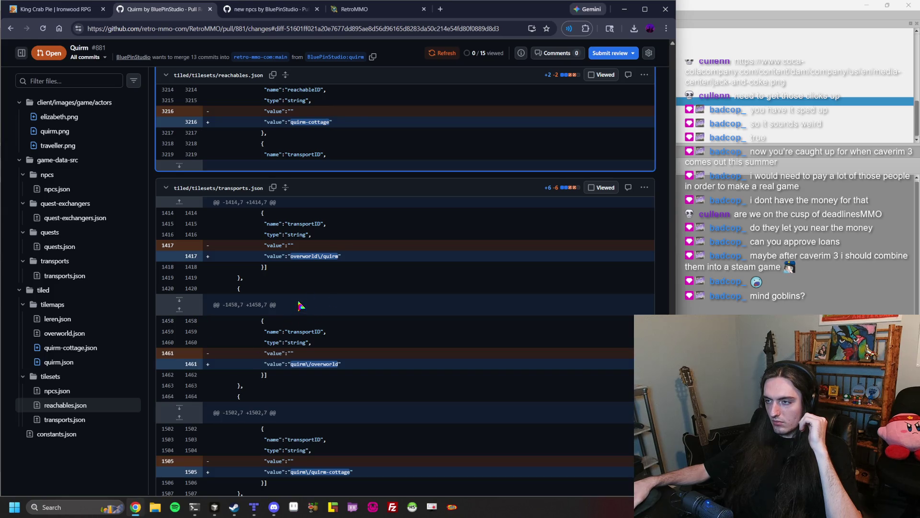
scroll(308, 229, up, 5)
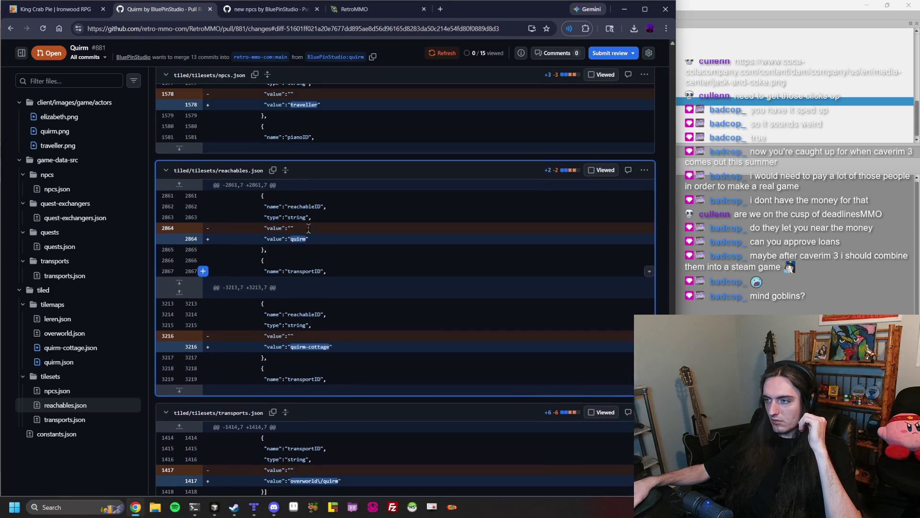
key(alt+Tab)
click(225, 353)
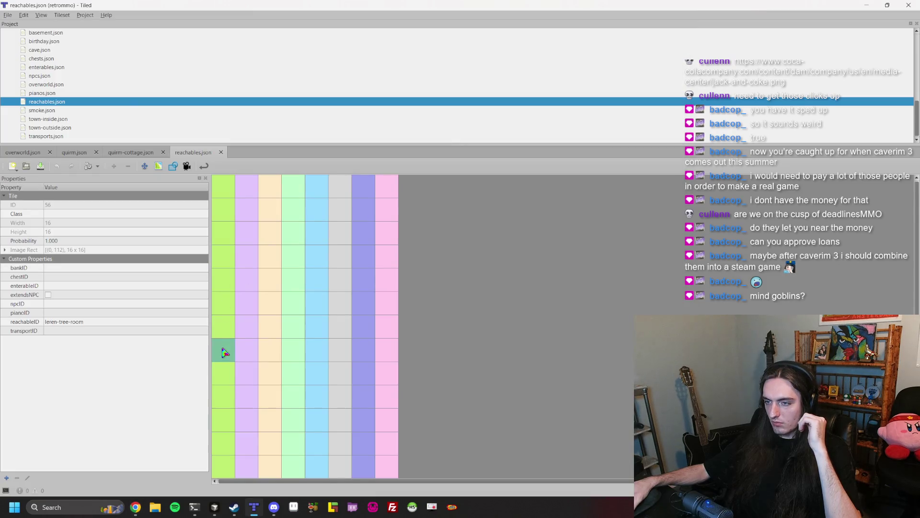
click(229, 380)
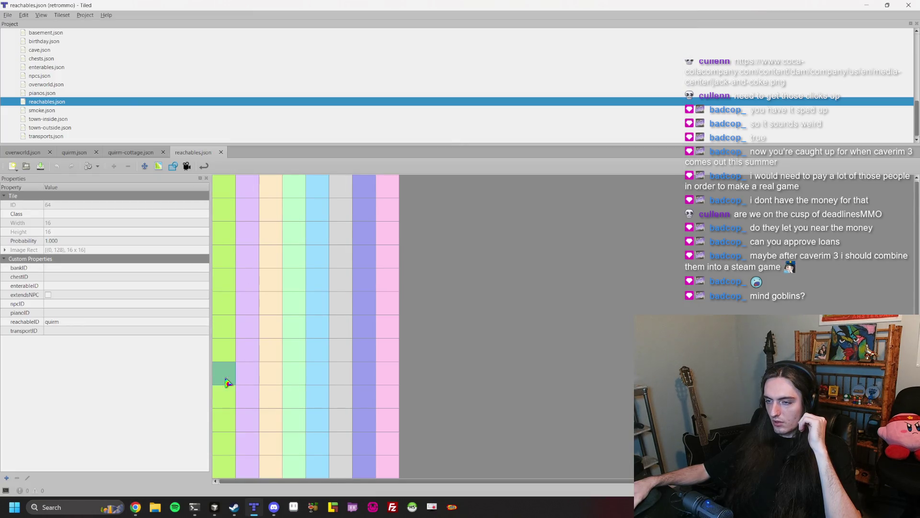
click(232, 402)
click(231, 424)
click(226, 391)
click(229, 374)
click(230, 354)
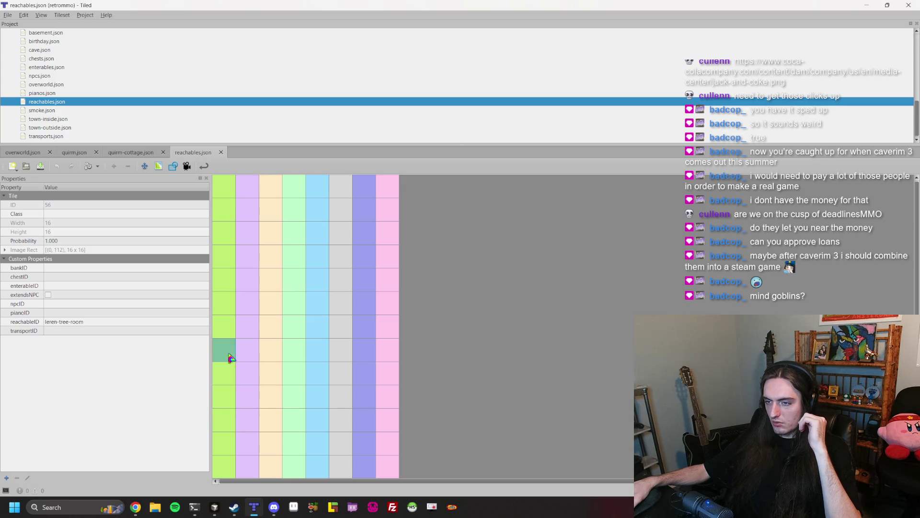
click(232, 366)
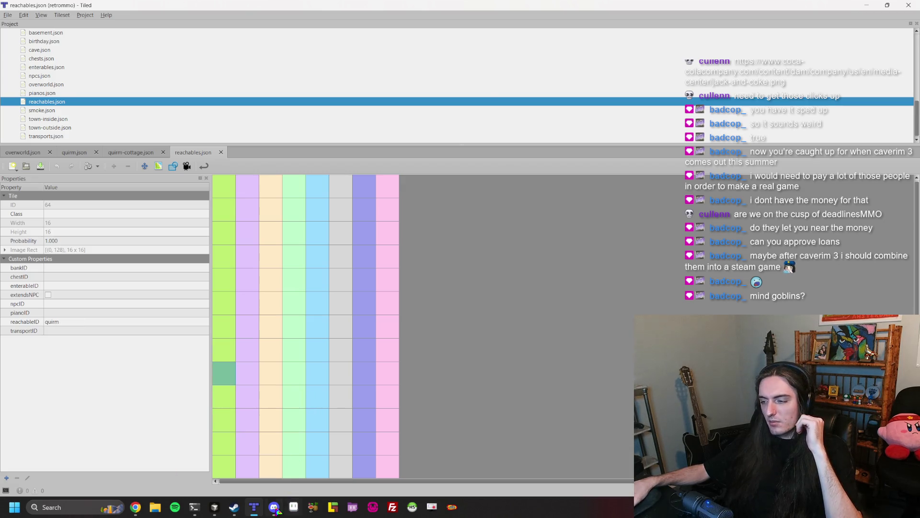
click(276, 509)
click(259, 109)
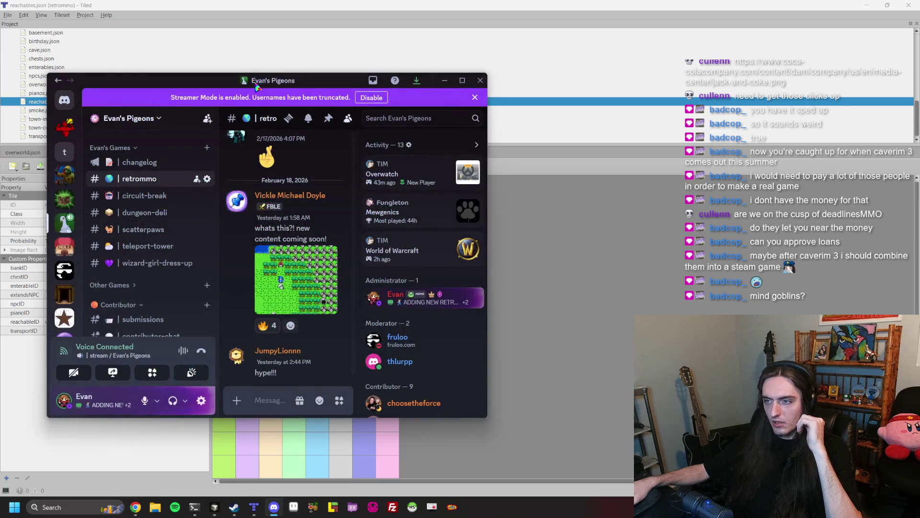
Dismiss Discord and return to the quirm.json map, whose townID reads 'leren'
click(259, 63)
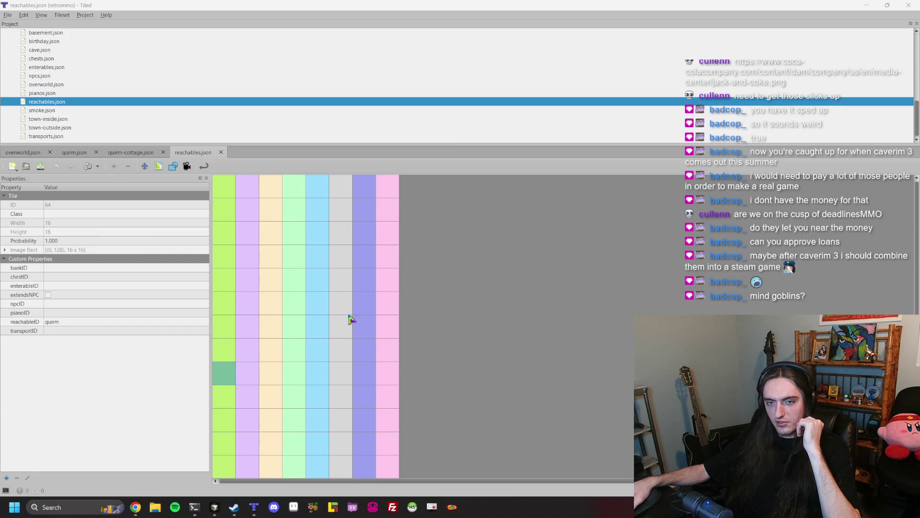
click(67, 154)
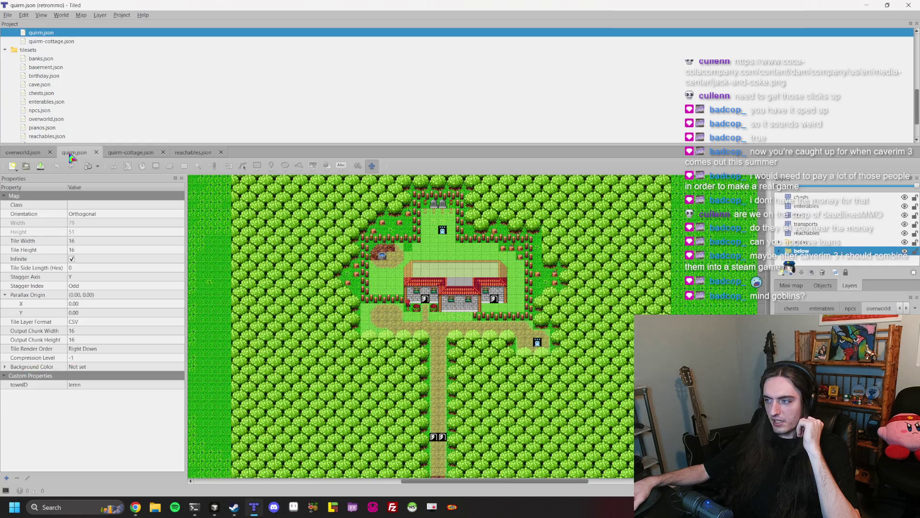
On the quirm-cottage map, select layer 2 of the below group and pick up a tile
click(129, 154)
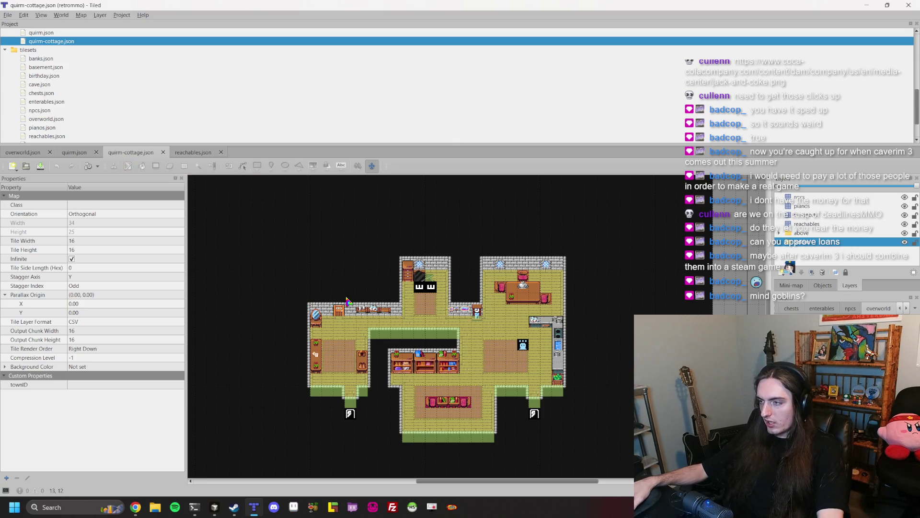
scroll(374, 316, up, 3)
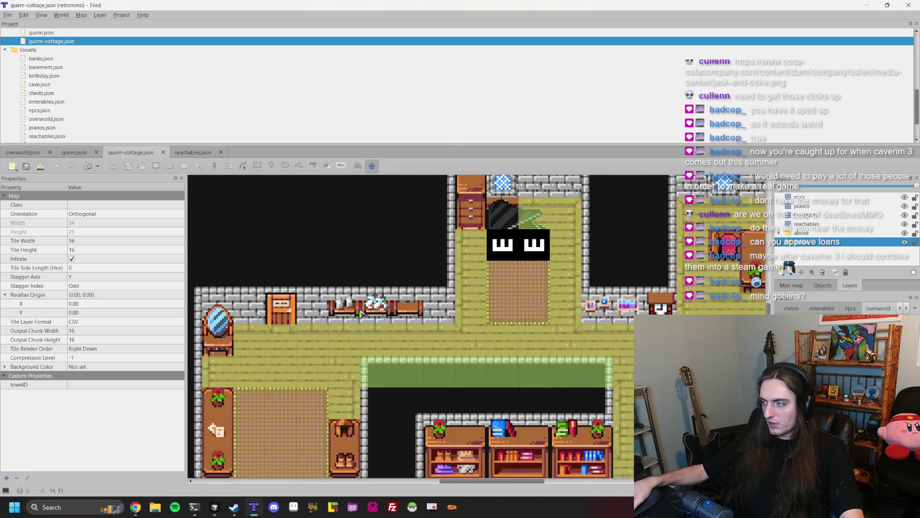
scroll(567, 305, right, 3)
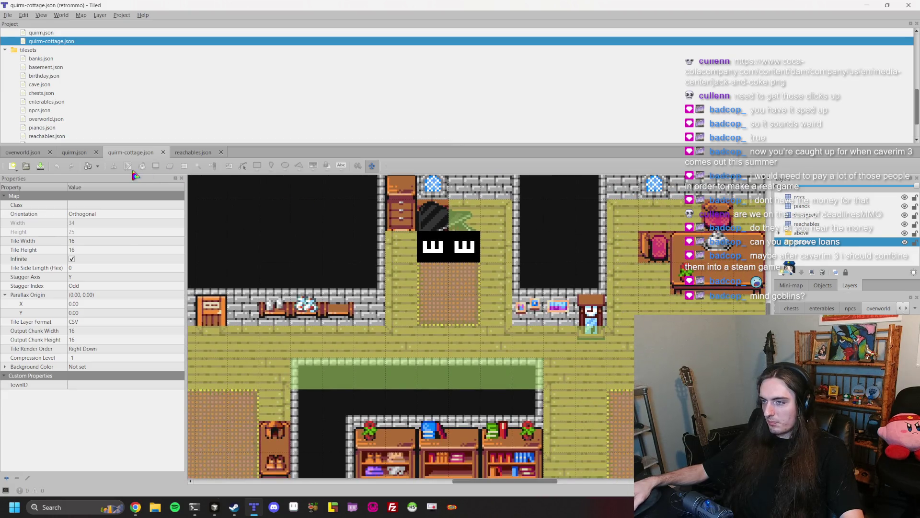
click(779, 242)
click(798, 251)
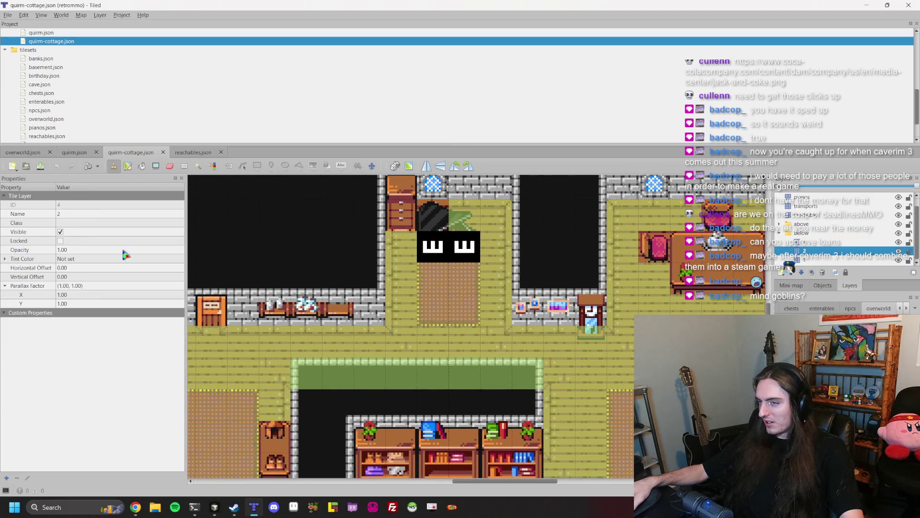
right_click(537, 309)
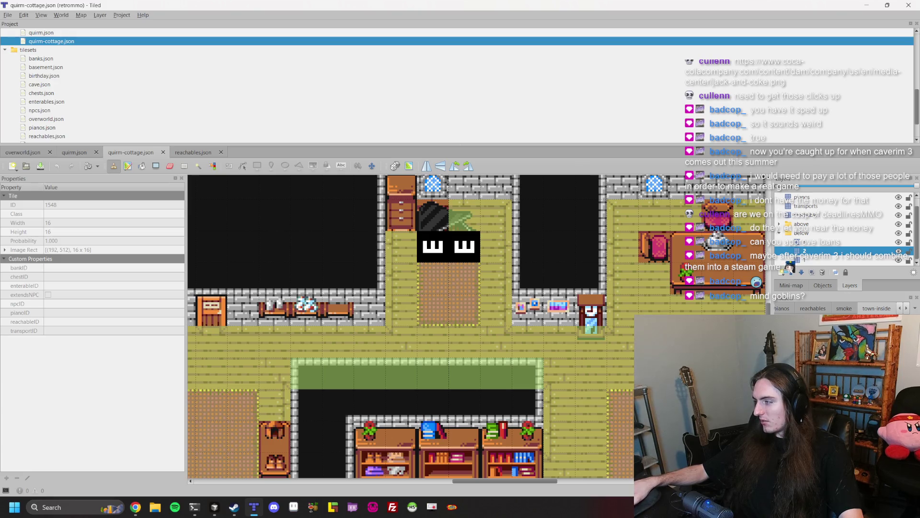
Re-centre the cottage map, then view the reachables tileset and the PR's transports.json diff
scroll(529, 344, down, 3)
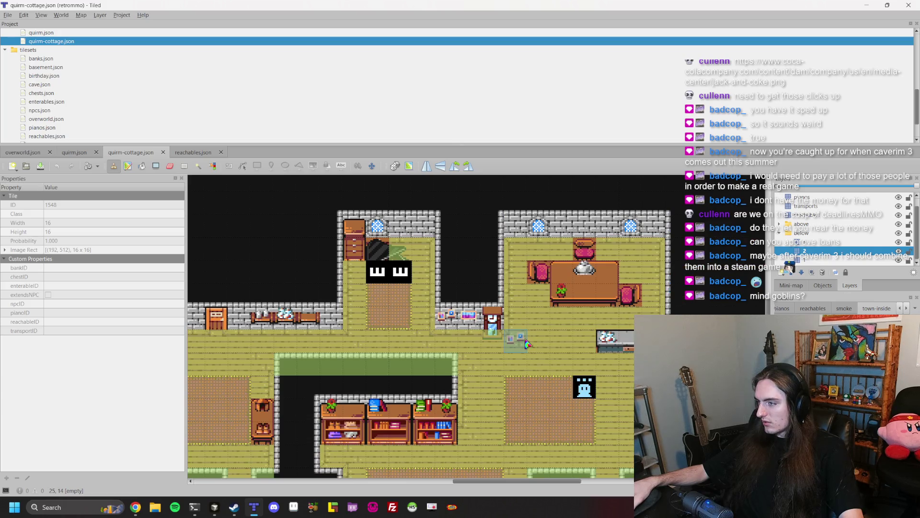
scroll(528, 343, down, 2)
scroll(487, 354, up, 1)
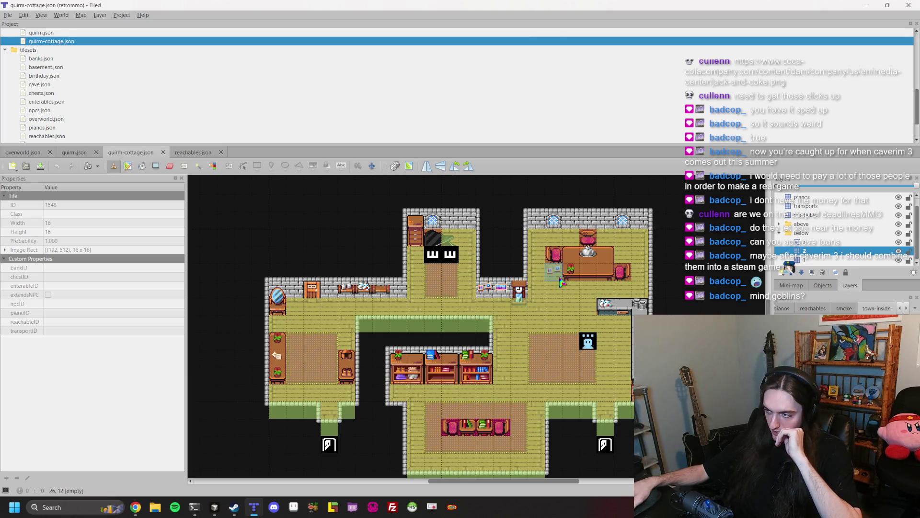
mouse_move(558, 284)
mouse_down()
mouse_move(558, 331)
mouse_move(478, 333)
mouse_move(530, 330)
mouse_up()
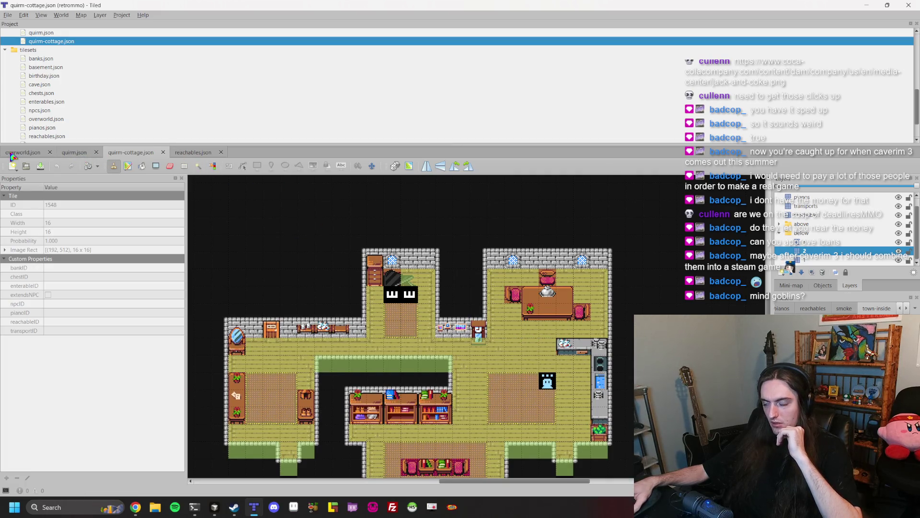
mouse_move(135, 507)
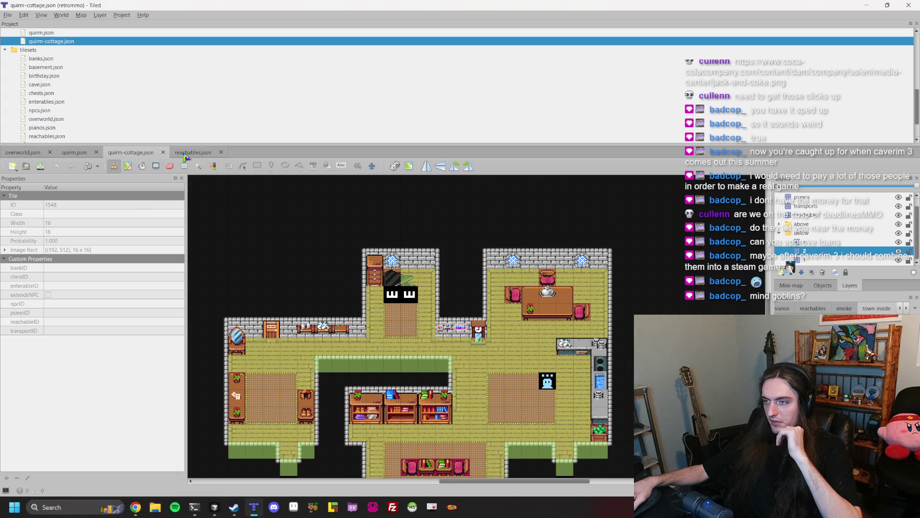
click(187, 153)
click(135, 507)
Mark quirm-cottage.json and quirm.json as viewed in the pull request diff
scroll(203, 346, down, 5)
scroll(268, 347, down, 3)
scroll(268, 348, down, 4)
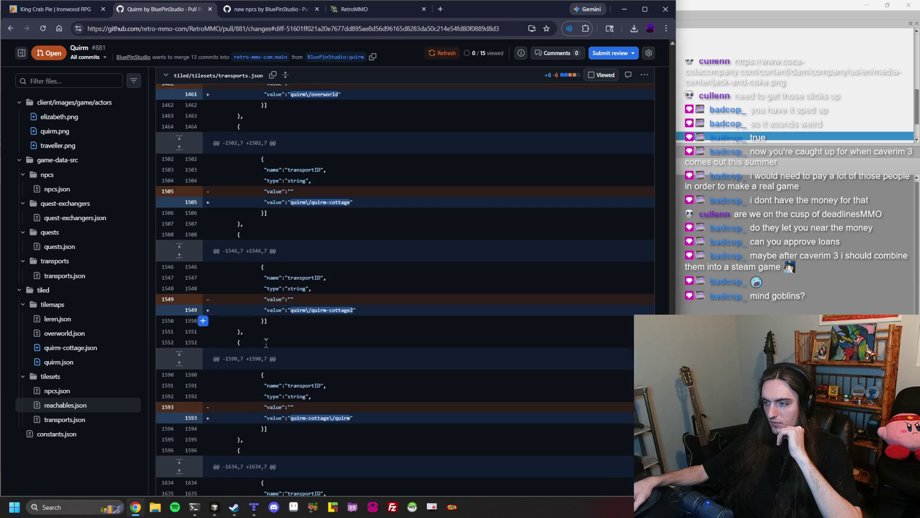
scroll(240, 287, up, 15)
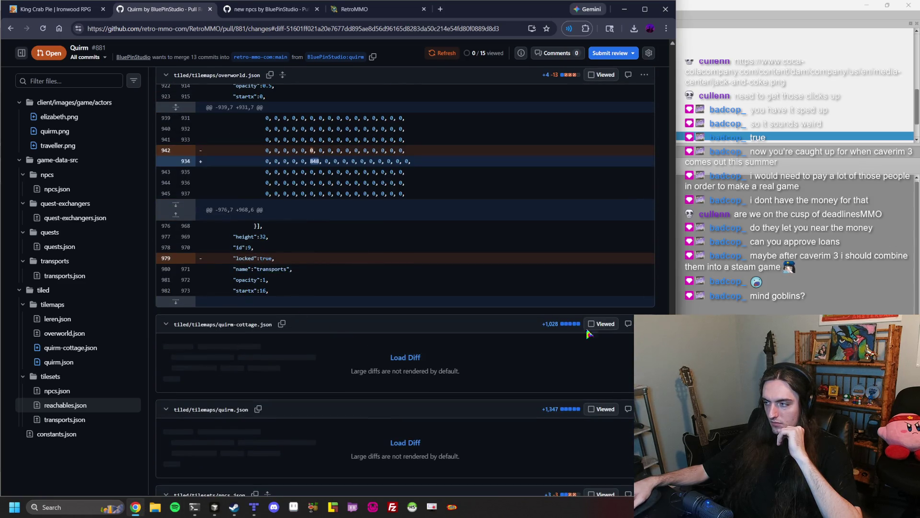
click(595, 324)
click(592, 352)
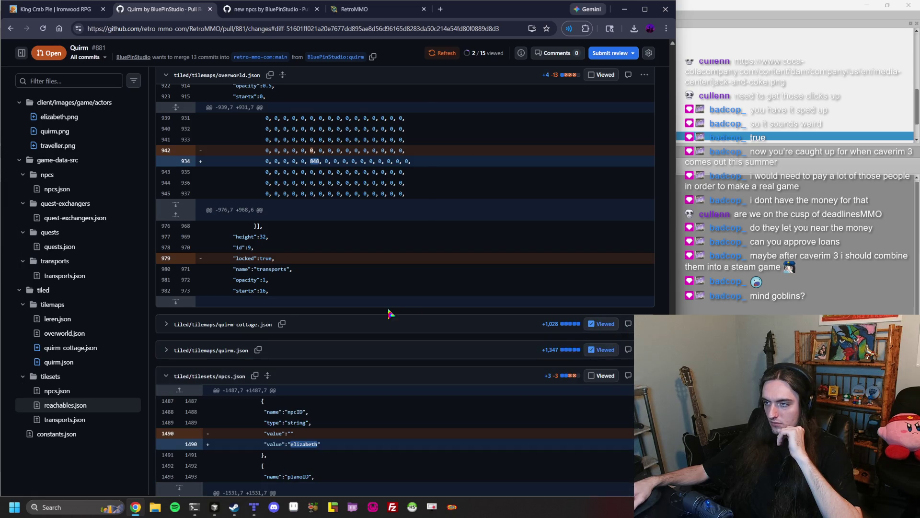
scroll(391, 309, up, 10)
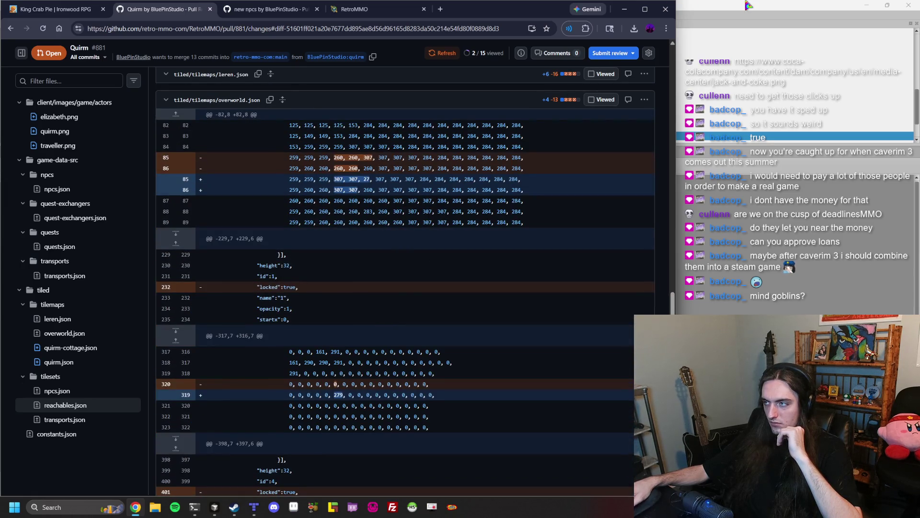
Show the overworld.json map in Tiled instead of the reachables tileset
click(751, 5)
click(42, 153)
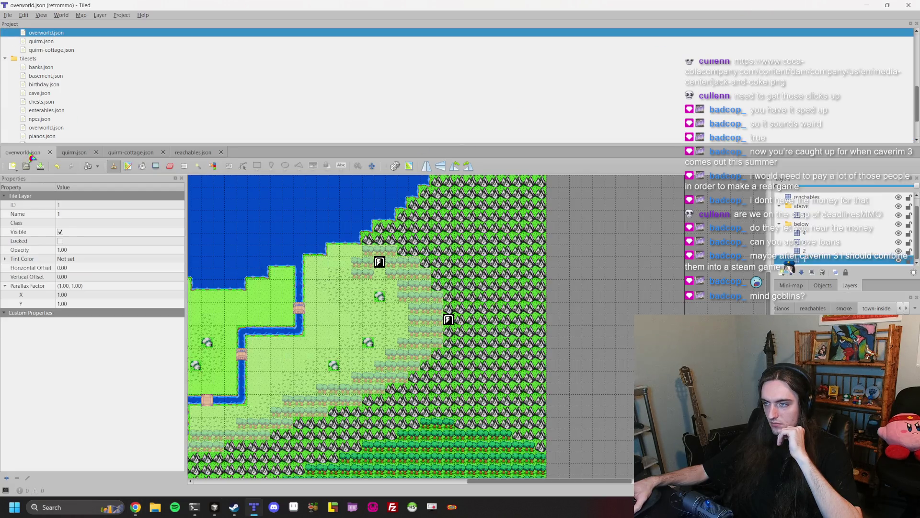
scroll(402, 296, up, 2)
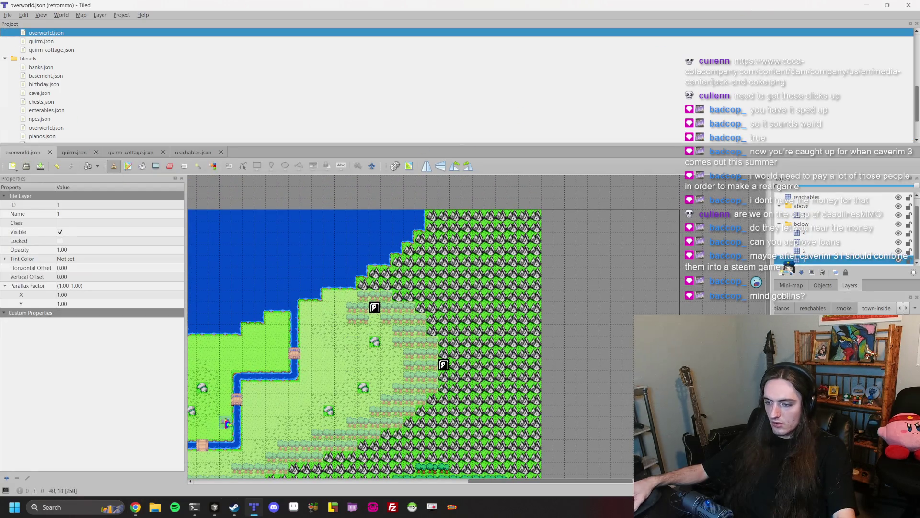
click(136, 507)
Attack in the ongoing battle, then check the sanityCheck server session in the terminal
click(372, 10)
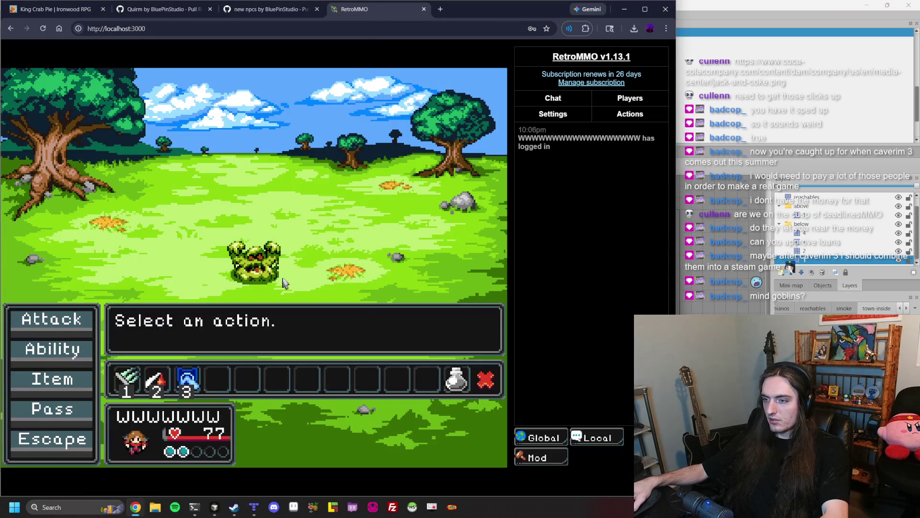
key(1)
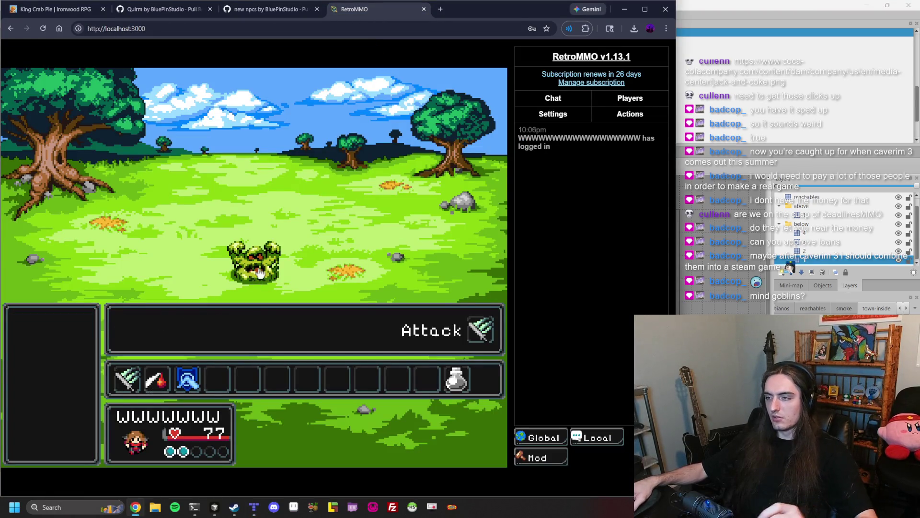
click(194, 511)
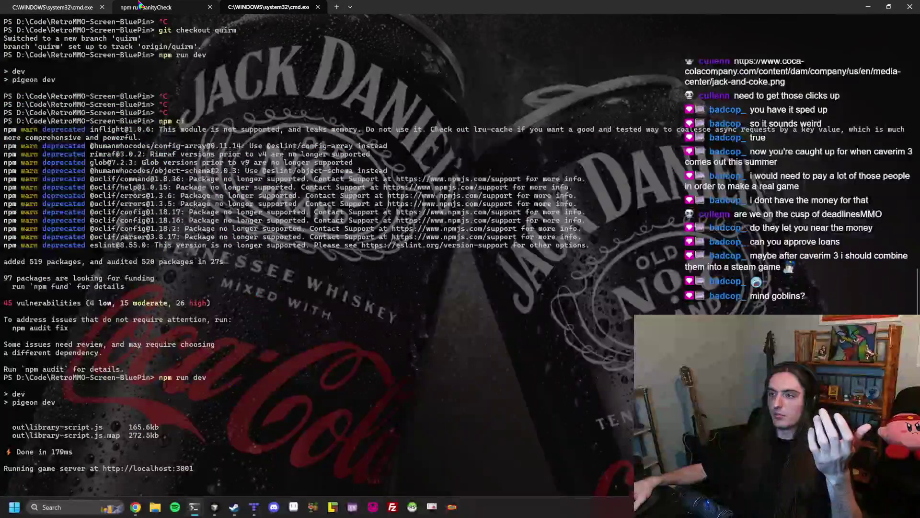
key(ctrl+shift+Tab)
click(137, 511)
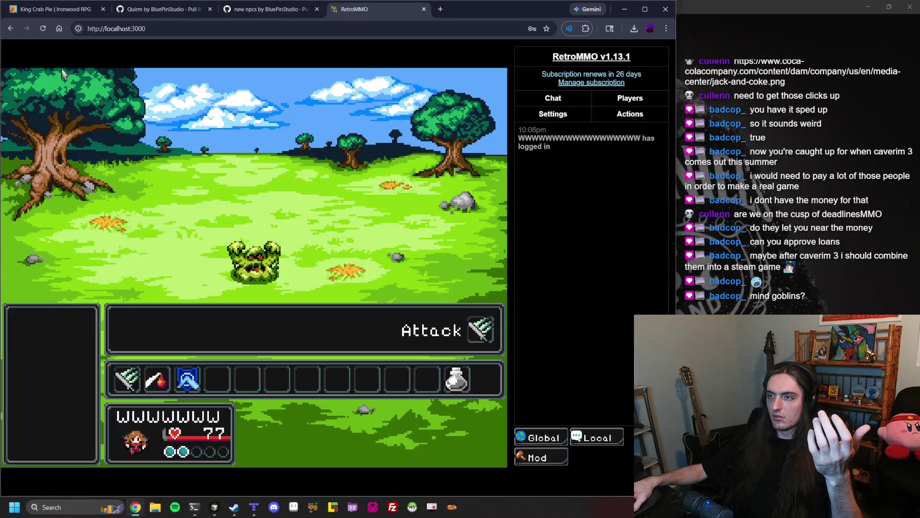
Reload the game, log back in with a character, escape the battle and step toward the cottage
key(F5)
click(420, 304)
click(420, 305)
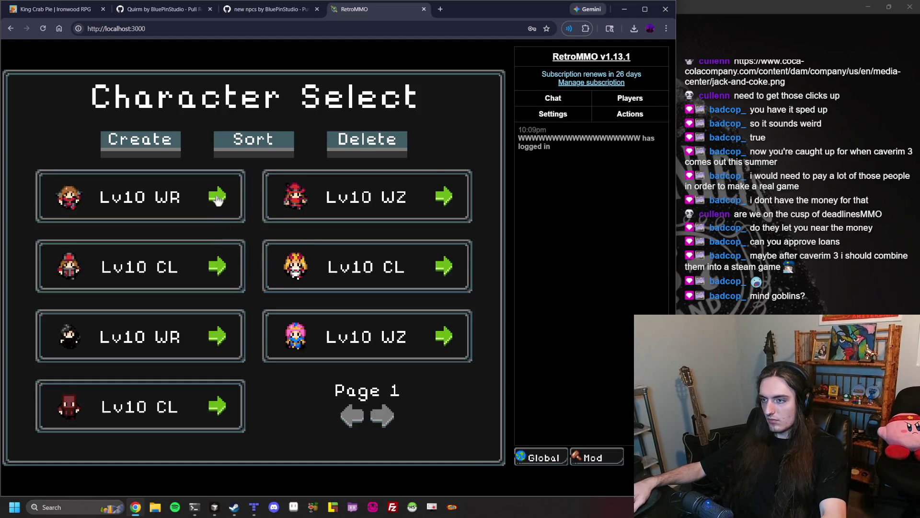
click(240, 252)
click(357, 254)
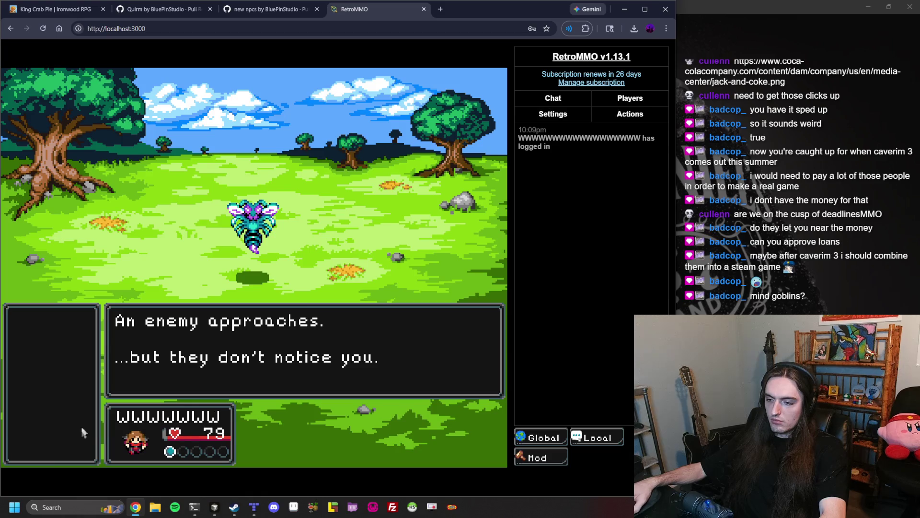
key(Return)
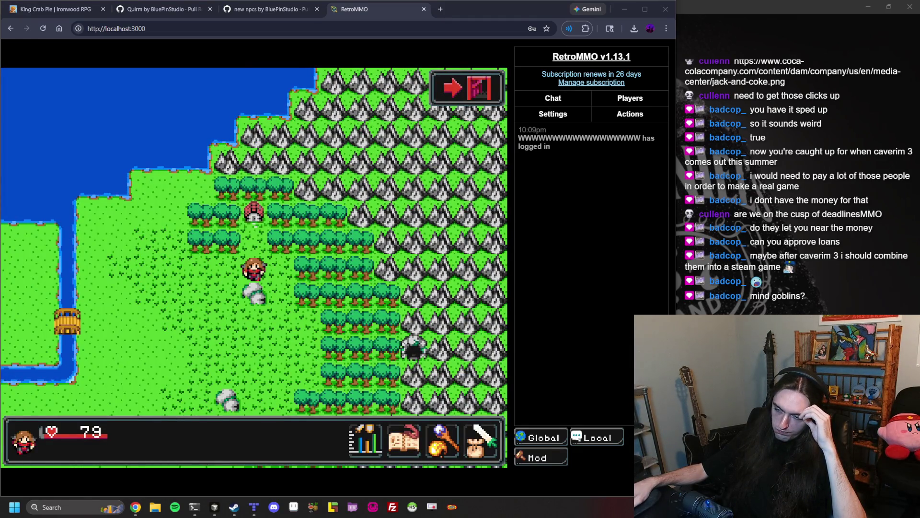
click(298, 201)
key(Up)
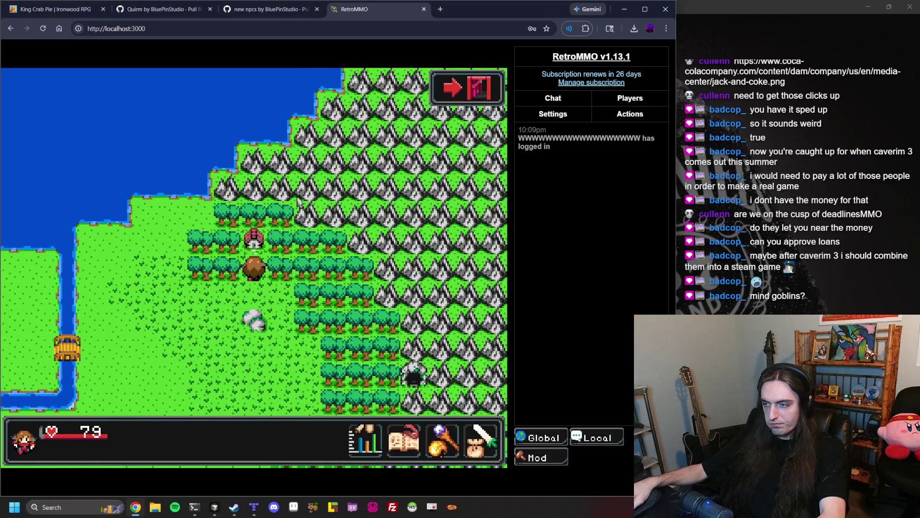
click(252, 508)
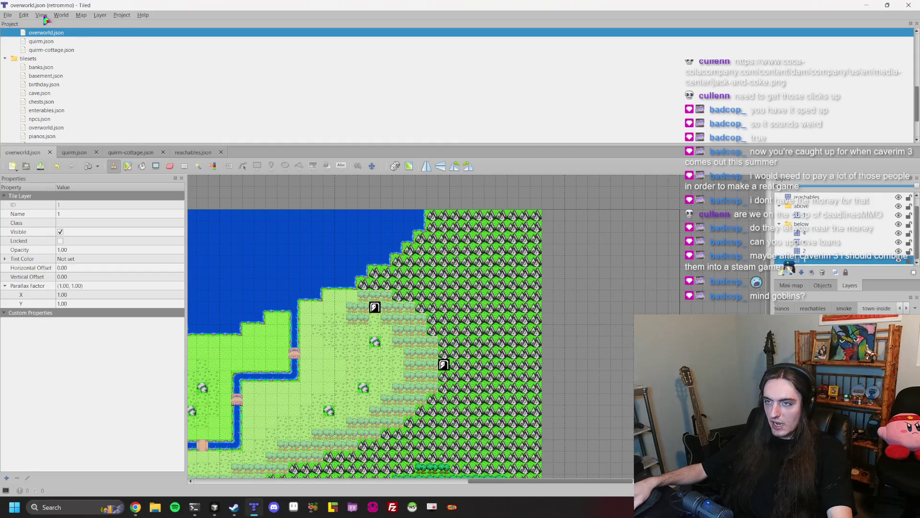
Open overworld.json from Code > RetroMMO > tiled > tilemaps and drag its tab before reachables.json
click(9, 17)
click(22, 33)
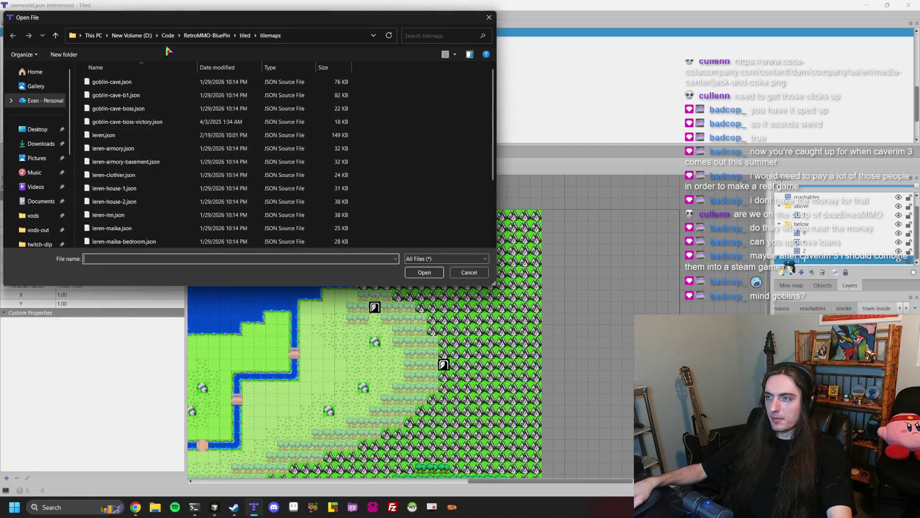
click(169, 36)
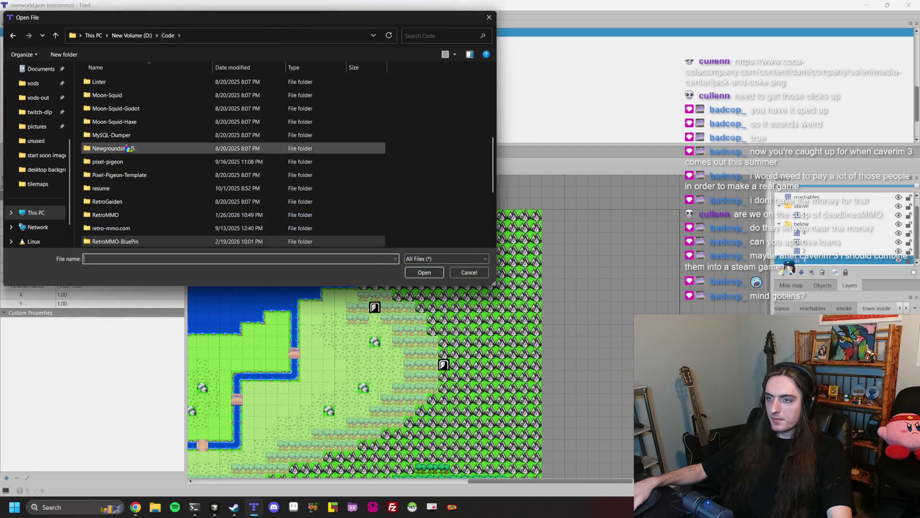
double_click(124, 215)
scroll(134, 139, down, 5)
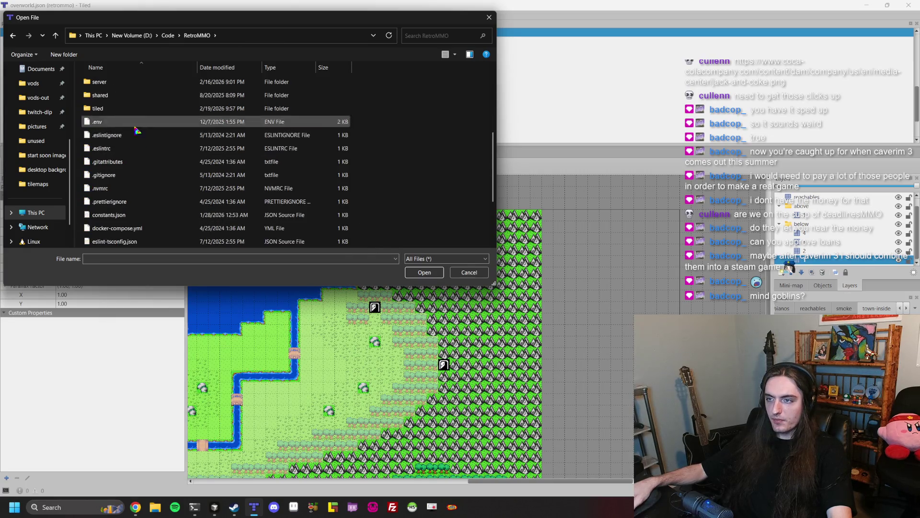
double_click(128, 108)
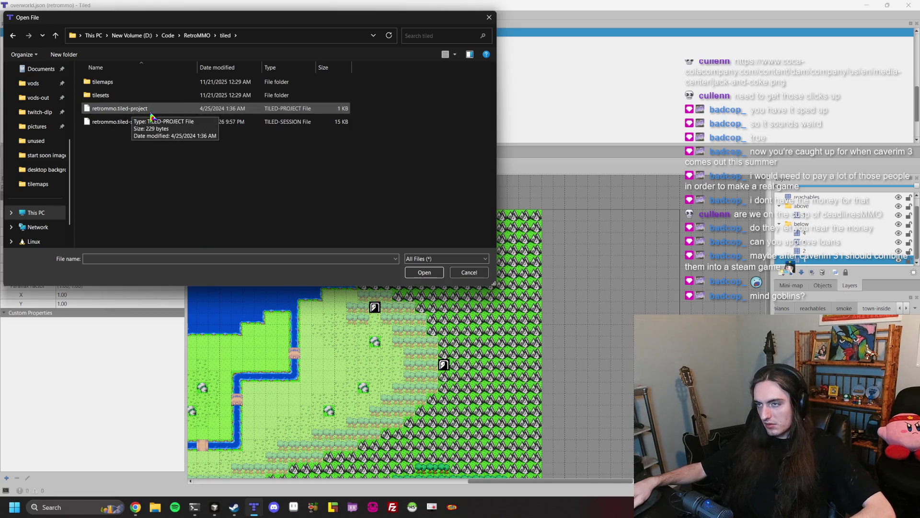
double_click(103, 82)
scroll(143, 182, down, 5)
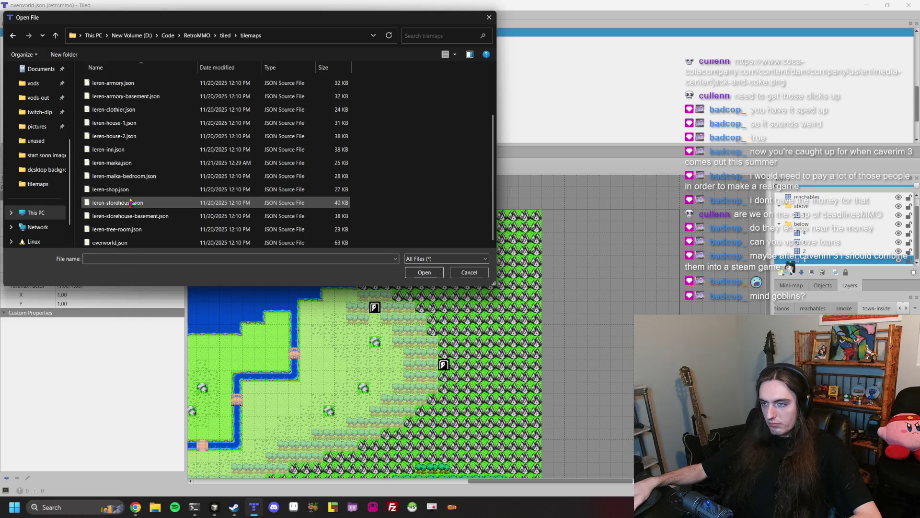
double_click(124, 242)
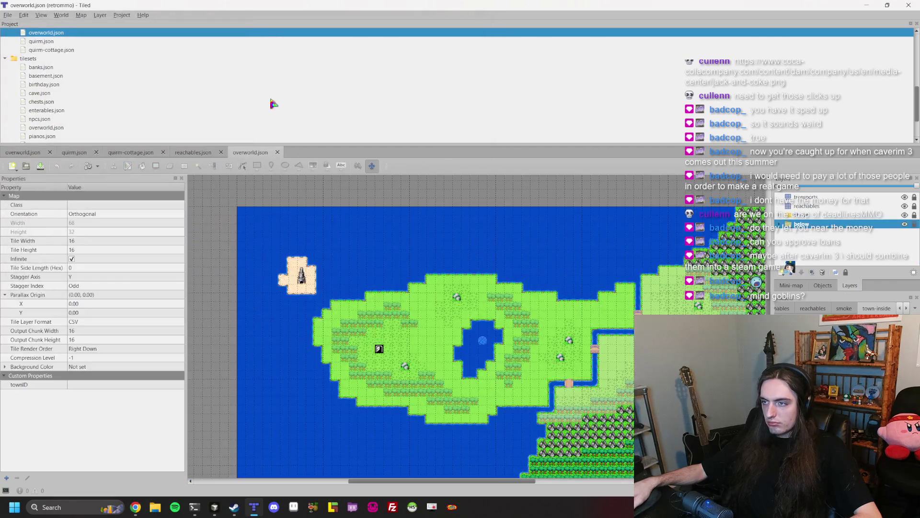
drag(254, 154, 207, 153)
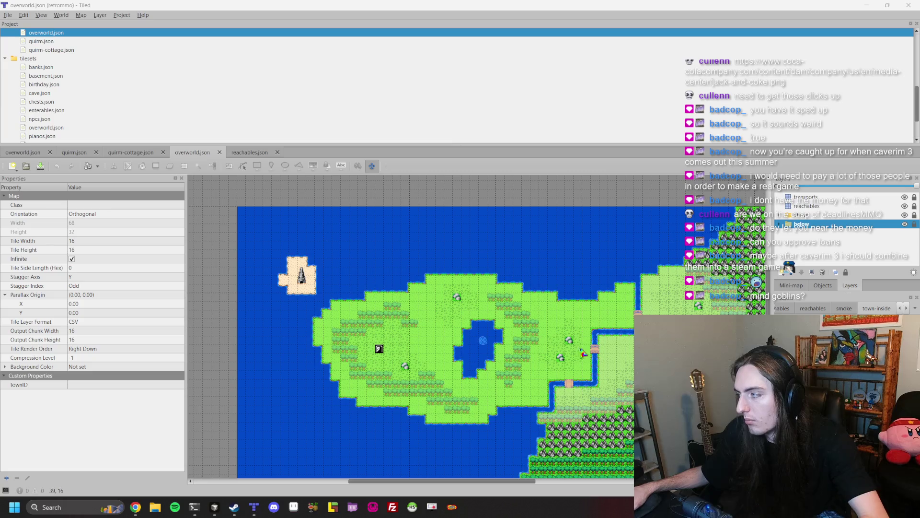
Compare the cottage area between both overworld.json tabs, then check the cottage in the game
scroll(485, 313, up, 3)
scroll(485, 313, right, 5)
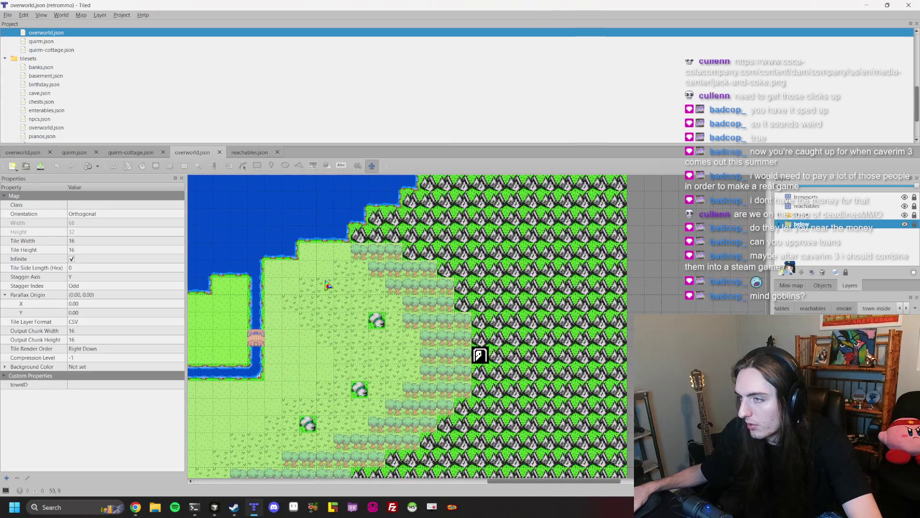
click(40, 152)
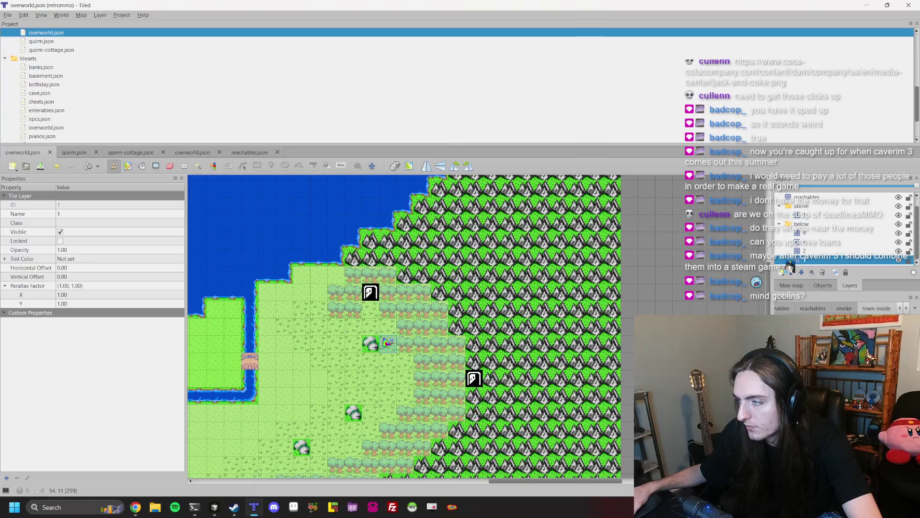
click(192, 152)
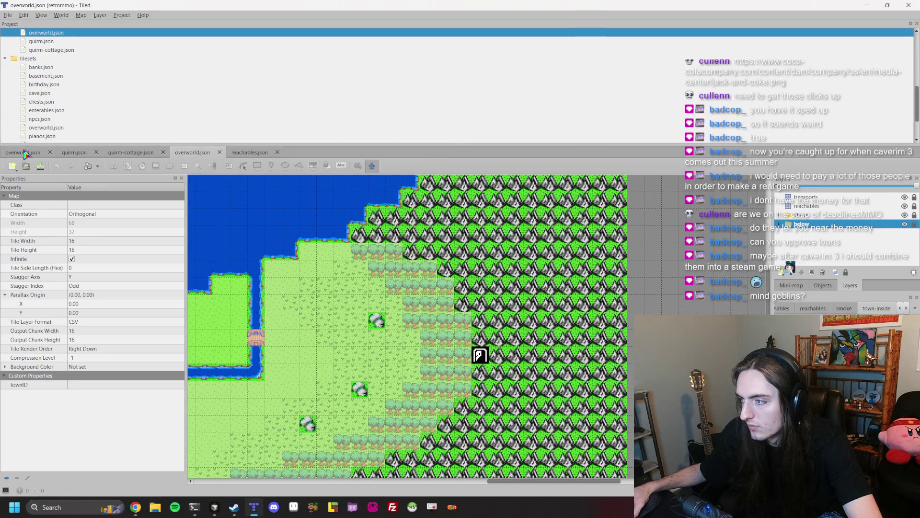
click(25, 152)
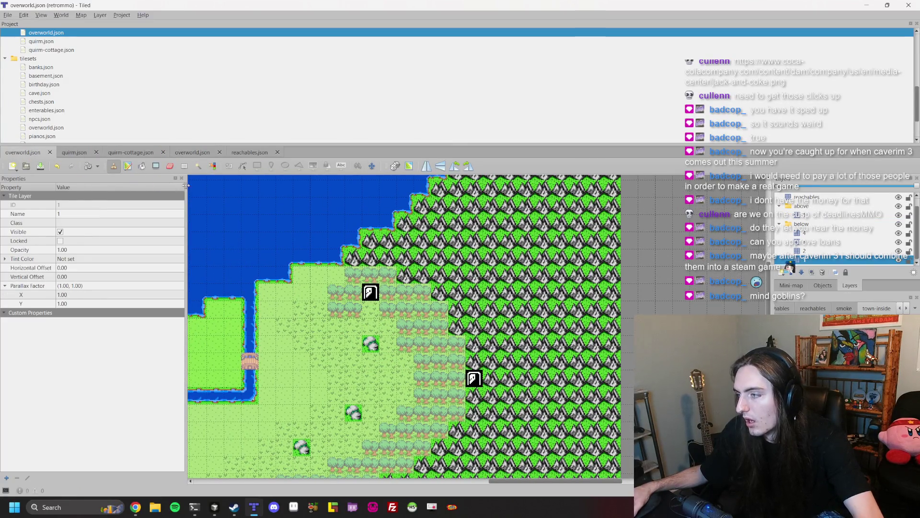
click(204, 154)
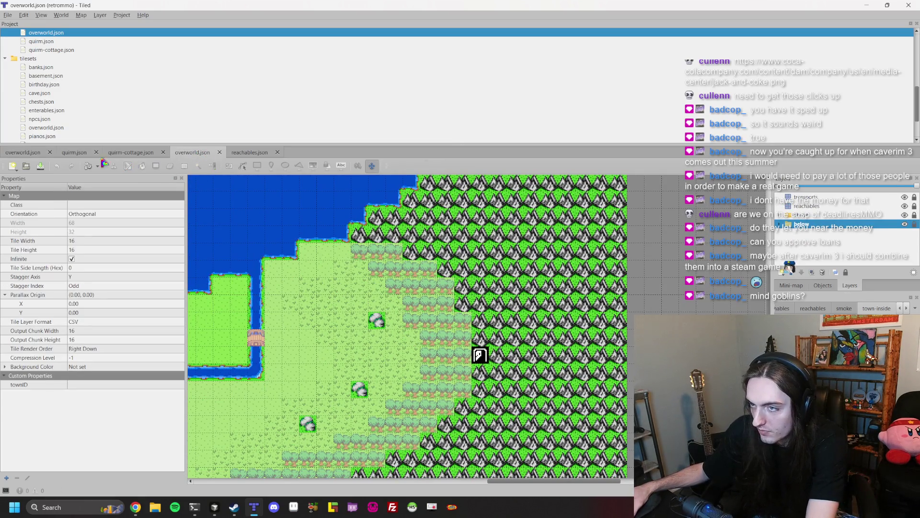
click(25, 153)
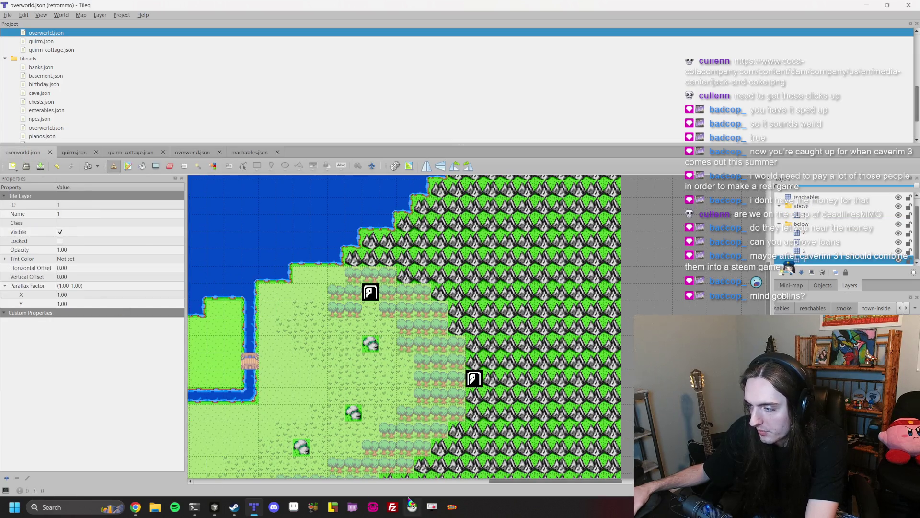
click(137, 507)
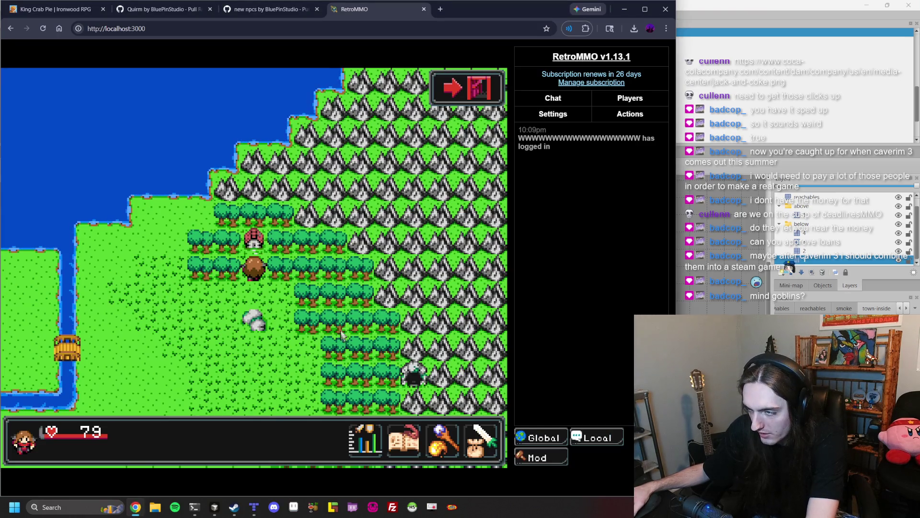
key(alt+Tab)
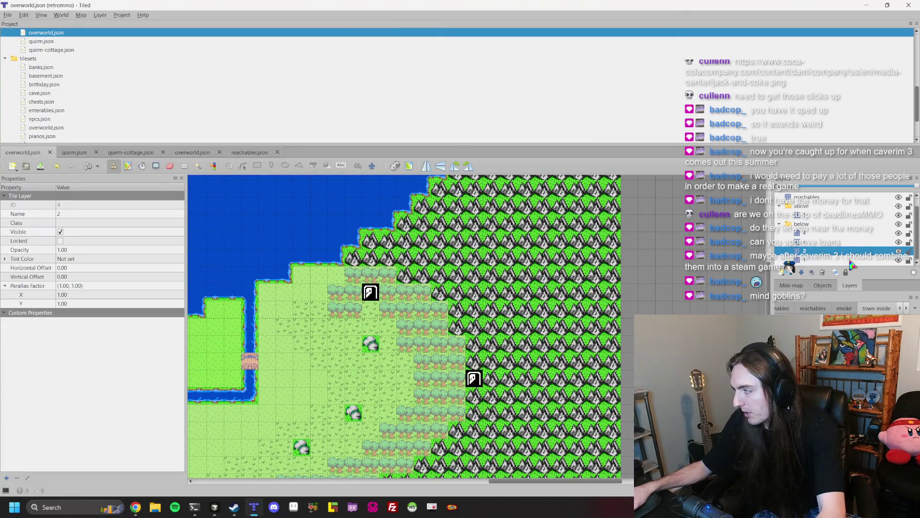
Hide the reachables layer and stamp a sampled tree tile onto the grass
scroll(336, 323, up, 2)
right_click(335, 322)
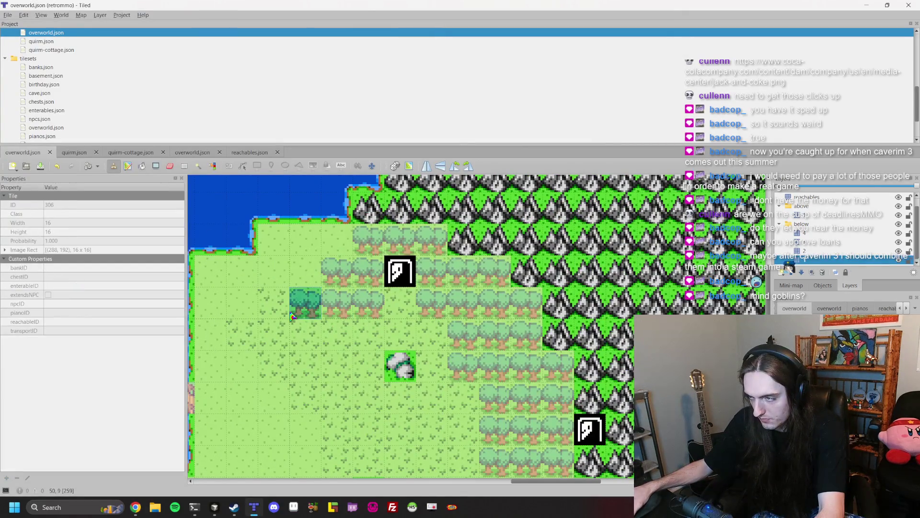
scroll(900, 218, up, 1)
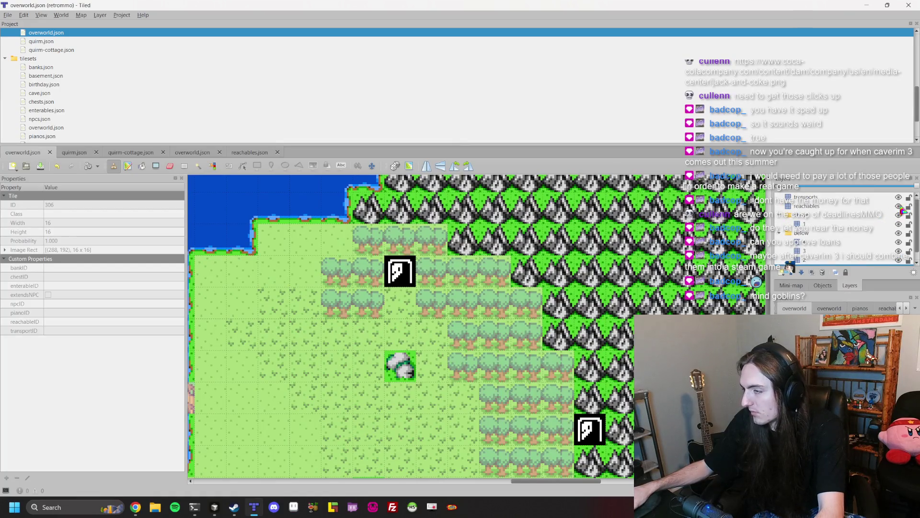
click(899, 206)
scroll(426, 320, down, 3)
click(425, 321)
Paint a row of trees near the cottage entrance, then paint grass over one tree
scroll(472, 318, up, 2)
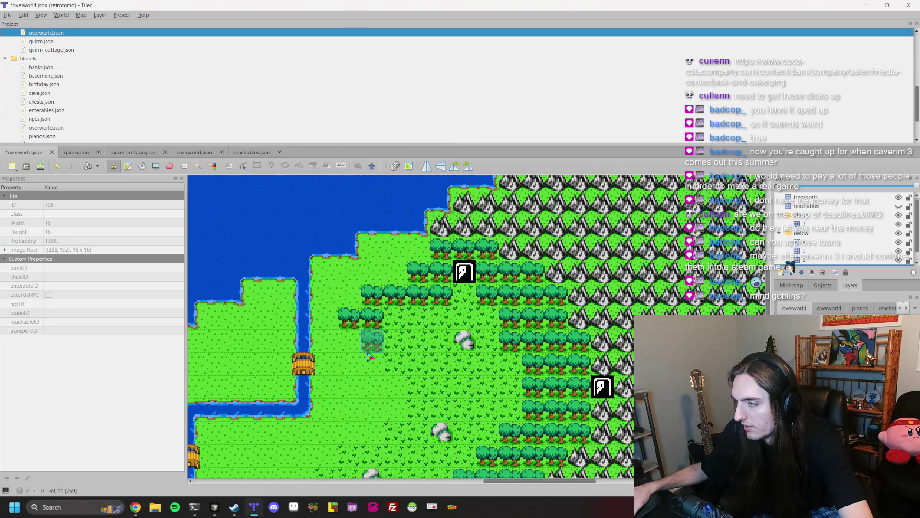
drag(375, 317, 429, 317)
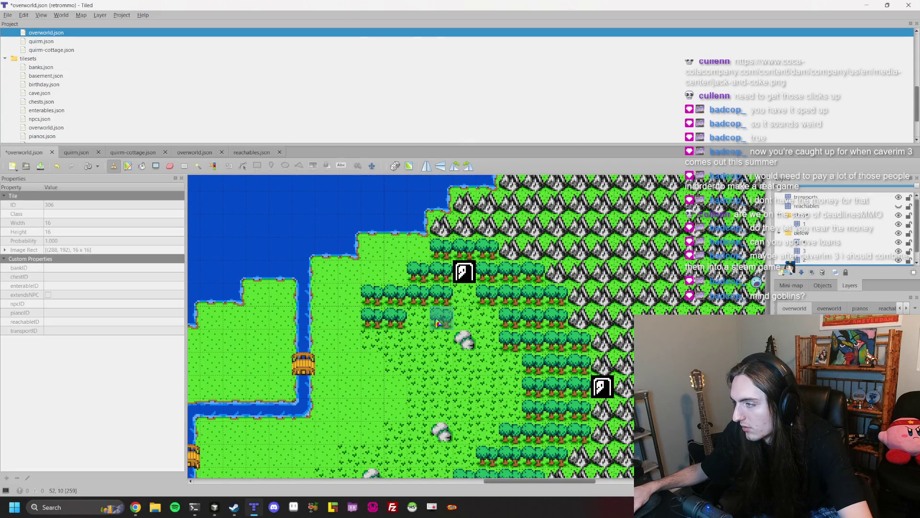
scroll(360, 338, down, 3)
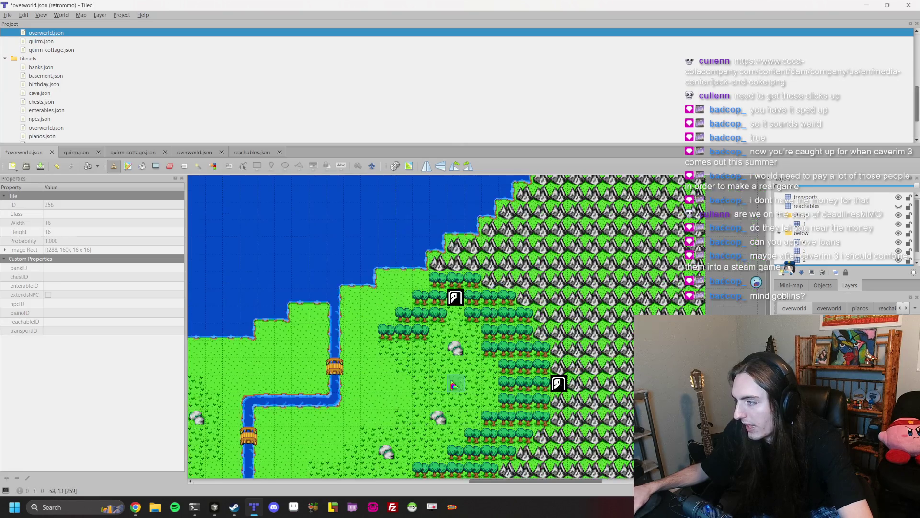
right_click(359, 325)
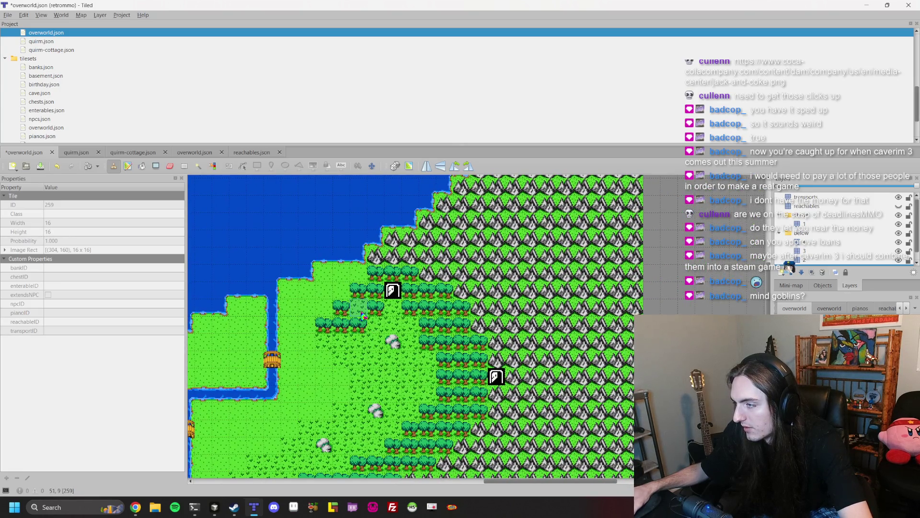
right_click(369, 331)
click(358, 326)
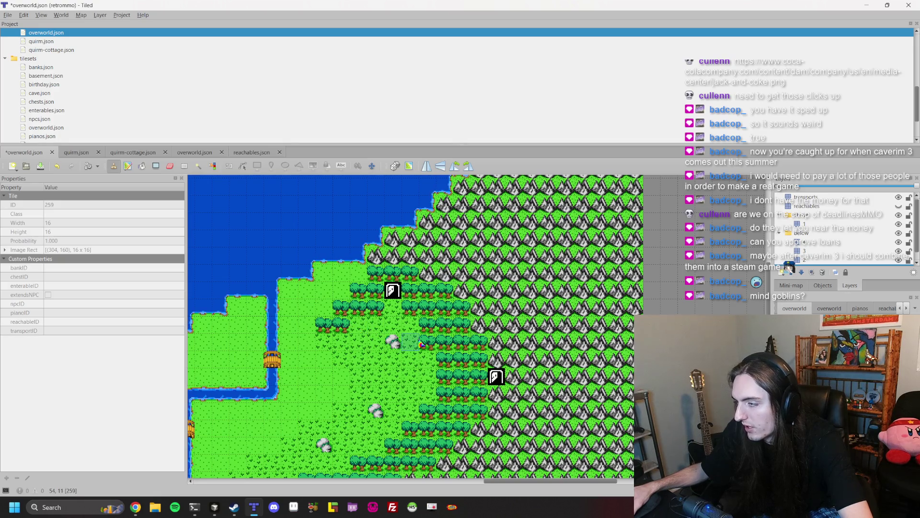
Pick a slightly different grass tile as the brush and pan the view westward
scroll(421, 343, up, 1)
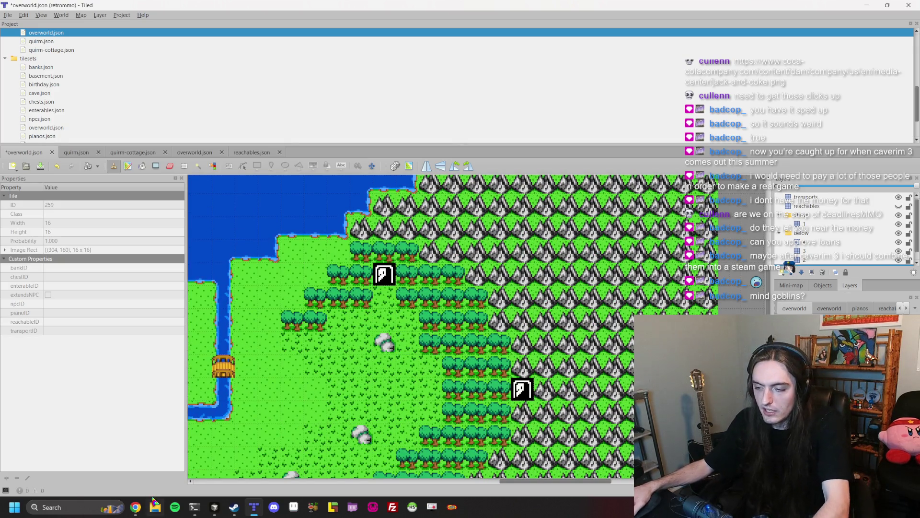
mouse_move(143, 508)
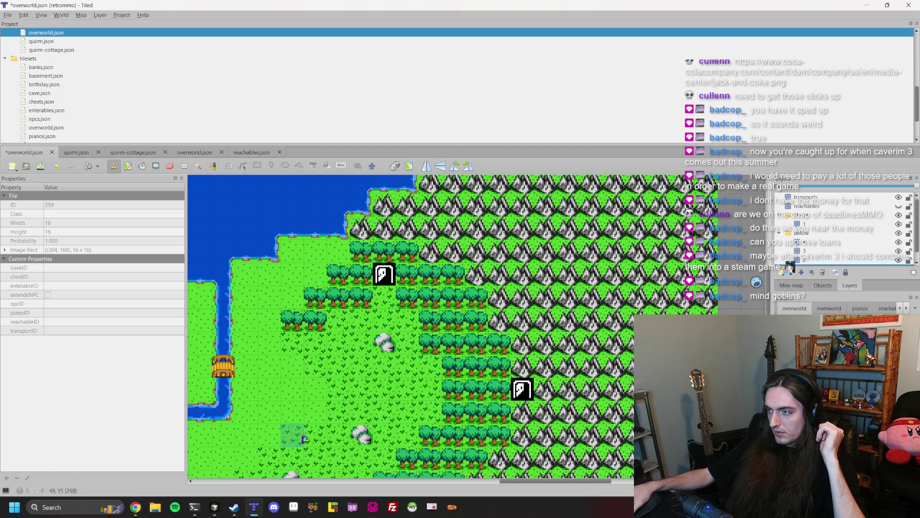
right_click(292, 343)
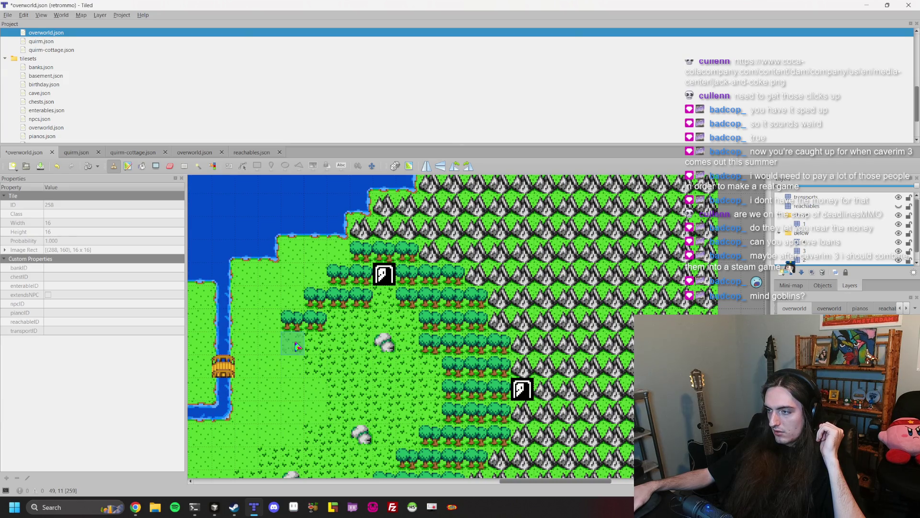
scroll(366, 417, down, 1)
scroll(350, 378, up, 1)
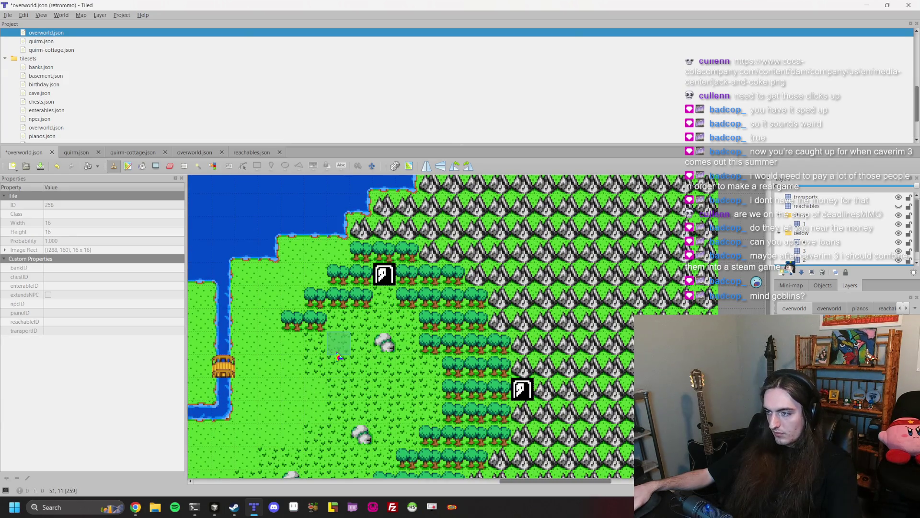
scroll(360, 357, down, 1)
scroll(378, 366, down, 2)
scroll(361, 367, up, 1)
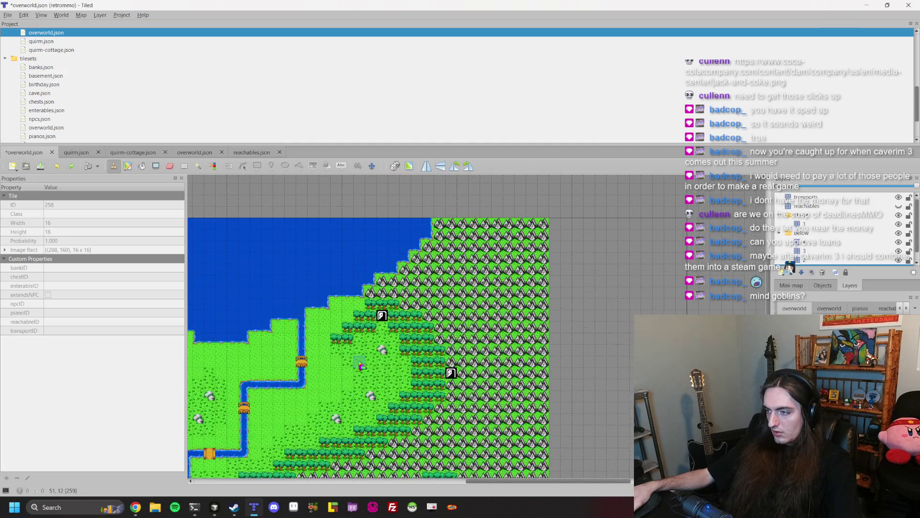
scroll(354, 345, up, 1)
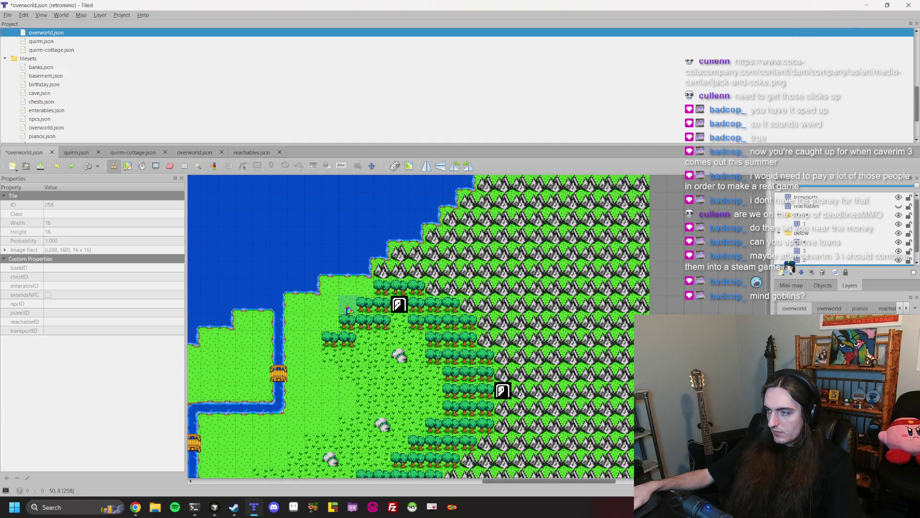
right_click(382, 305)
right_click(337, 305)
scroll(395, 348, down, 4)
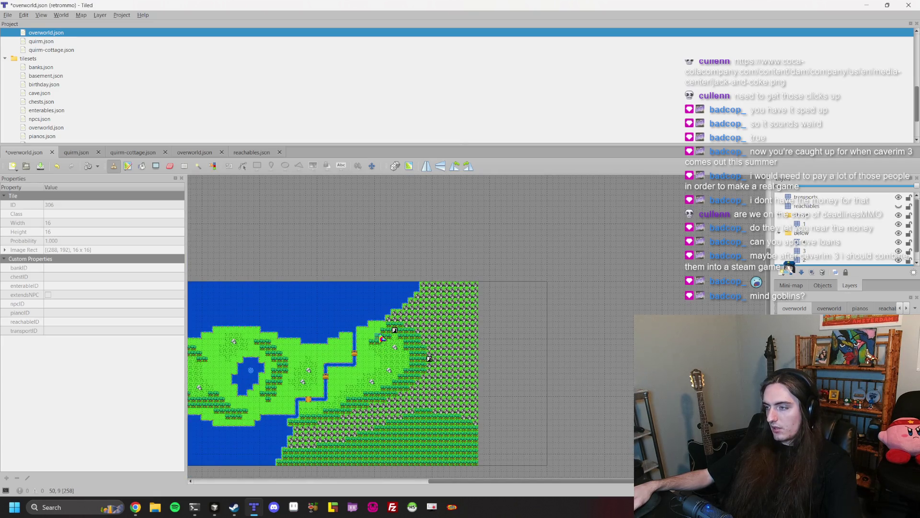
scroll(409, 349, up, 4)
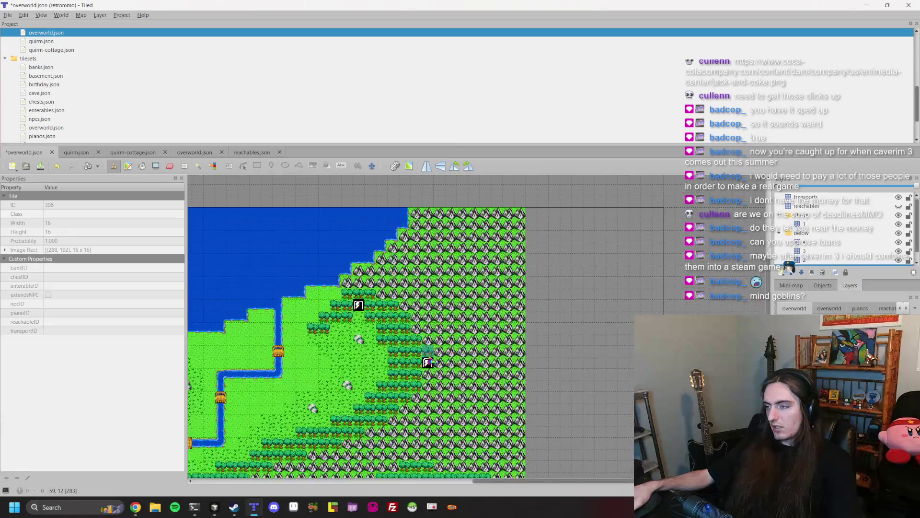
drag(365, 356, 493, 351)
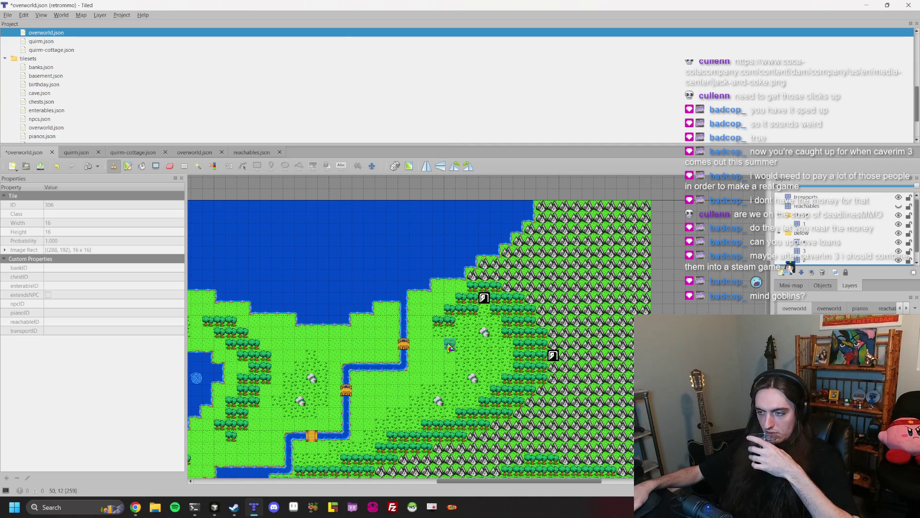
Zoom and pan around the island to bring the mountains into view
scroll(445, 352, left, 3)
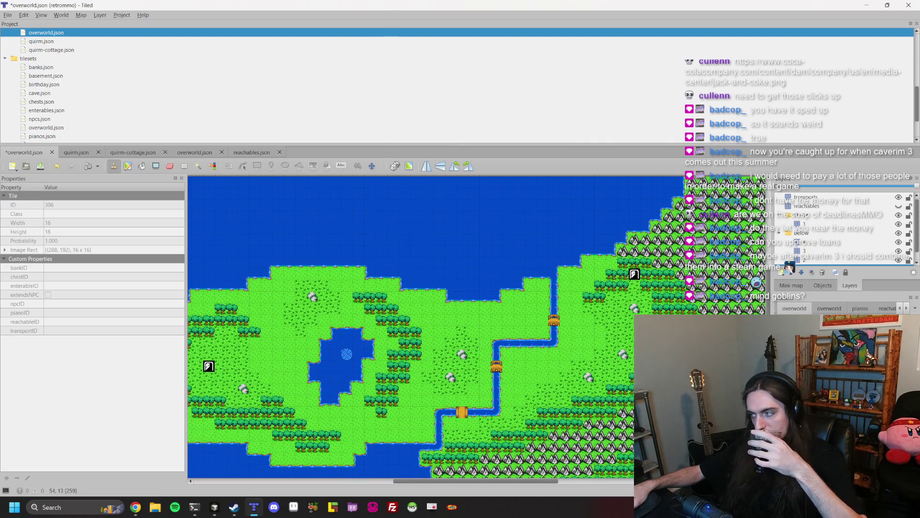
scroll(451, 357, right, 5)
scroll(458, 362, up, 1)
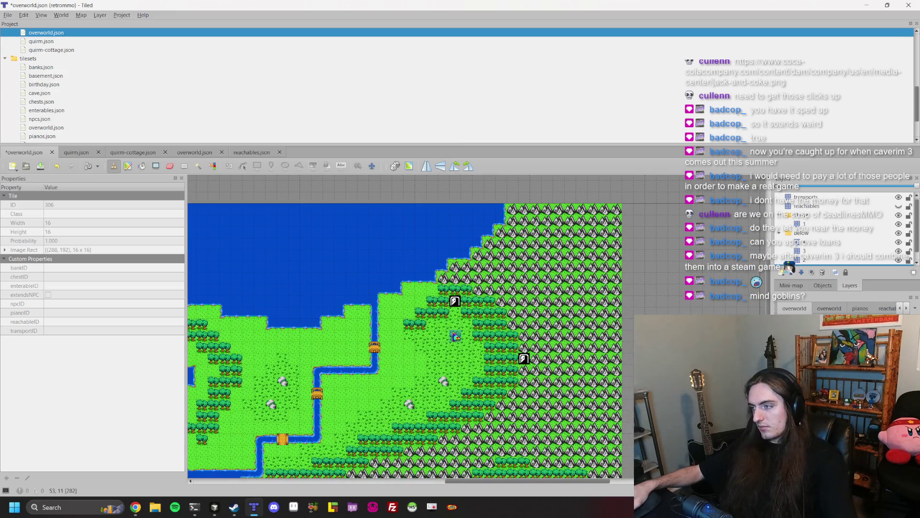
scroll(455, 337, up, 2)
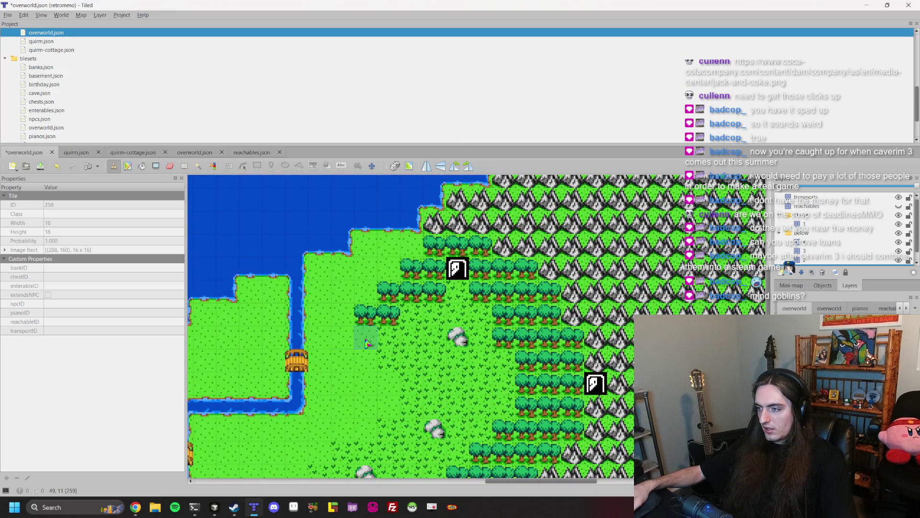
scroll(391, 429, down, 3)
scroll(398, 432, up, 2)
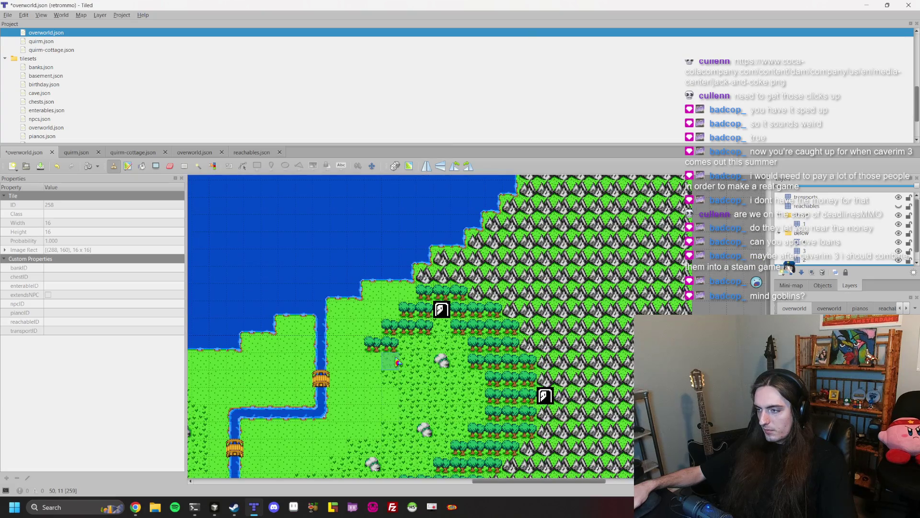
scroll(379, 403, down, 3)
scroll(567, 338, up, 2)
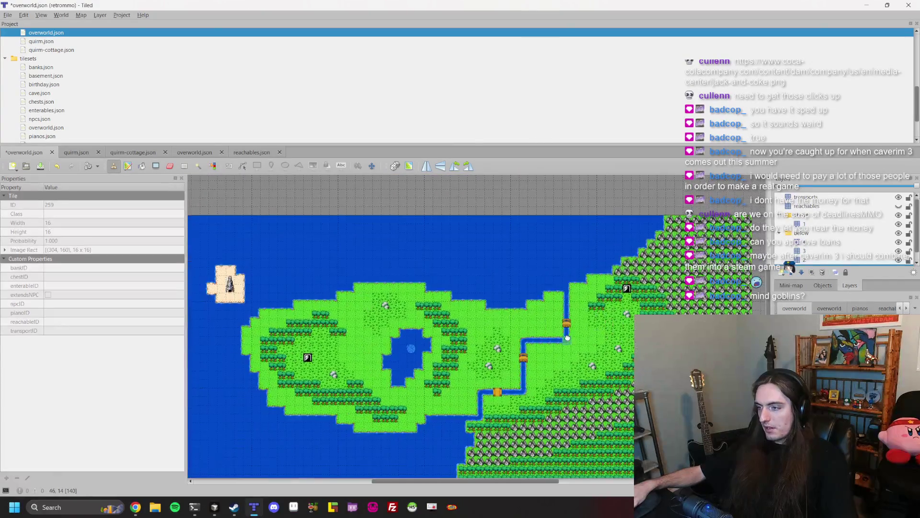
drag(578, 337, 535, 334)
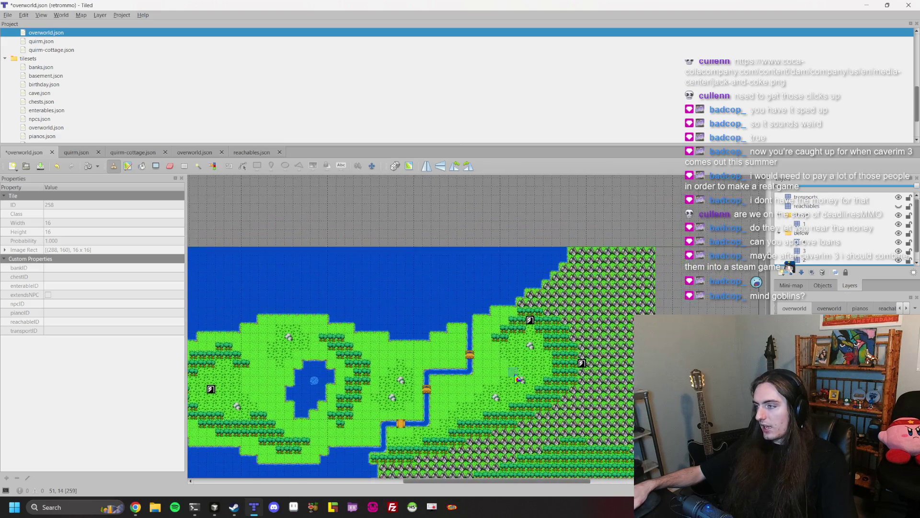
scroll(559, 352, up, 3)
scroll(486, 360, up, 1)
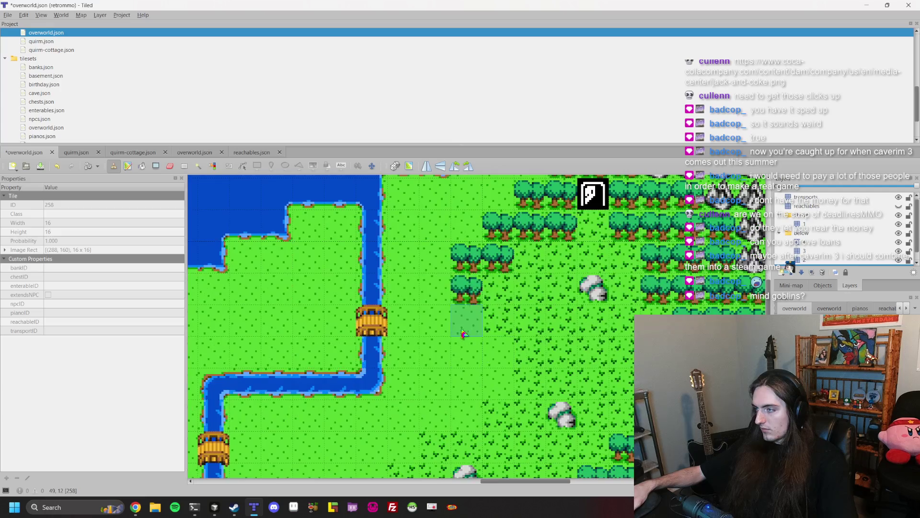
drag(469, 261, 396, 380)
Zoom back in on the entrance and pick up grass as the paint tile
scroll(400, 391, down, 2)
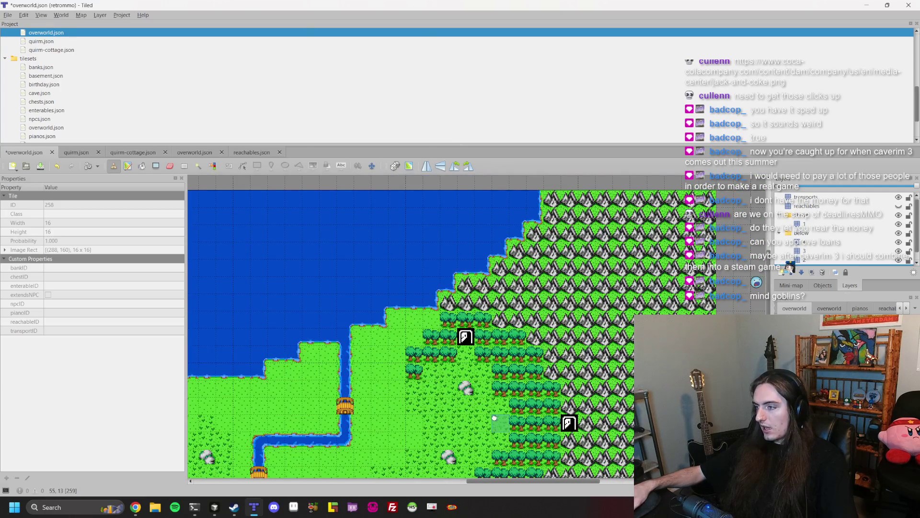
scroll(494, 417, down, 2)
scroll(540, 448, up, 2)
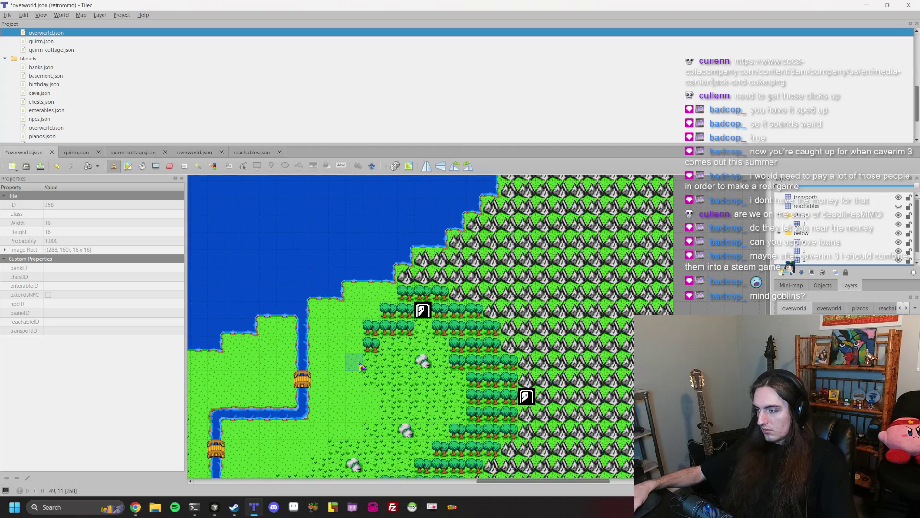
scroll(494, 415, down, 1)
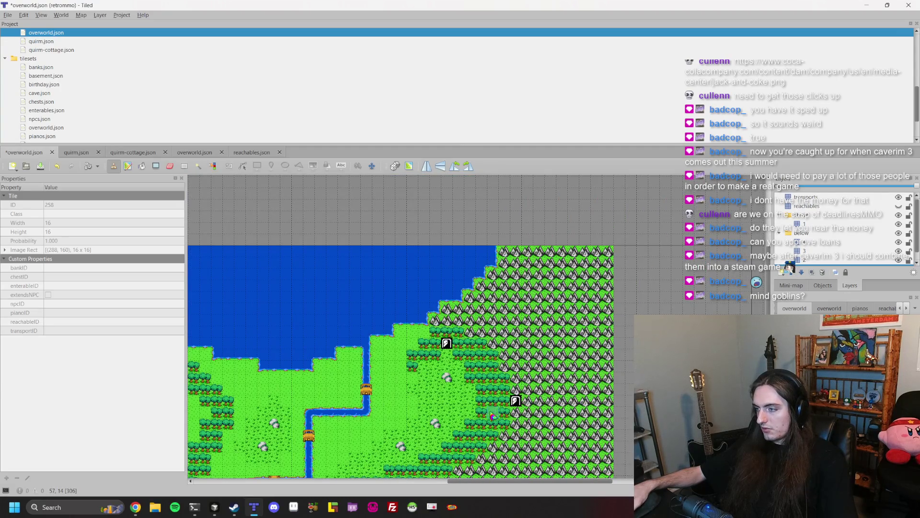
scroll(428, 386, up, 2)
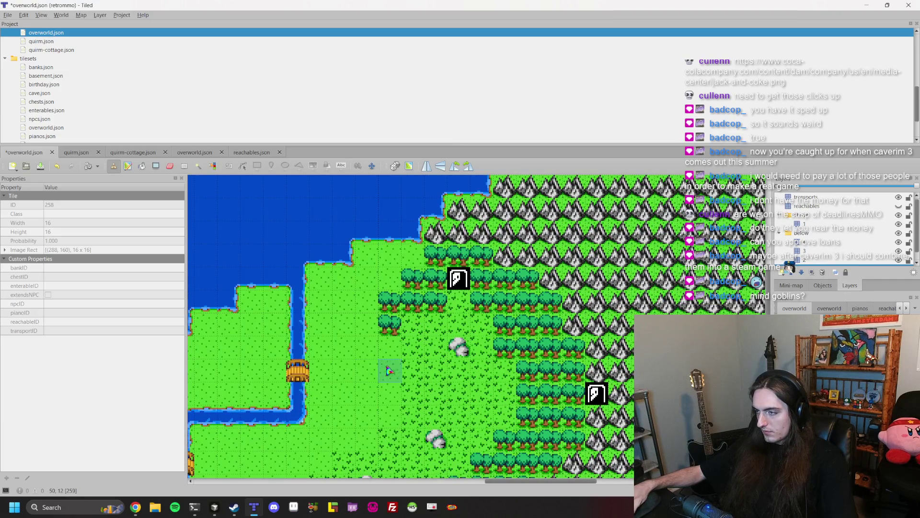
scroll(514, 448, down, 2)
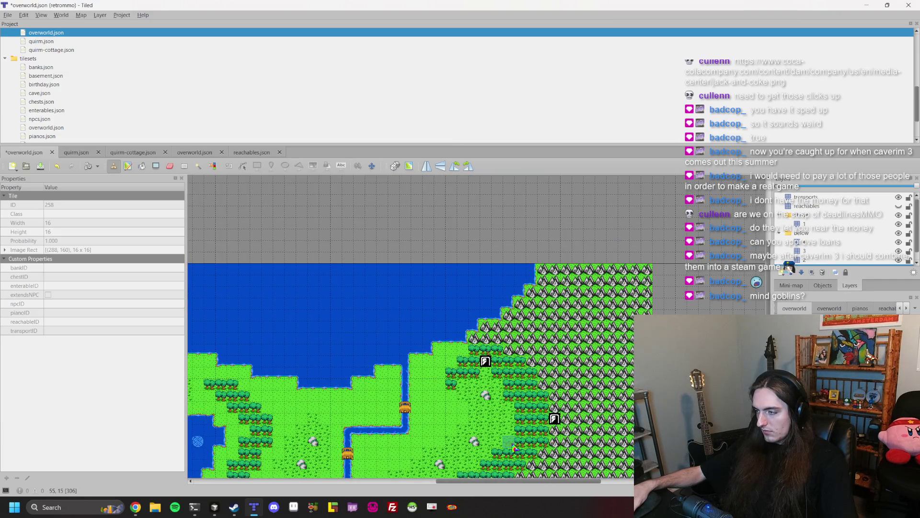
scroll(510, 445, up, 3)
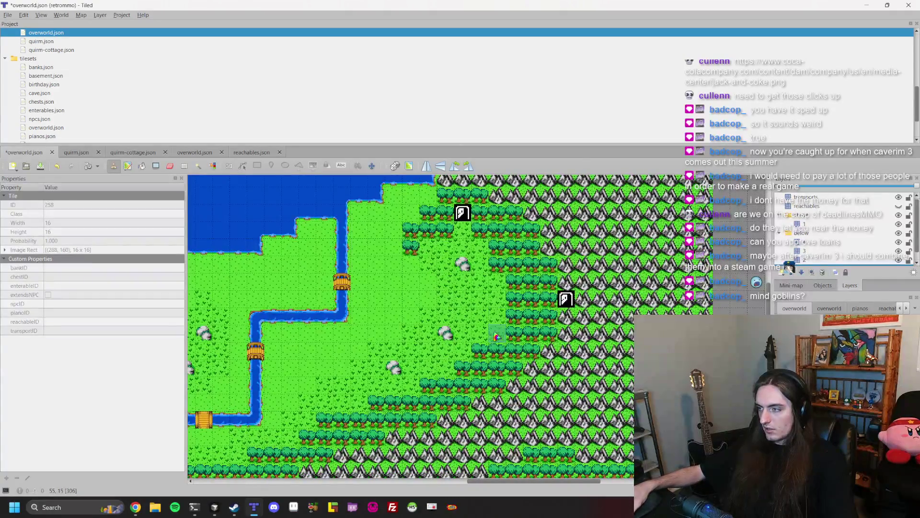
right_click(442, 314)
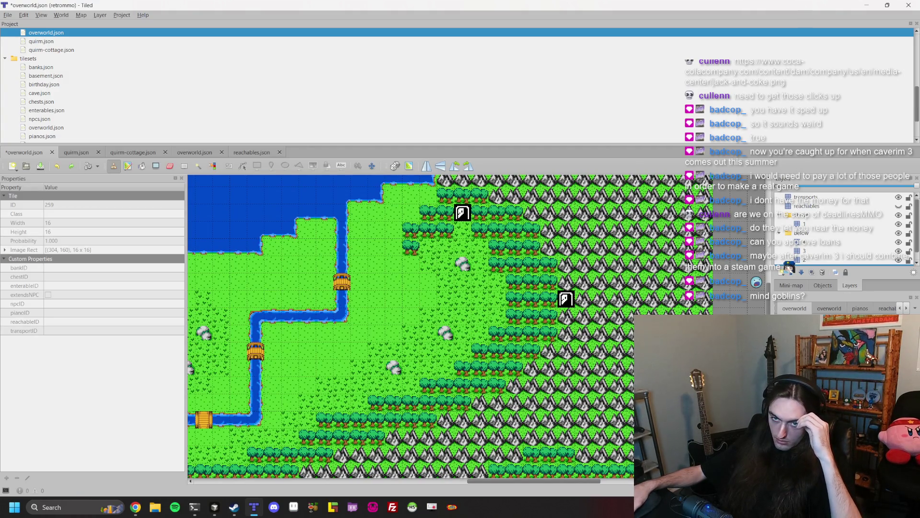
mouse_move(298, 5)
mouse_down()
mouse_move(308, 11)
mouse_move(309, 2)
mouse_up()
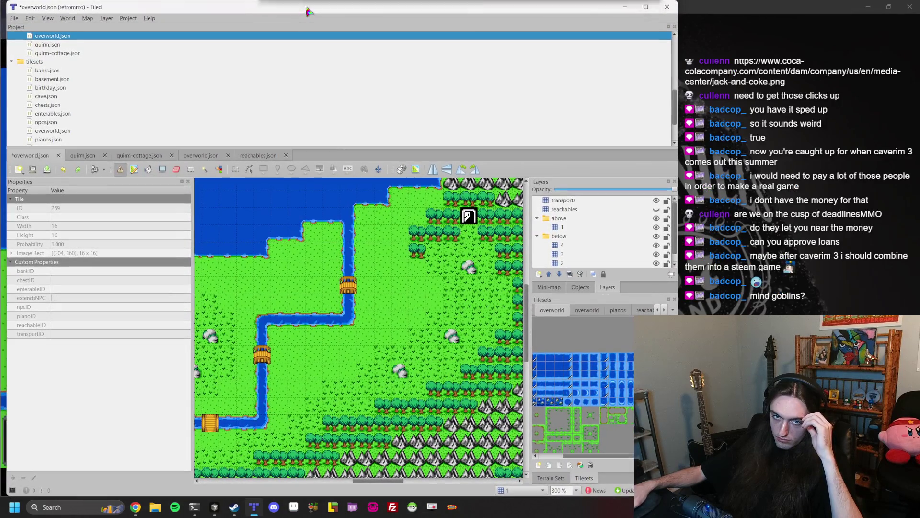
Stamp a tree cluster on the grass west of the entrance, then undo it
scroll(316, 384, up, 3)
scroll(316, 384, right, 5)
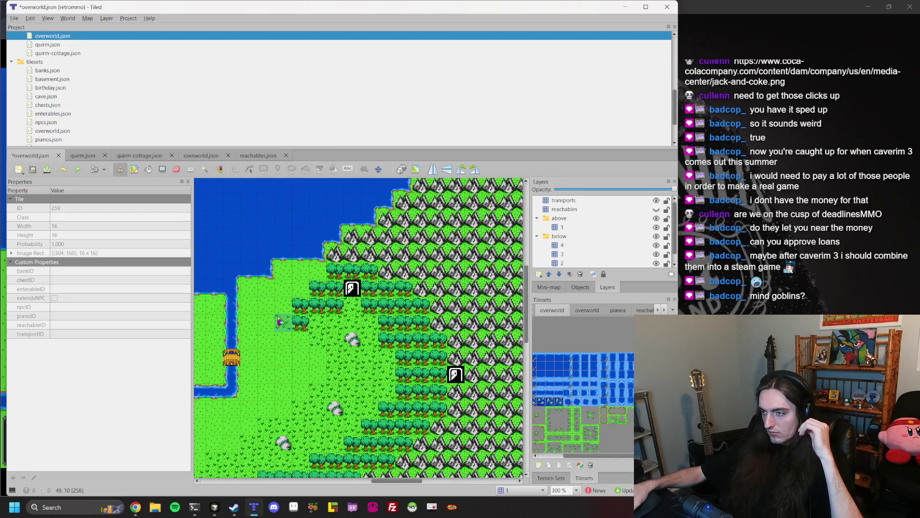
click(297, 325)
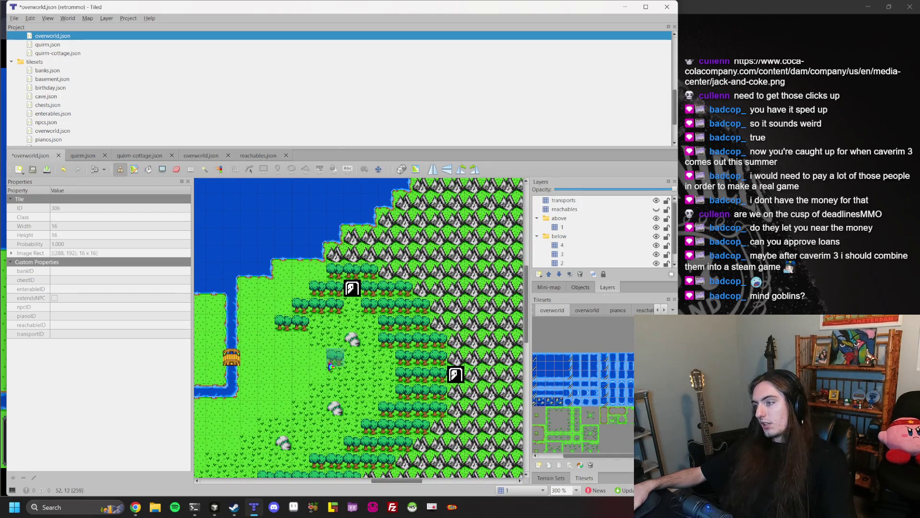
key(ctrl+z)
scroll(339, 349, down, 2)
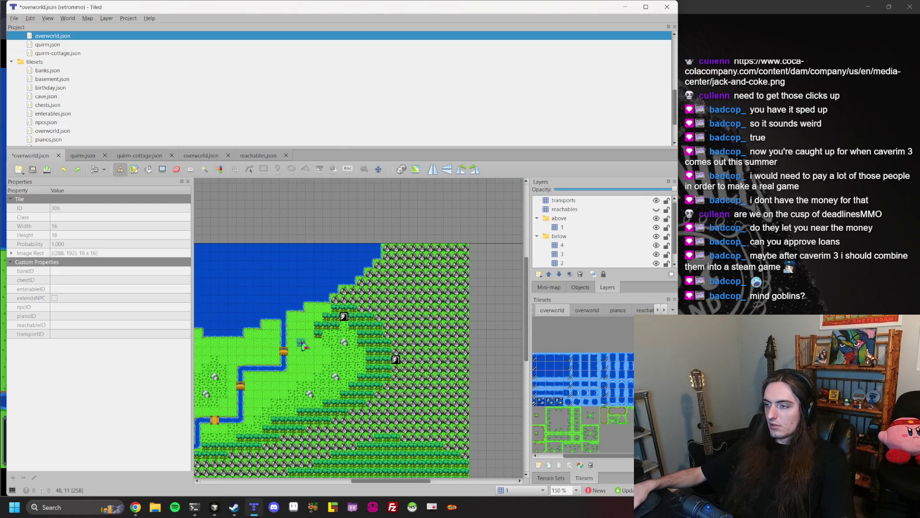
scroll(303, 345, up, 4)
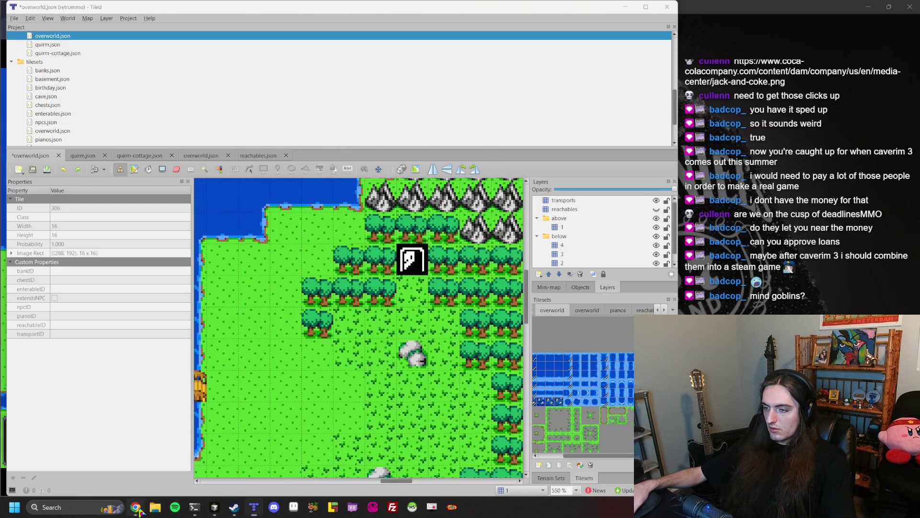
click(136, 507)
Log the character out of RetroMMO, then save overworld.json in Tiled
click(630, 114)
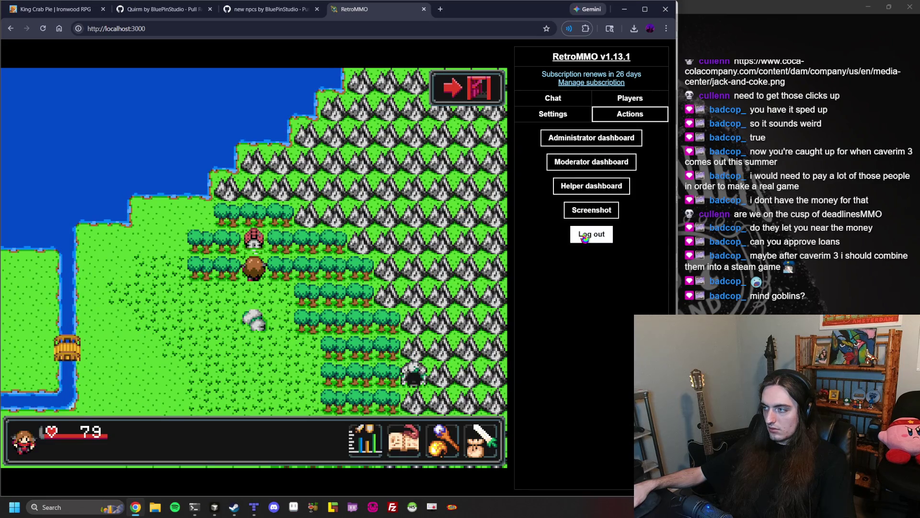
click(584, 238)
click(365, 307)
key(alt+Tab)
key(ctrl+s)
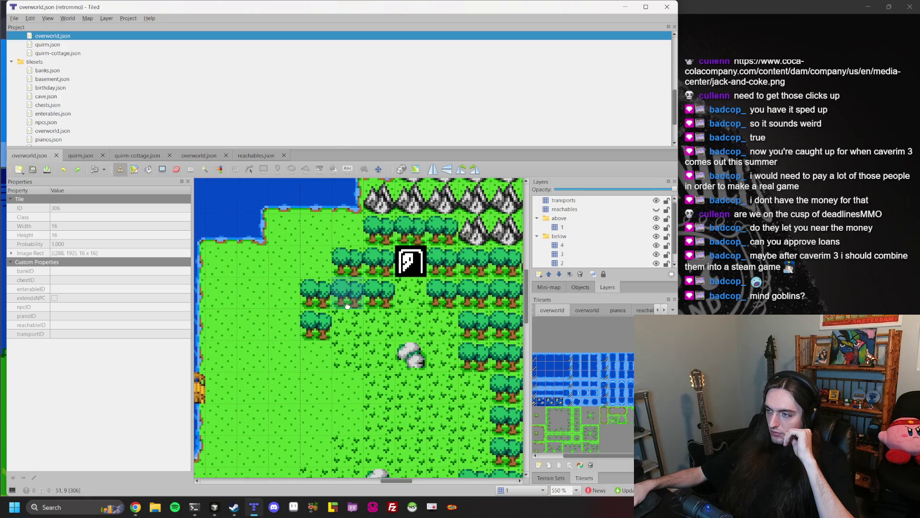
Replace two trees left of the entrance with grass, stamp two trees below, then undo
scroll(348, 306, right, 2)
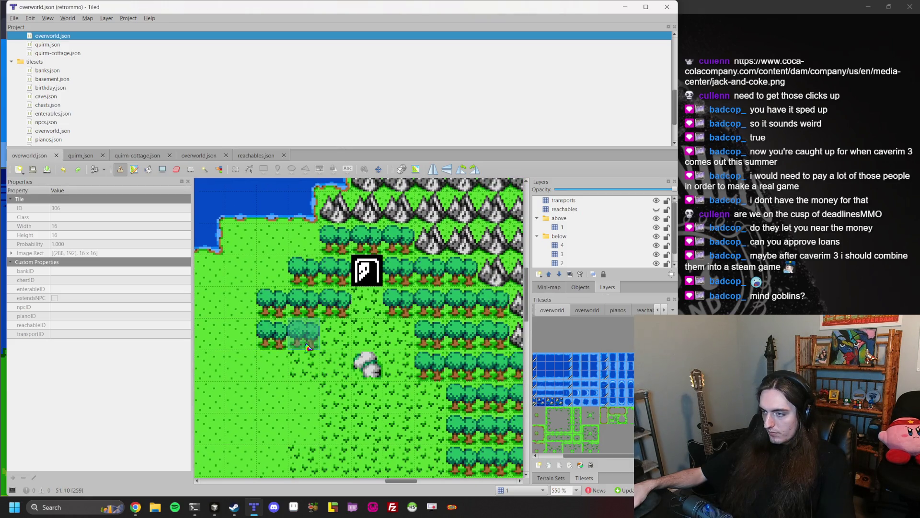
click(306, 345)
scroll(302, 388, right, 1)
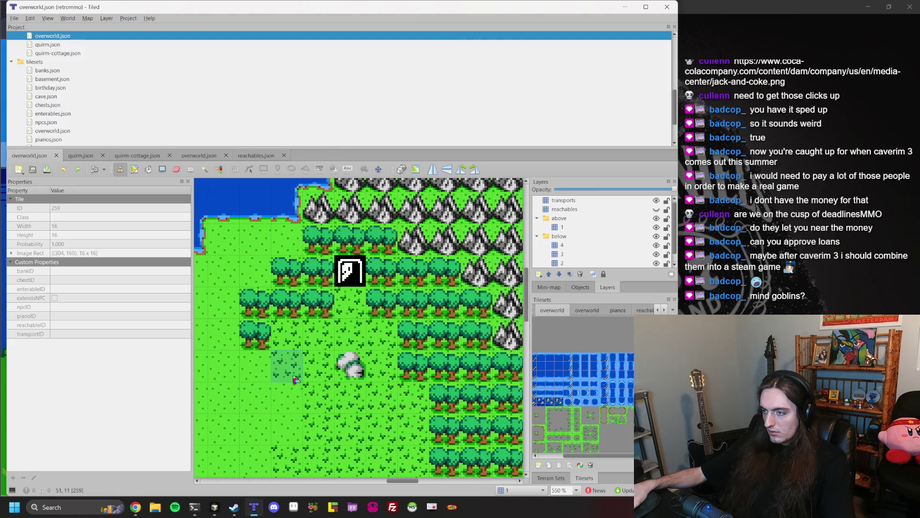
click(259, 343)
scroll(283, 420, down, 2)
drag(277, 364, 276, 379)
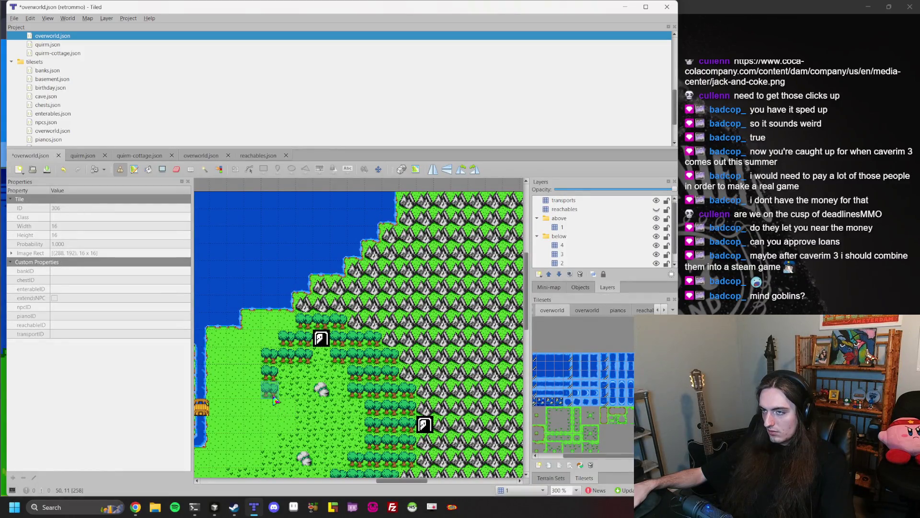
key(ctrl+z)
key(ctrl+z)
key(ctrl+z)
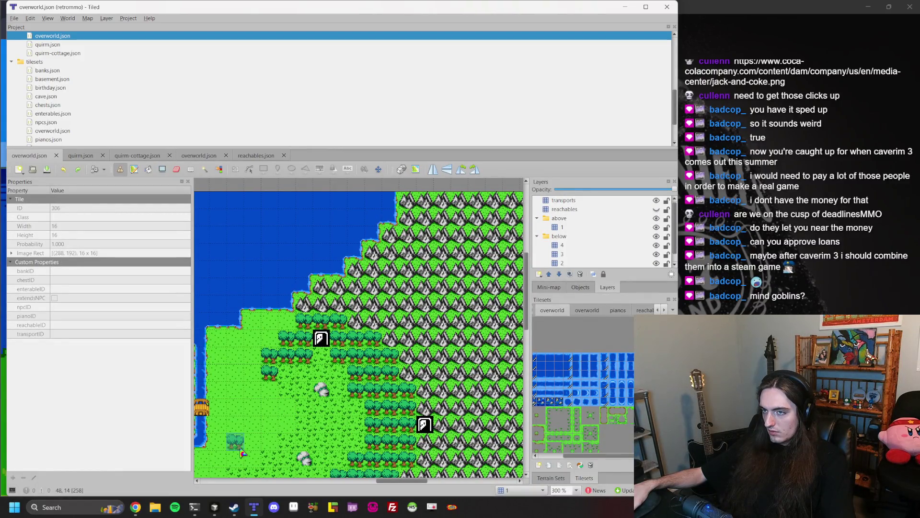
Fill the RetroMMO sign-in e-mail field with the suggested account e-mail and submit
click(136, 506)
click(412, 301)
text(1@)
key(Down)
key(Return)
key(Return)
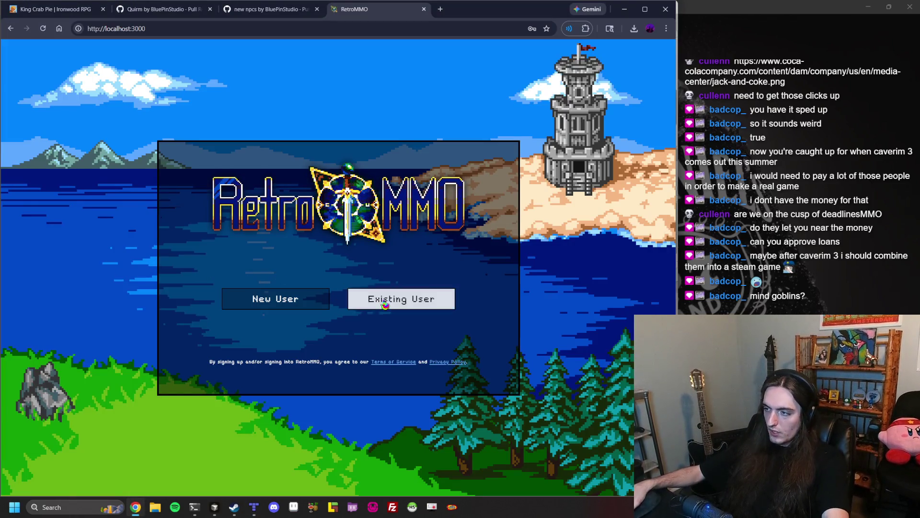
Sign in as an existing user with the password and enter with the first character
click(385, 300)
text(1@1)
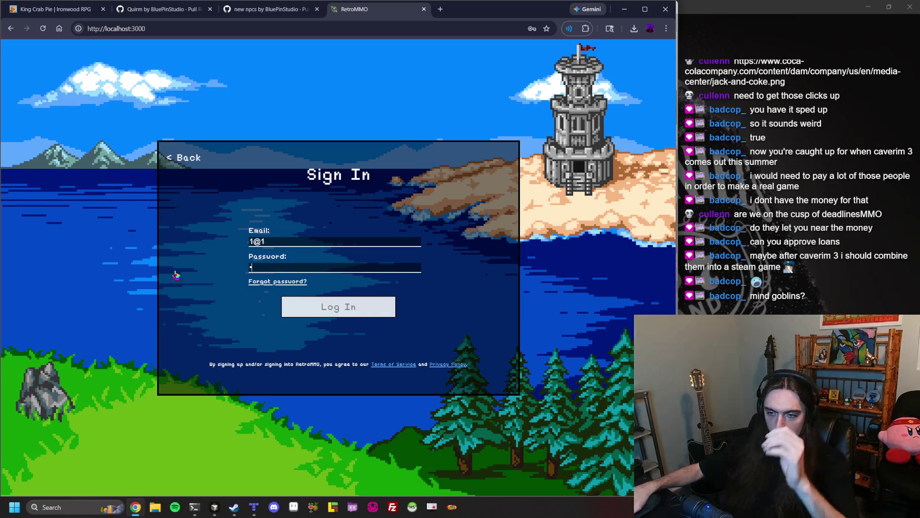
key(Return)
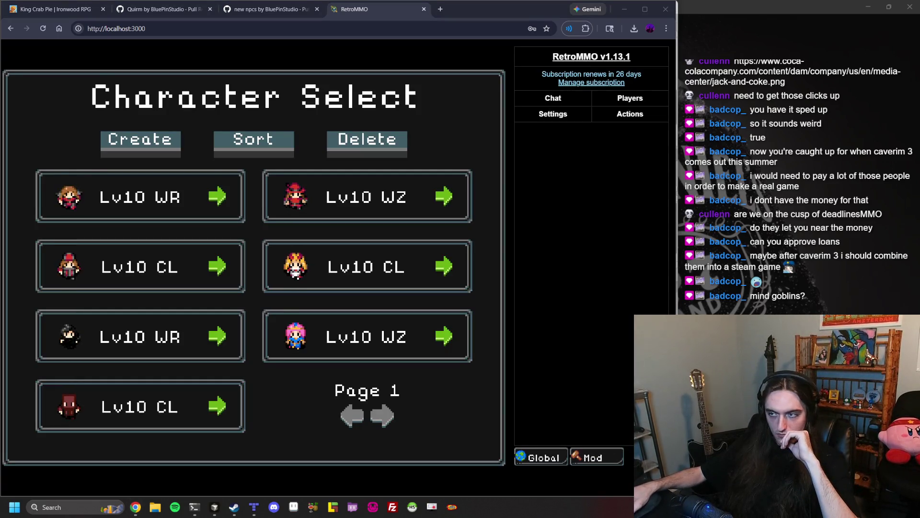
key(Return)
Check the stats panel, walk the warrior left and down, then show the code editor's file tree
key(s)
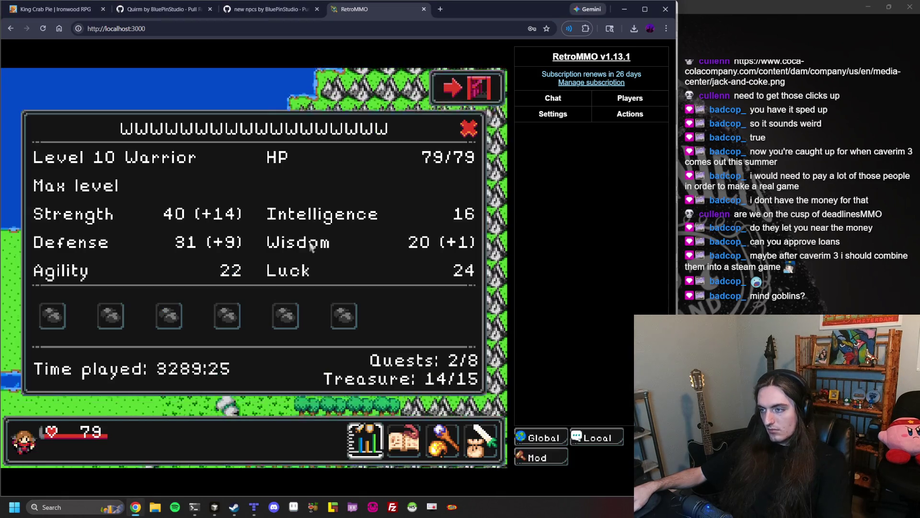
key(Escape)
key(Left)
key(Down)
key(Down)
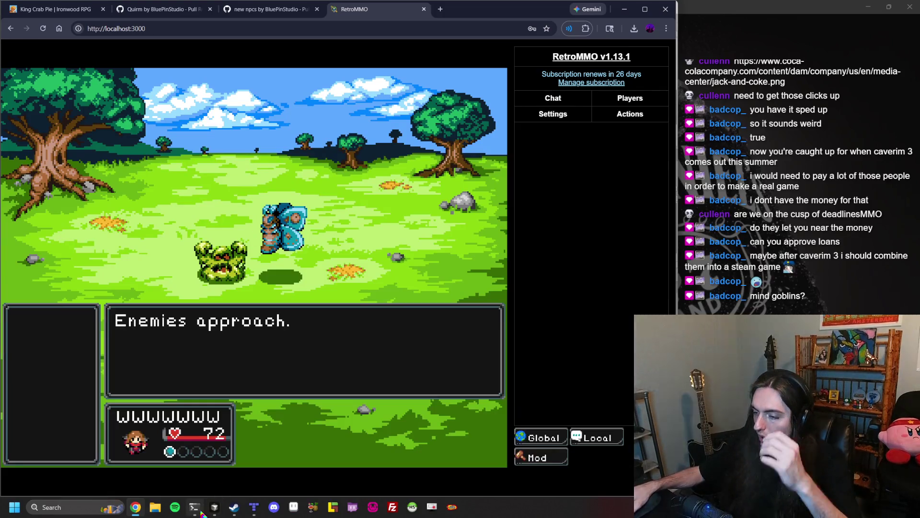
mouse_move(215, 507)
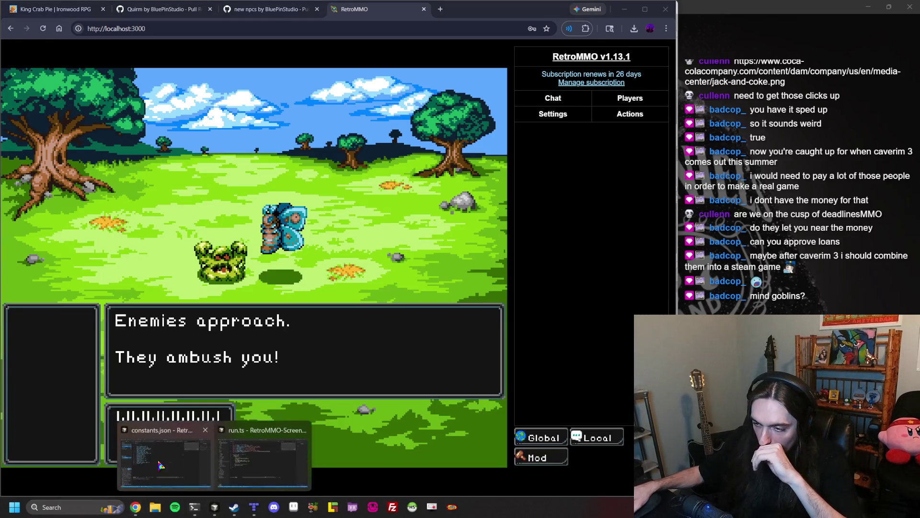
click(257, 484)
click(22, 28)
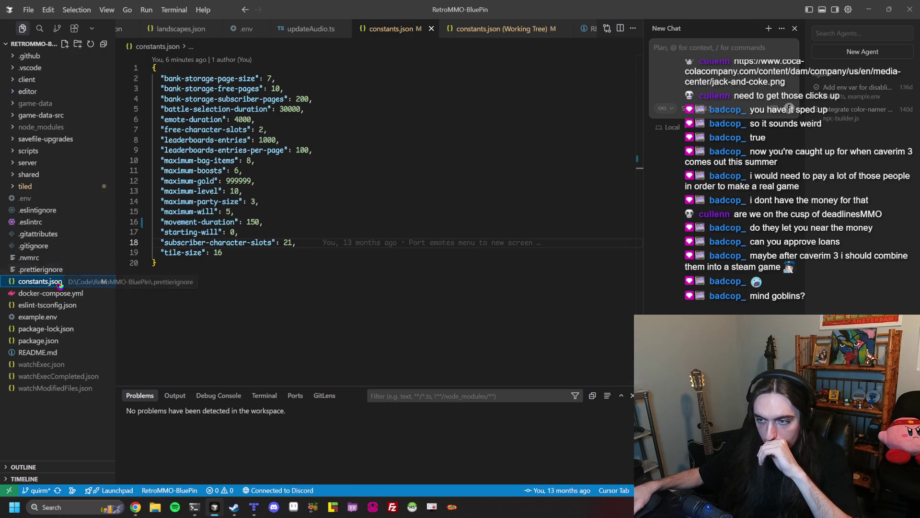
Open example.env and copy the DISABLE_RANDOM_ENCOUNTERS line
click(58, 317)
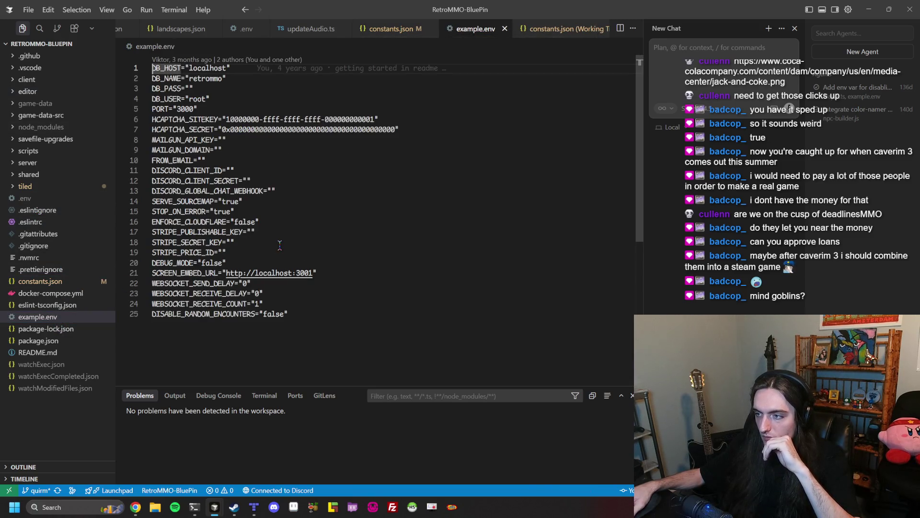
drag(314, 316, 152, 315)
key(alt+Tab)
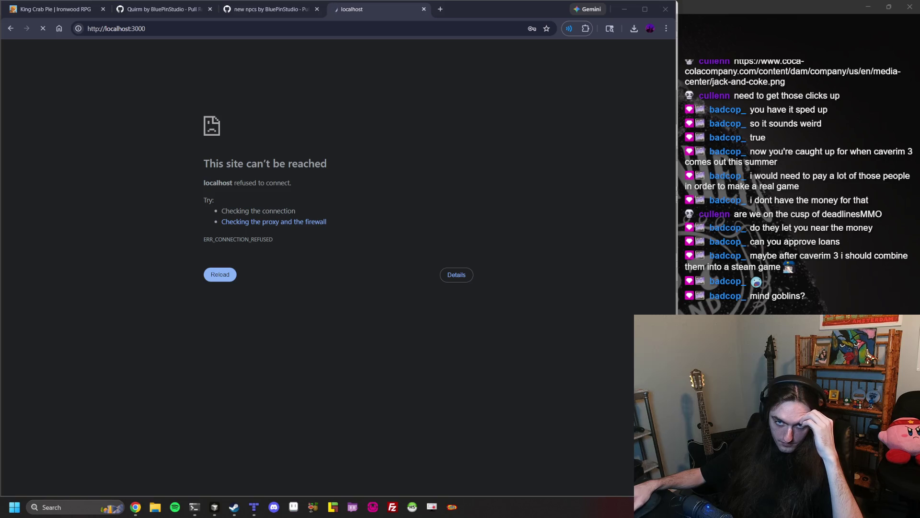
key(alt+Tab)
key(alt+Tab)
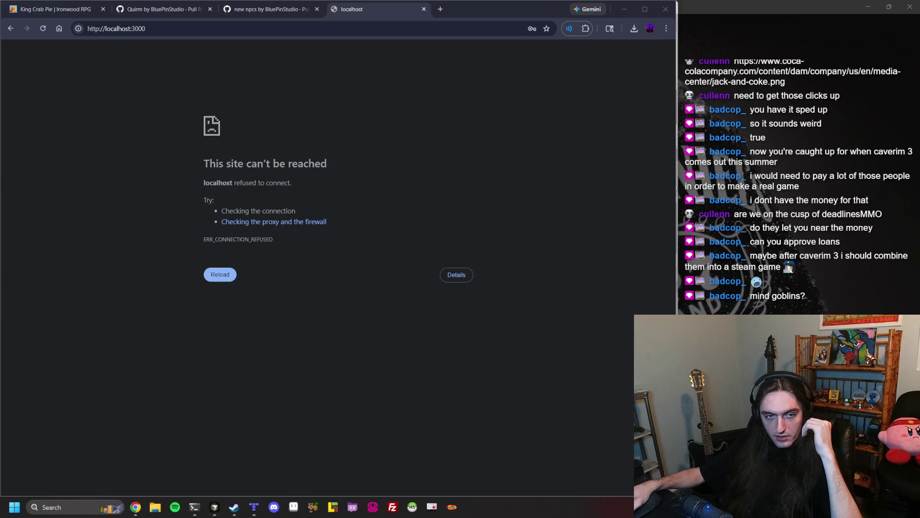
key(alt+Tab)
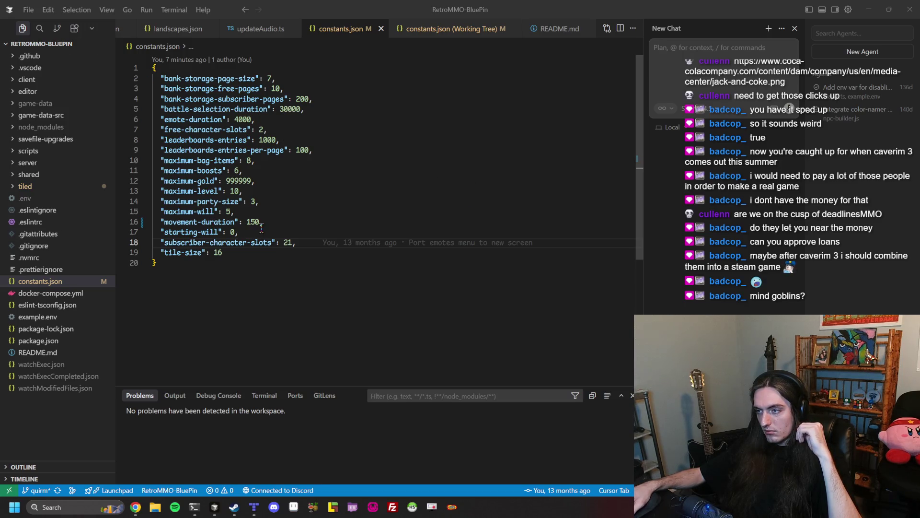
click(141, 511)
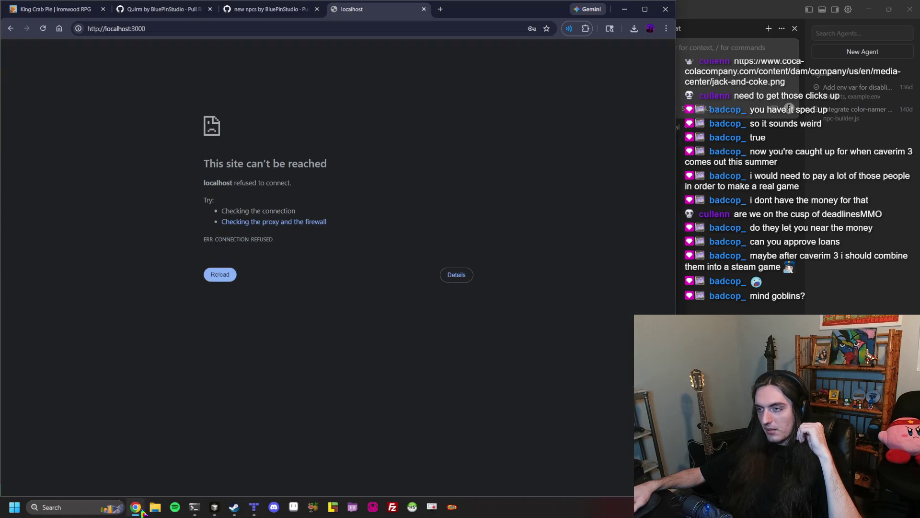
click(49, 31)
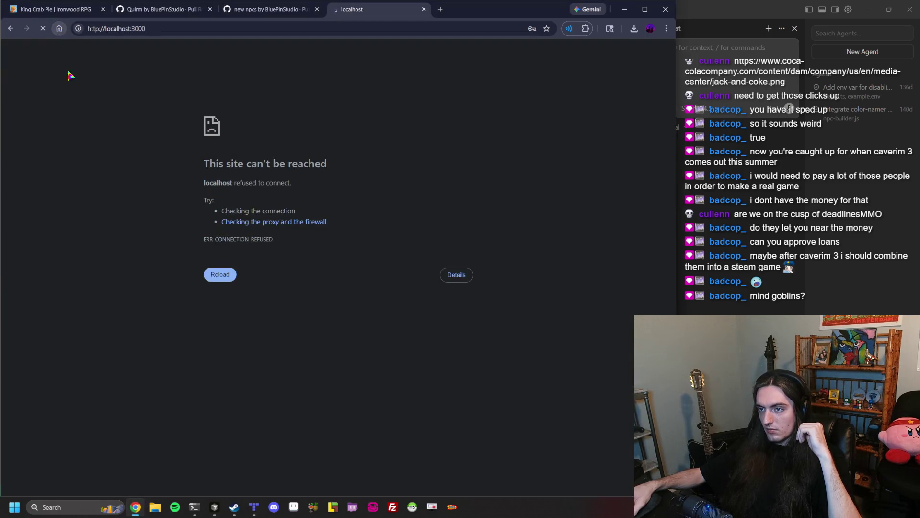
click(194, 512)
Rerun npm run dev in the terminal, then reload the localhost game page
text(npm )
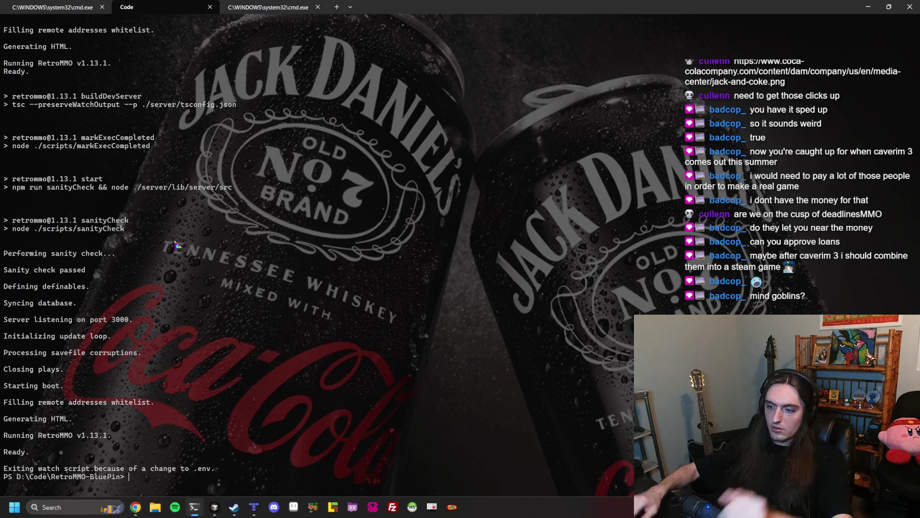
text(run dev)
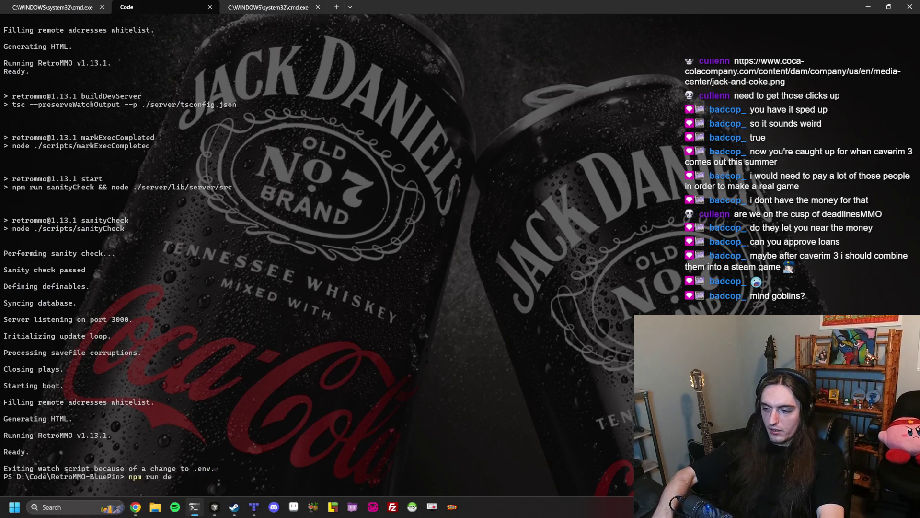
key(Return)
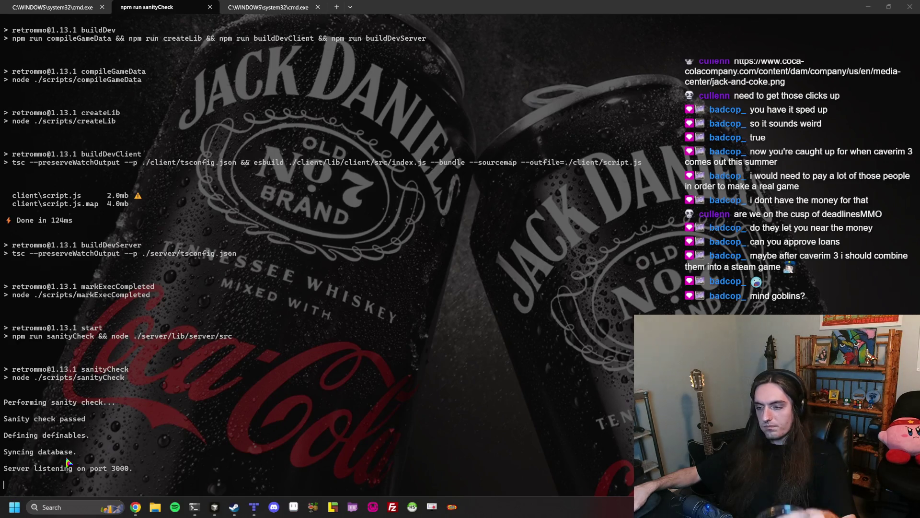
click(138, 499)
click(59, 30)
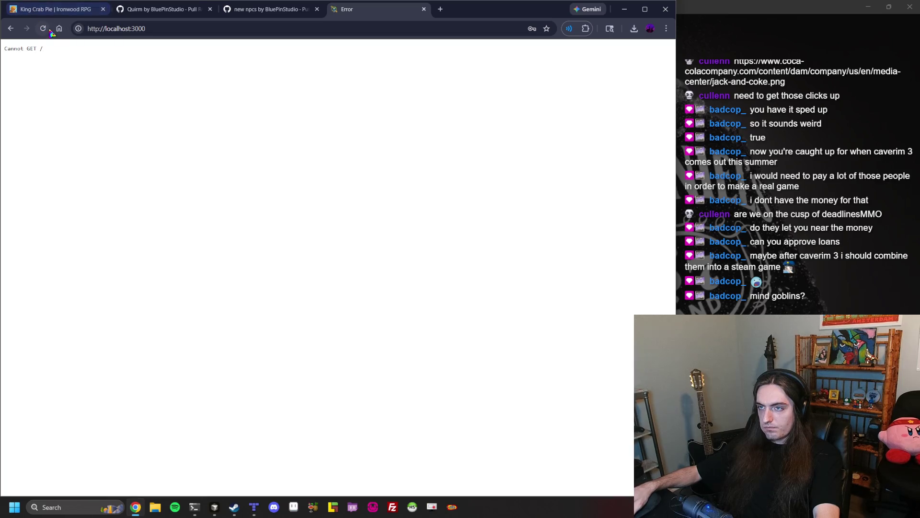
Reload the RetroMMO page and sign in with the account e-mail and password
click(59, 28)
text(@1)
key(Tab)
text(1)
key(Return)
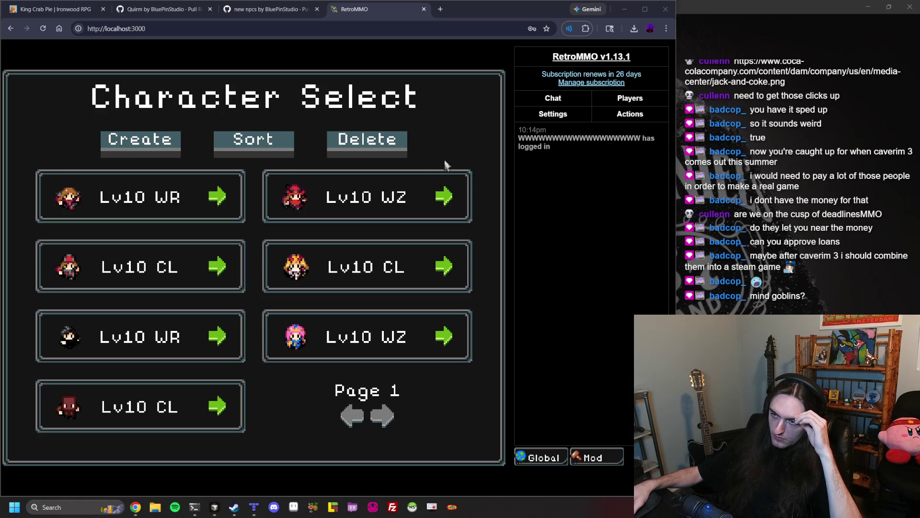
Play as the first Lv10 warrior and walk it through the forest around the Quirm cottage
click(211, 194)
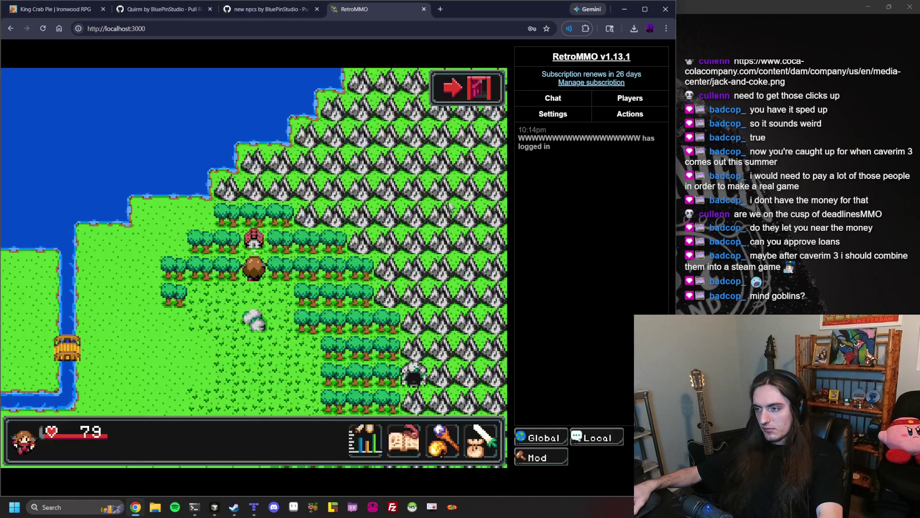
key(Left)
key(Down)
key(Down)
key(Down)
key(Left)
key(Left)
key(Left)
key(Left)
key(Left)
key(Left)
key(Up)
key(Left)
key(Left)
key(Left)
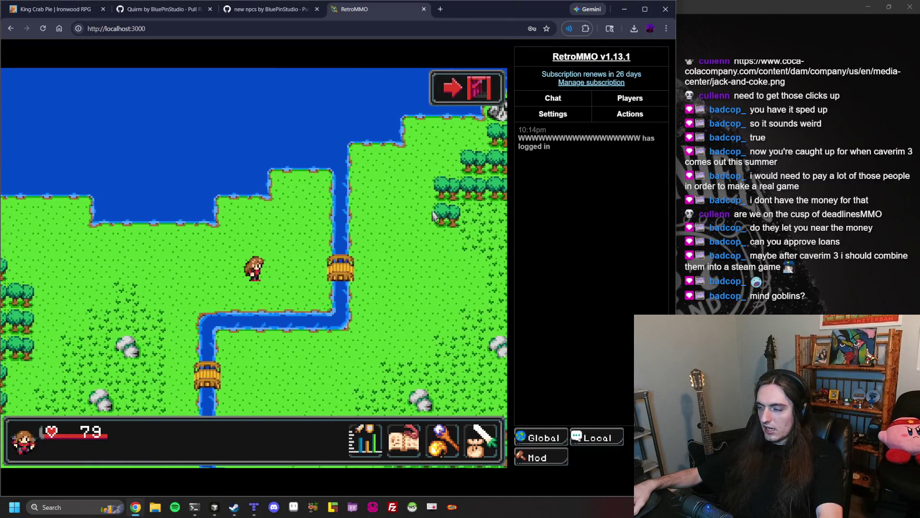
key(Right)
key(Right)
key(Right)
key(Down)
key(Down)
key(Right)
key(Right)
key(Right)
key(Right)
key(Right)
key(Up)
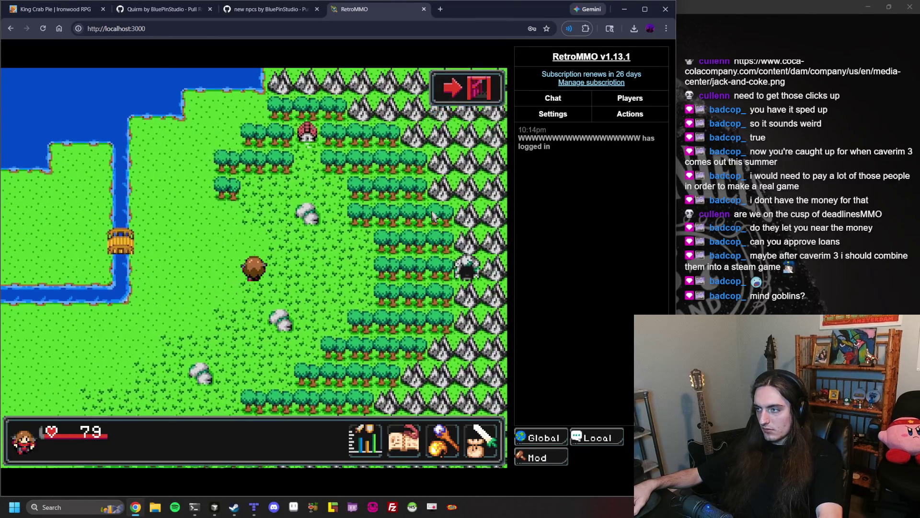
key(Left)
key(Left)
Return to Tiled's overworld.json map, scrolled down and right to the cottage area
click(254, 506)
scroll(336, 335, down, 2)
scroll(383, 239, right, 2)
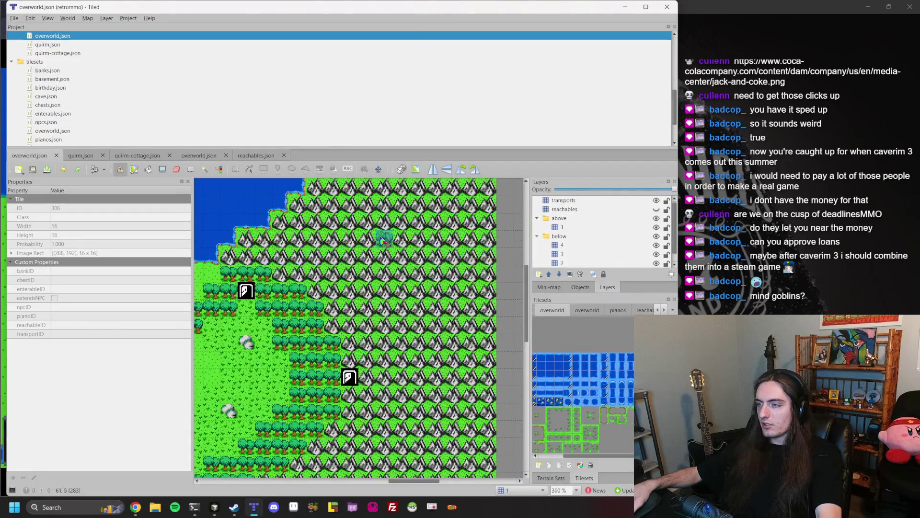
Look through the quirm-cottage, reachables and quirm tabs, ending on the first overworld map
click(187, 155)
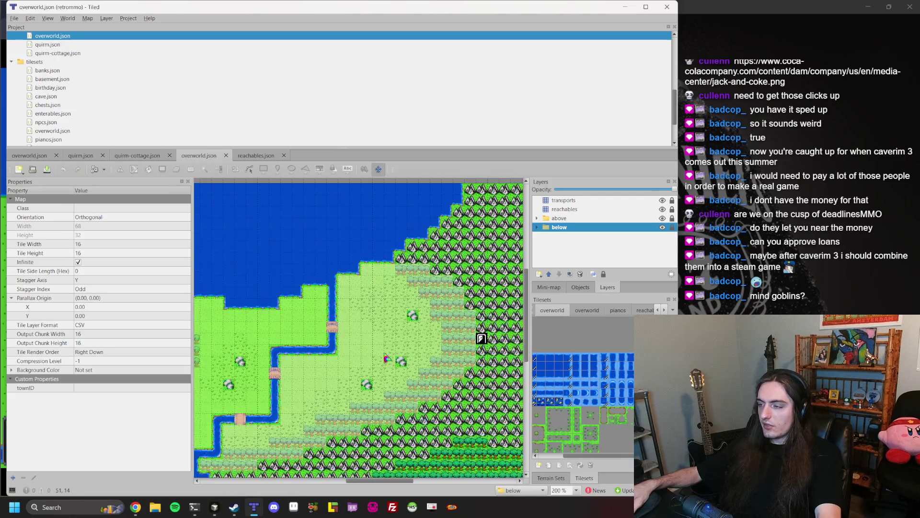
scroll(383, 355, up, 1)
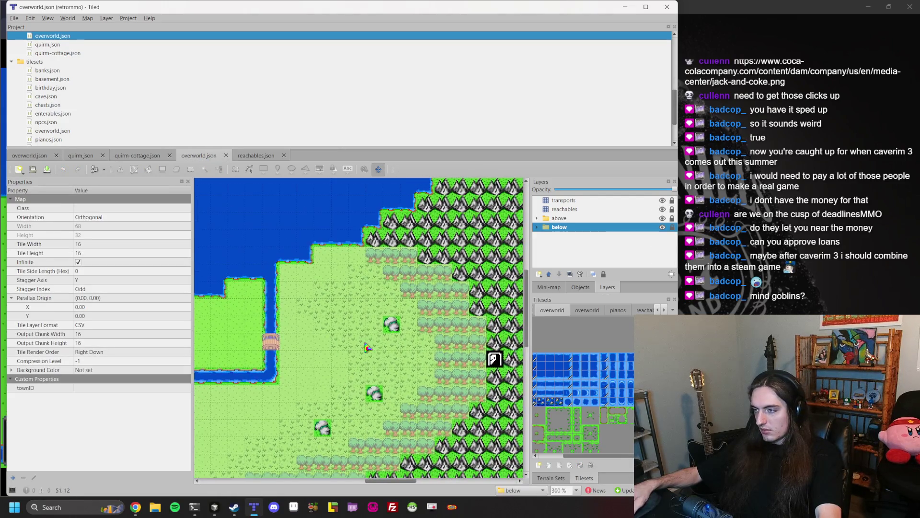
click(151, 157)
click(255, 157)
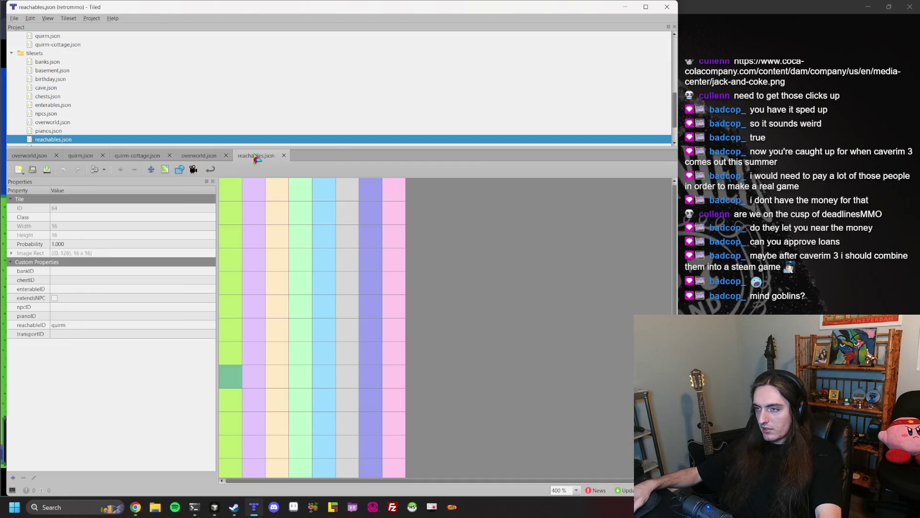
click(75, 159)
click(29, 157)
Fill the grass gap beside the cottage door with trees on the first overworld map
scroll(392, 316, left, 3)
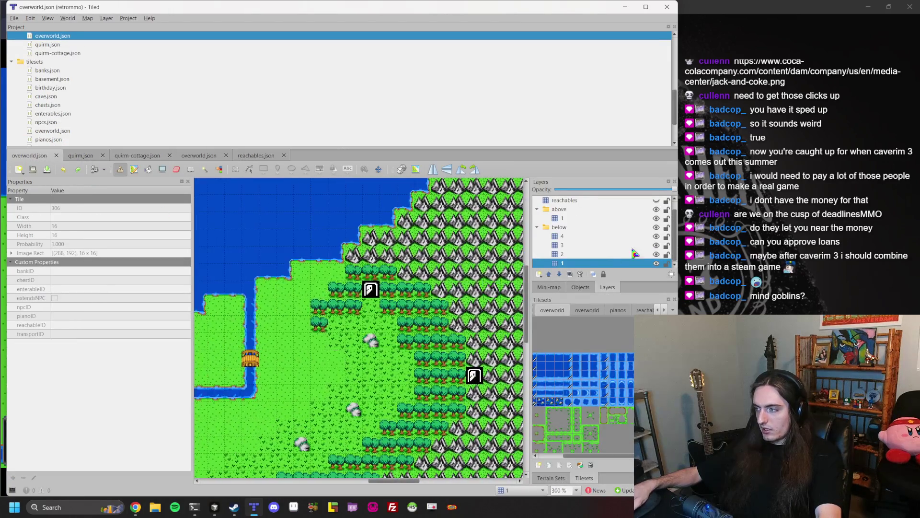
drag(384, 304, 360, 305)
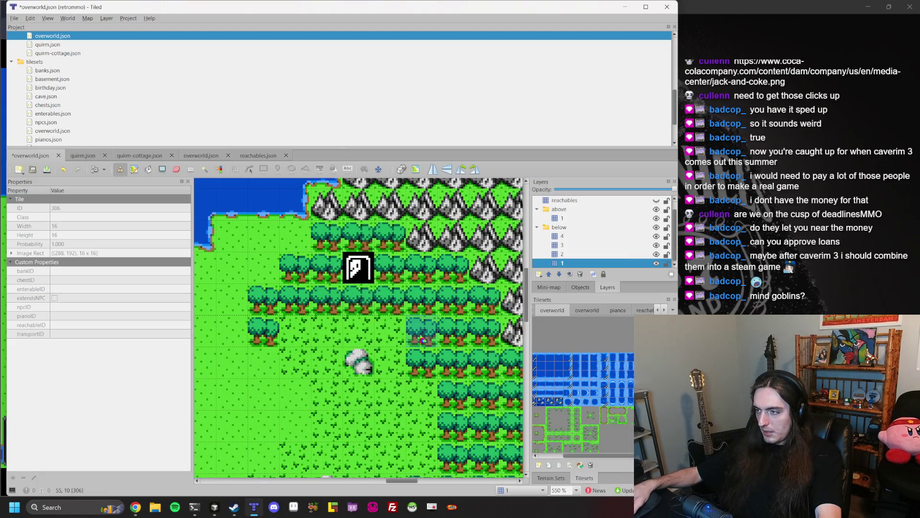
scroll(421, 349, right, 1)
scroll(421, 350, down, 1)
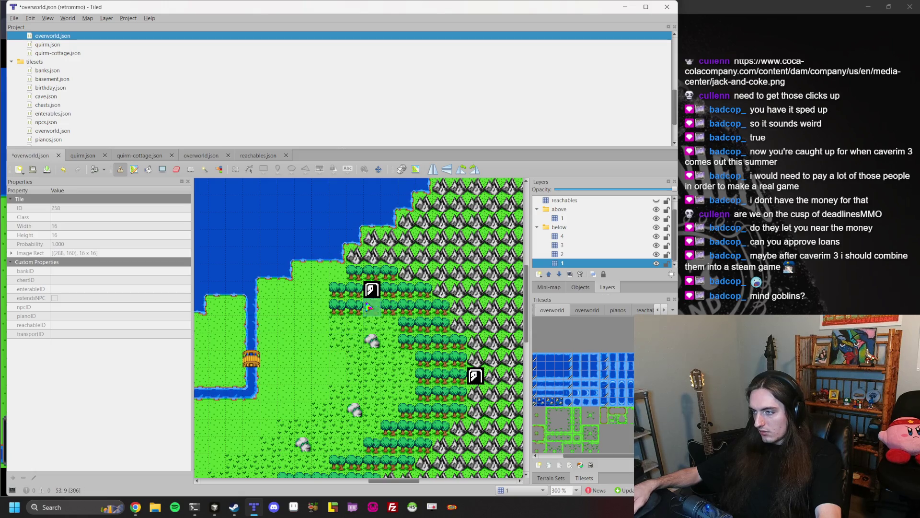
Hide the reachables layer in the second overworld.json copy
click(268, 156)
click(203, 156)
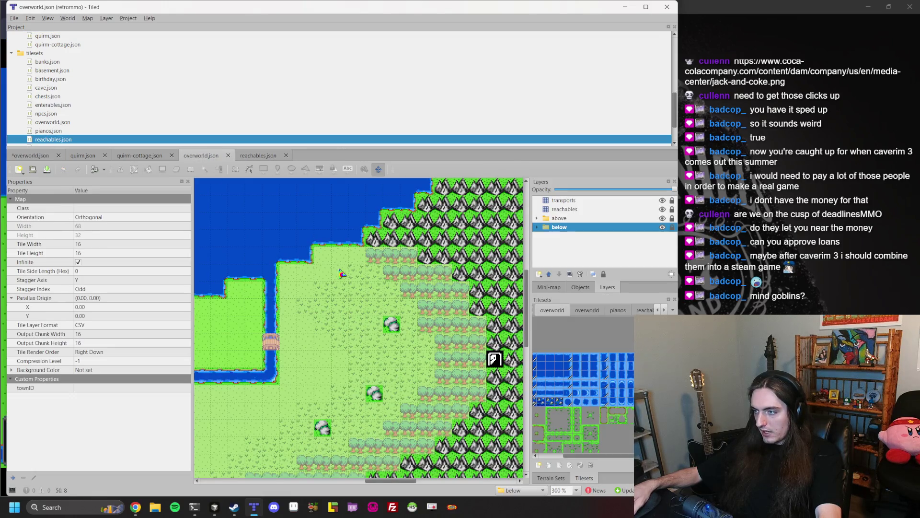
click(561, 209)
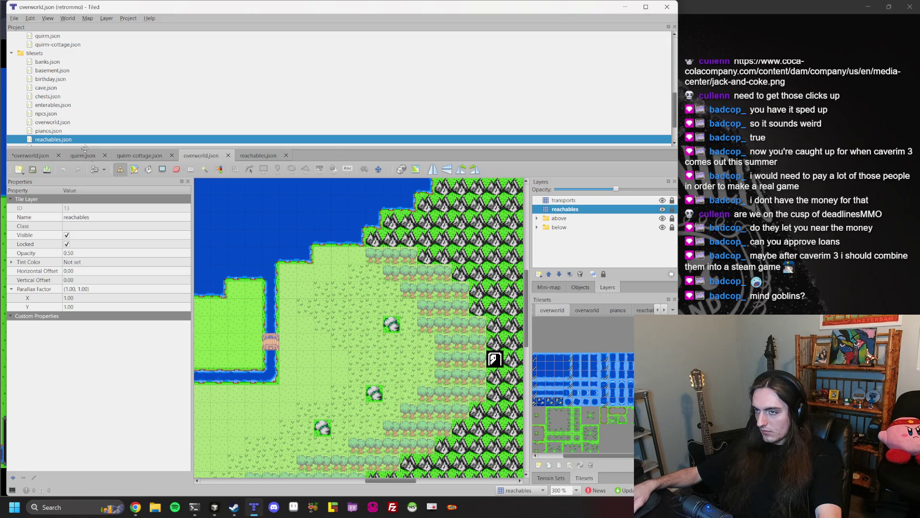
Flip repeatedly between the two overworld.json tabs to compare the maps
click(94, 161)
click(147, 156)
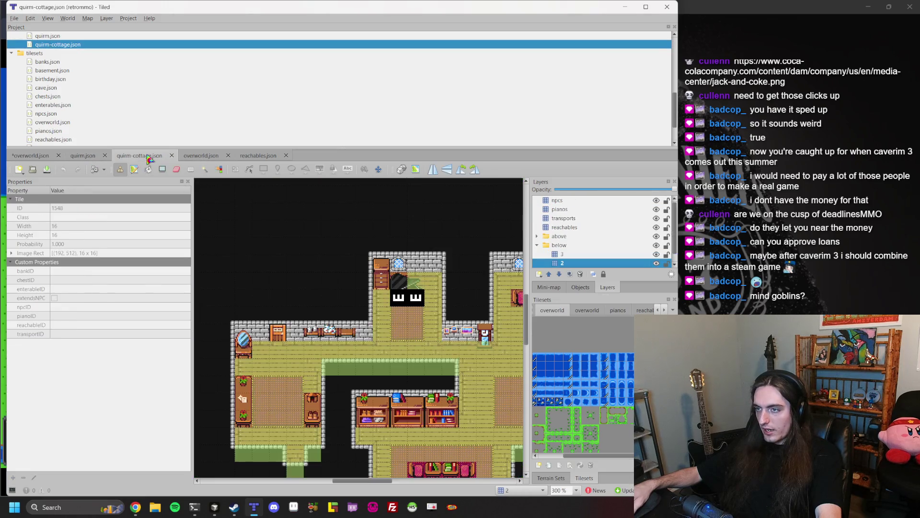
click(207, 158)
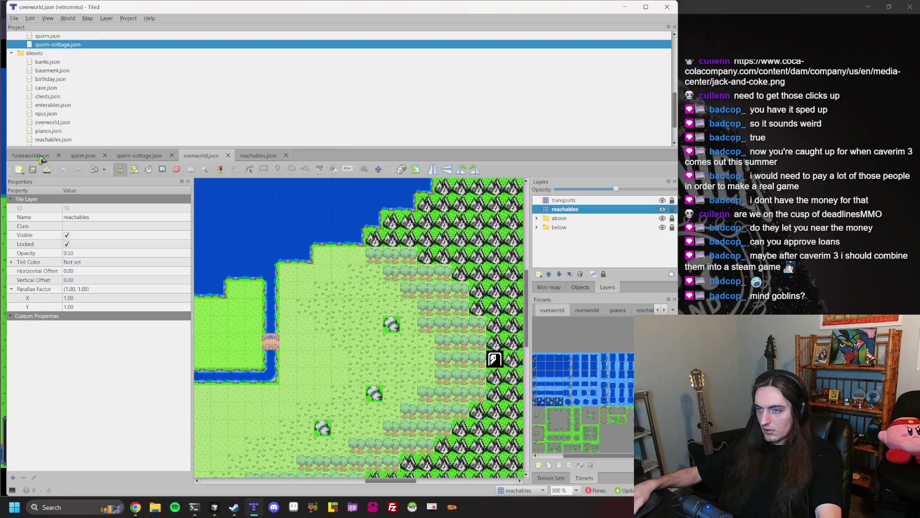
click(42, 158)
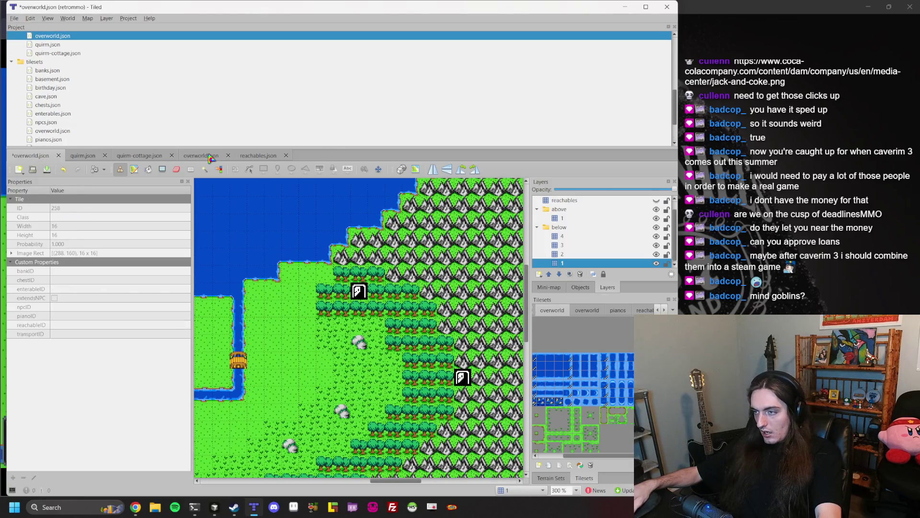
click(206, 157)
click(52, 158)
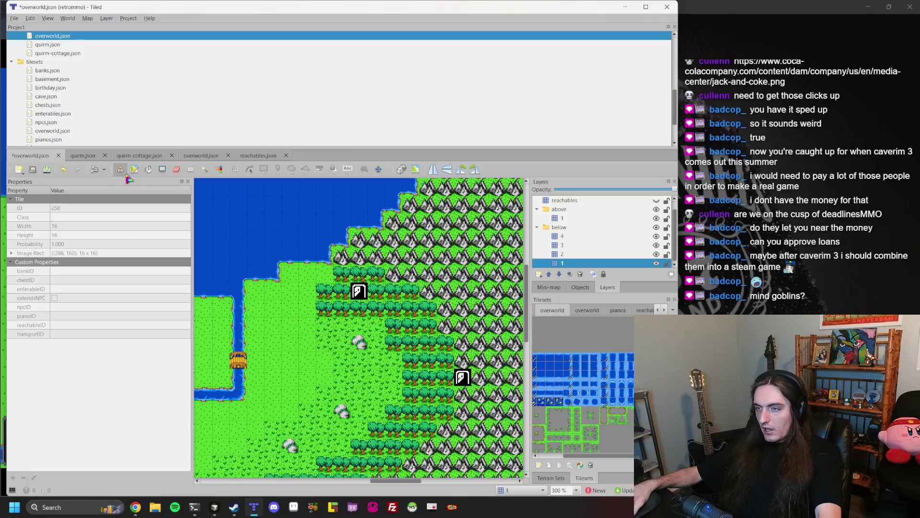
click(211, 158)
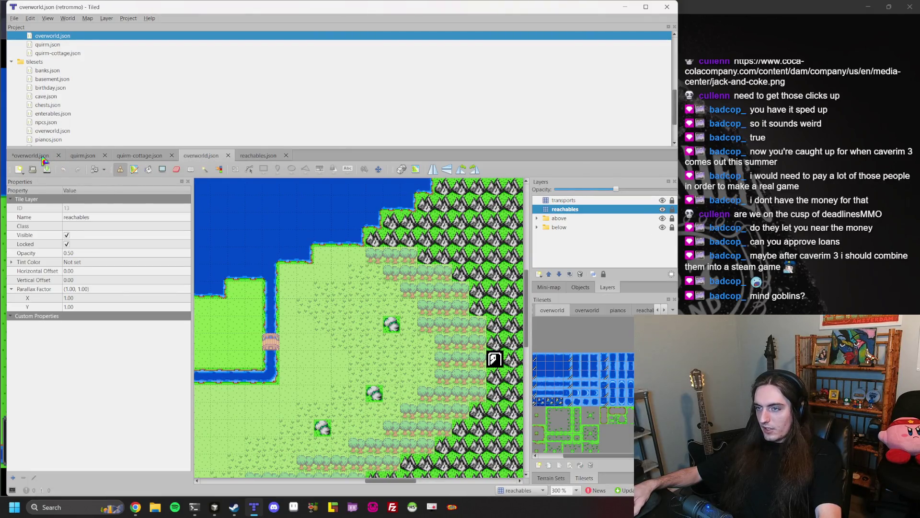
click(43, 158)
click(206, 157)
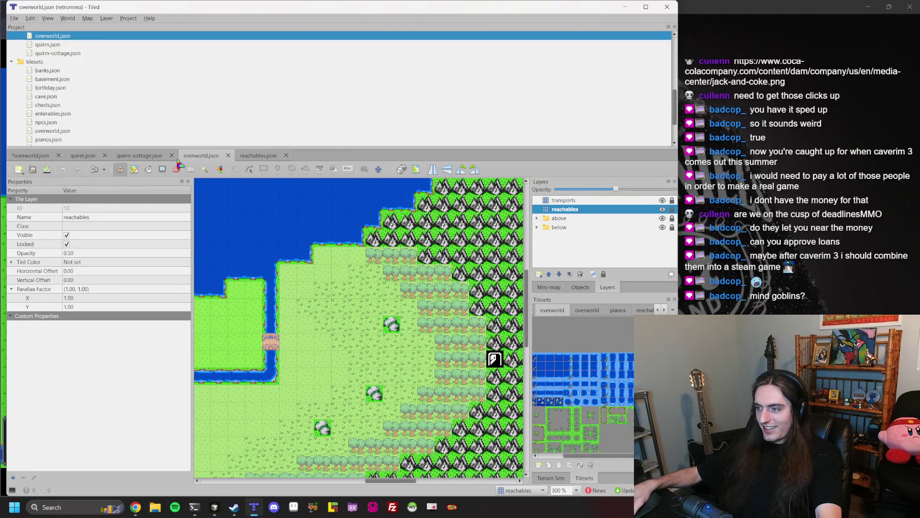
click(30, 158)
click(205, 158)
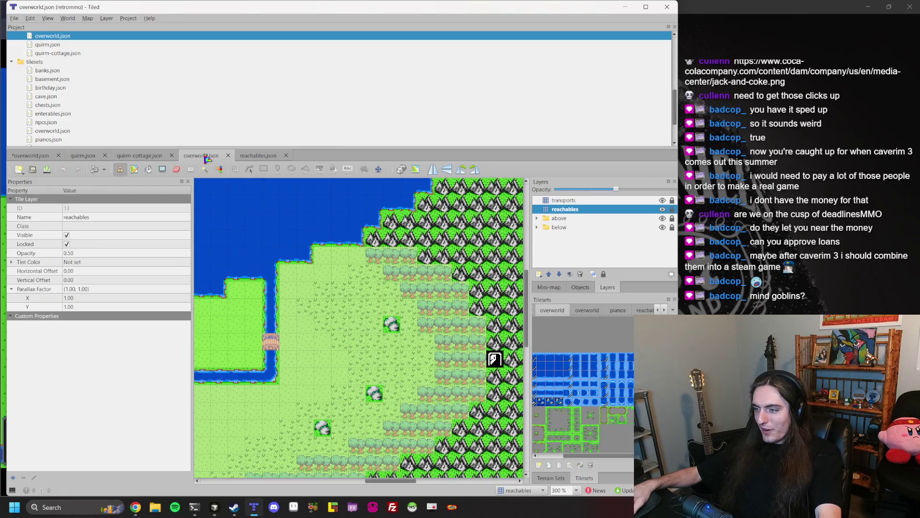
click(37, 158)
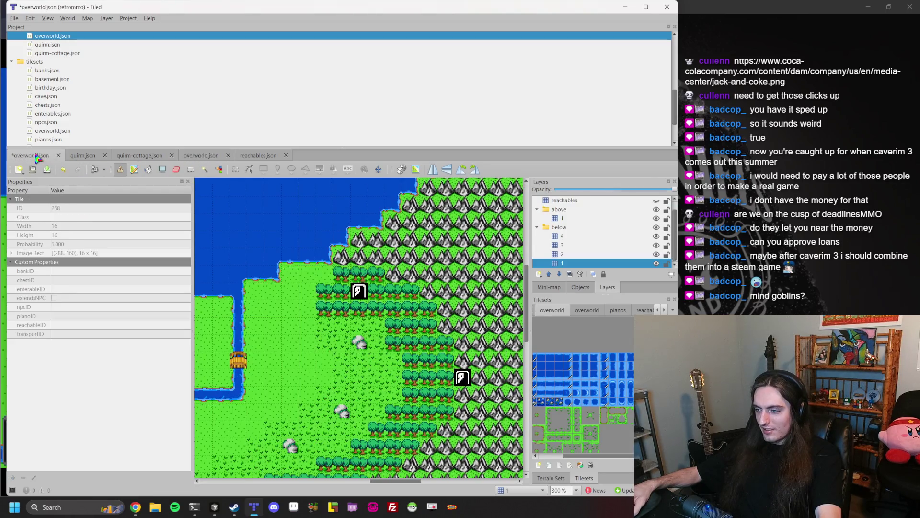
scroll(250, 240, left, 2)
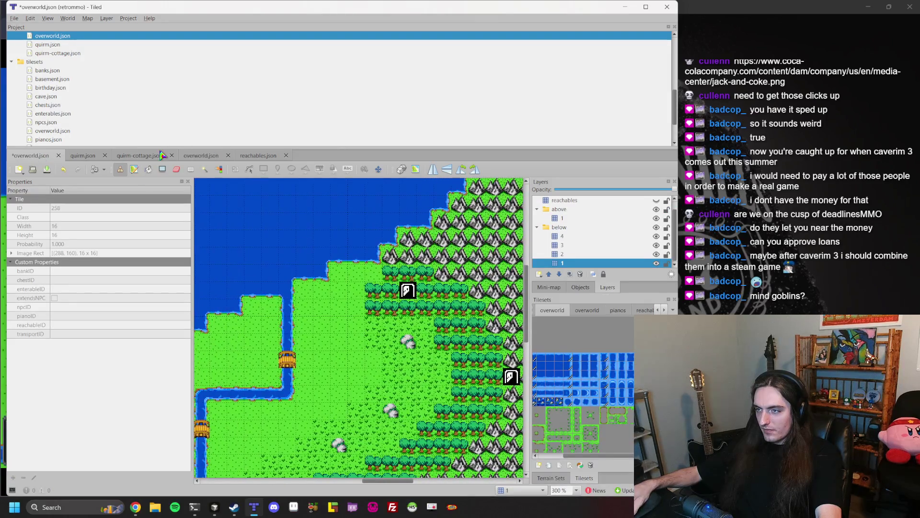
click(207, 161)
click(38, 161)
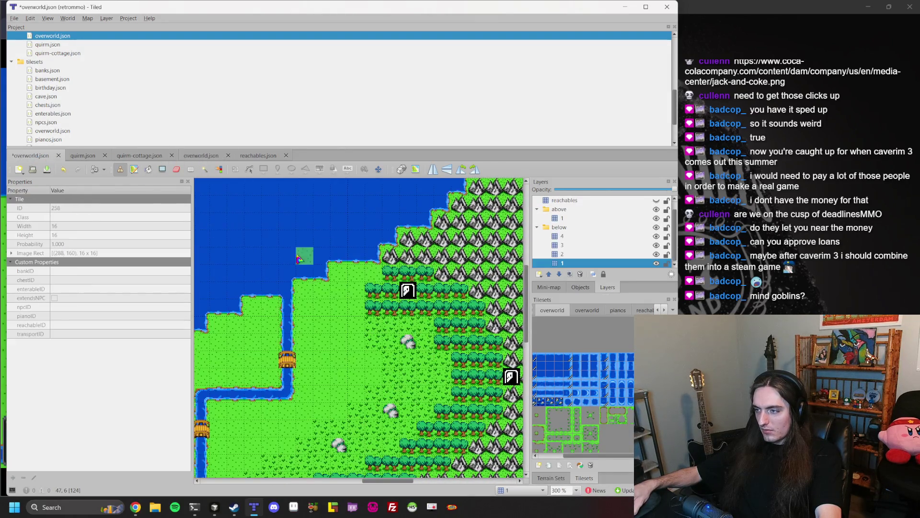
click(192, 158)
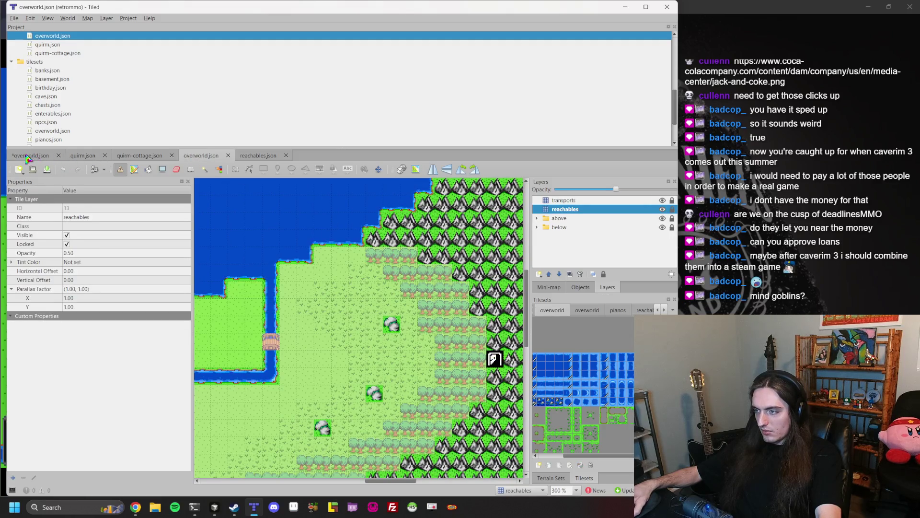
click(27, 158)
click(201, 156)
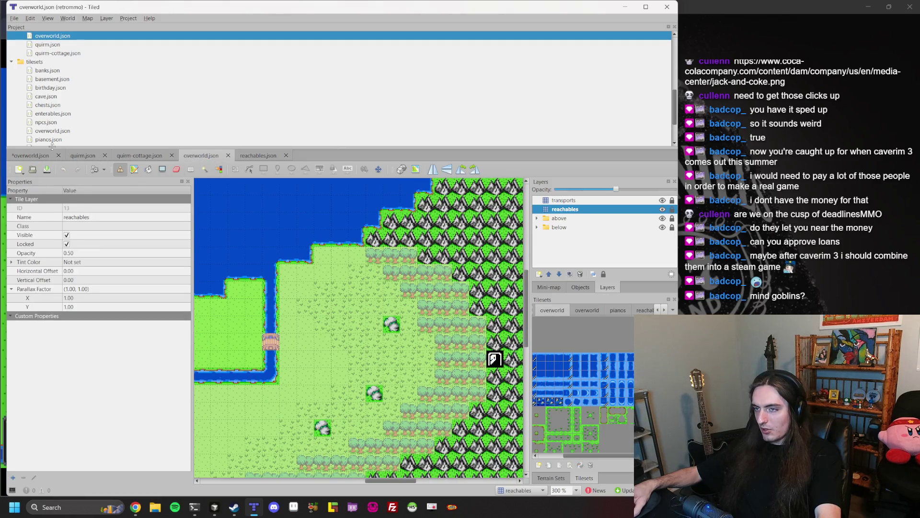
click(37, 158)
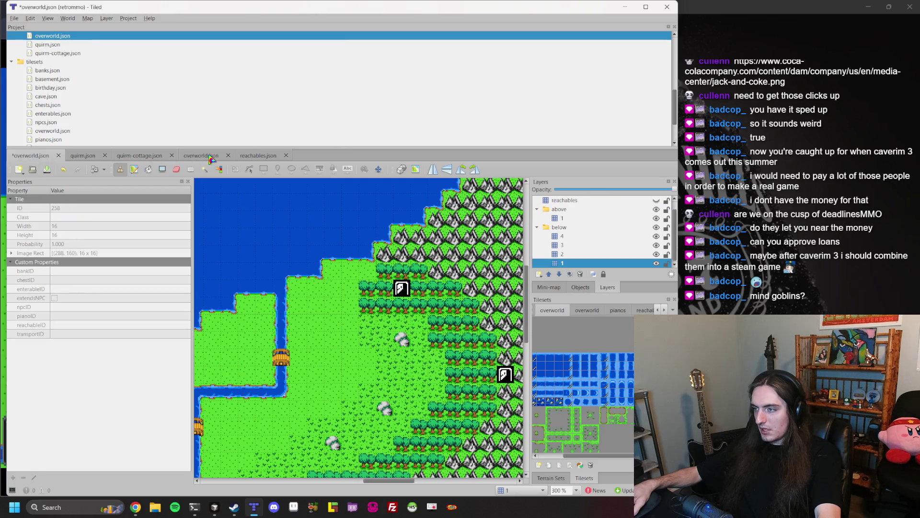
In the second overworld copy, expand the 'below' group and select layer 1
click(201, 156)
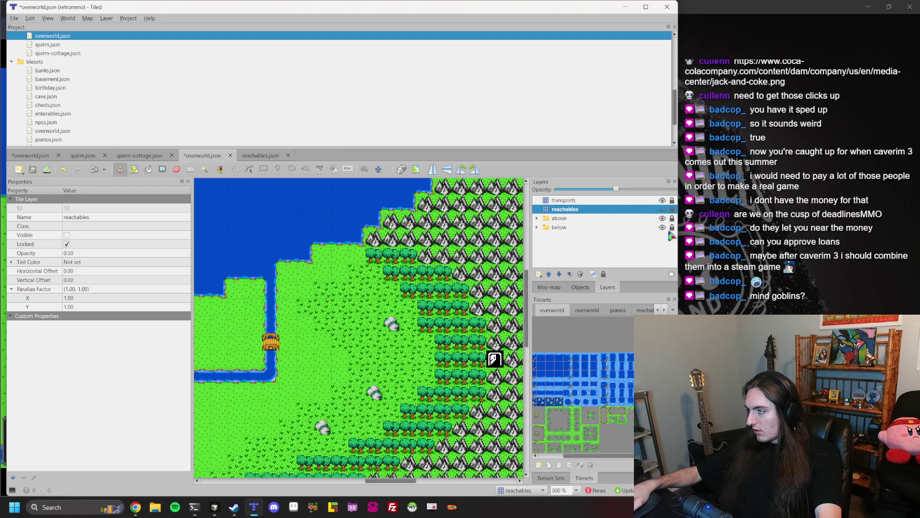
click(538, 227)
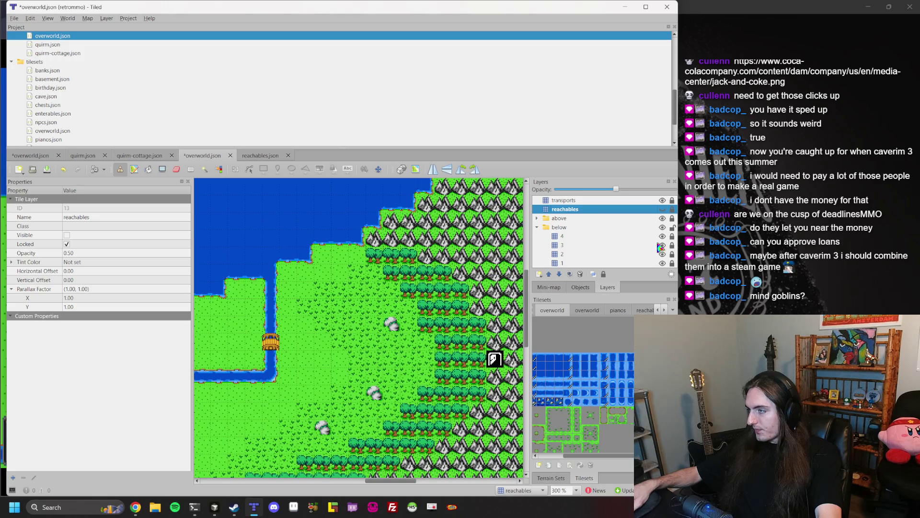
click(649, 261)
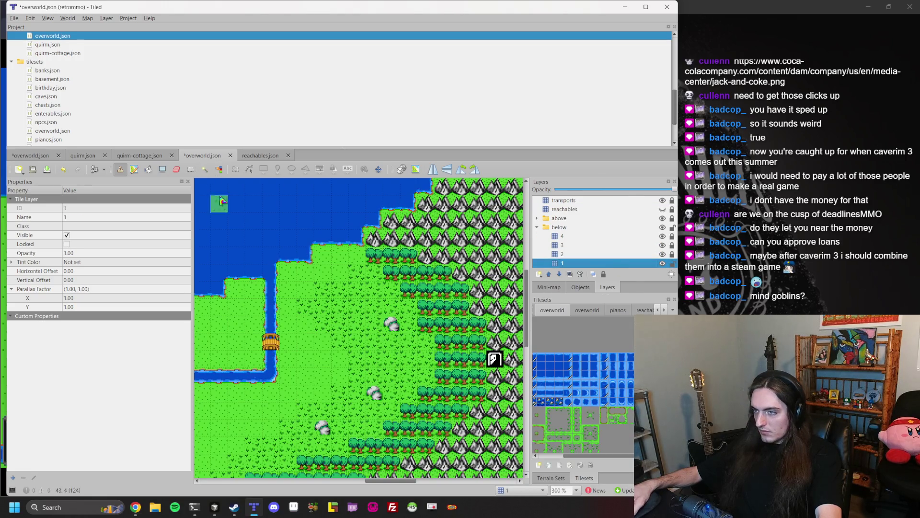
Pick up the tree tile from the map and survey the surrounding forest
right_click(371, 269)
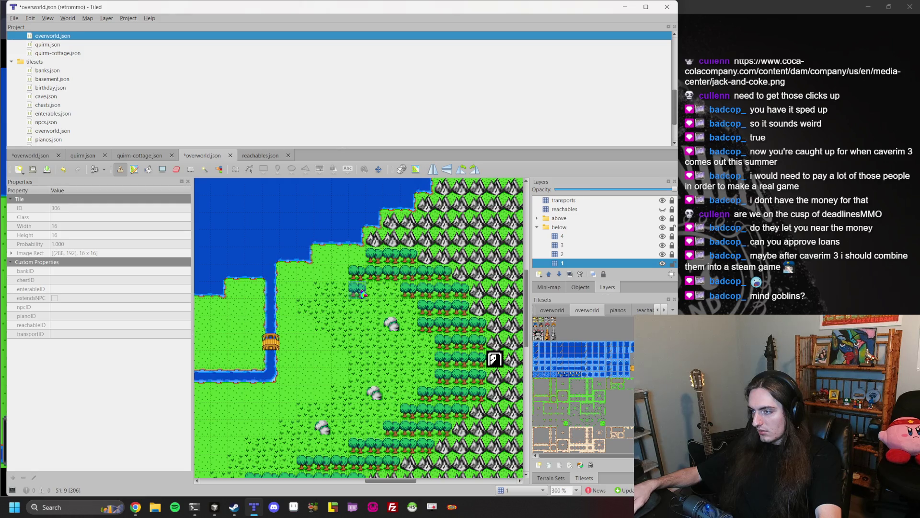
scroll(410, 293, right, 3)
scroll(411, 293, up, 2)
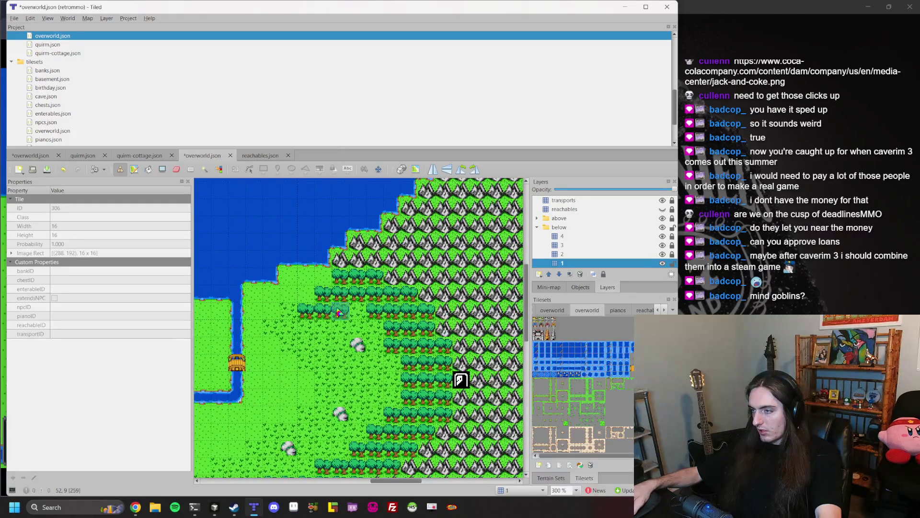
scroll(448, 326, down, 3)
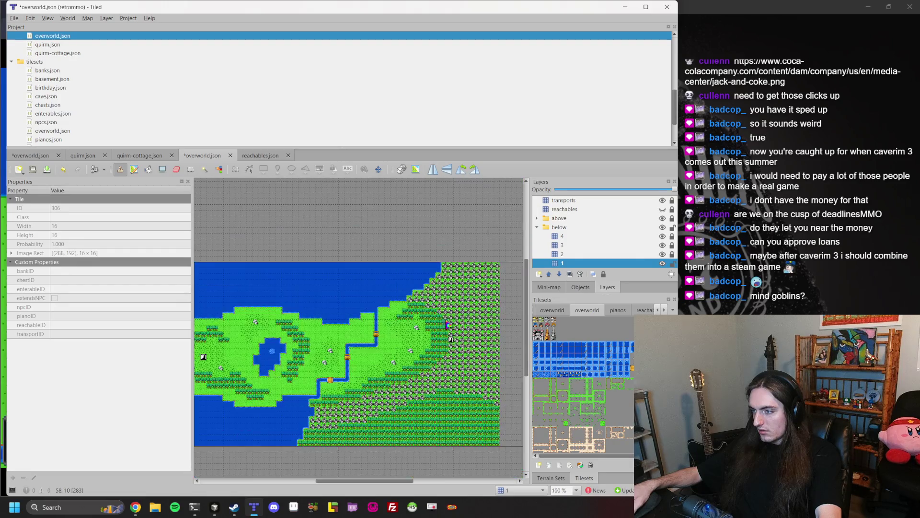
scroll(436, 336, up, 3)
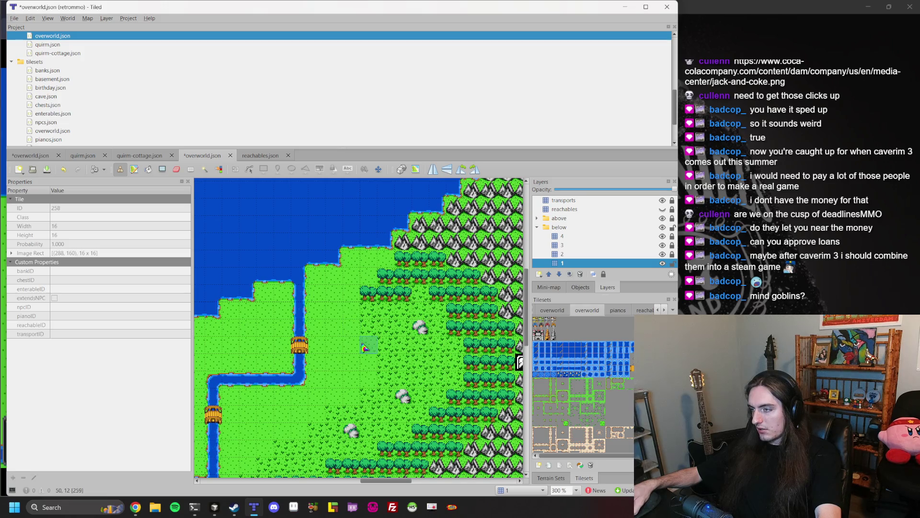
scroll(346, 370, down, 2)
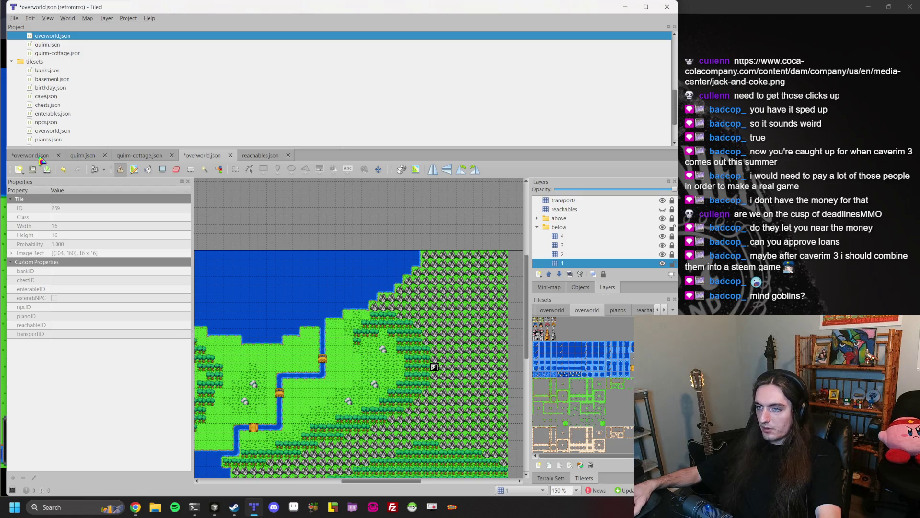
On the edited overworld map, stamp a tree at the left end of the tree row
click(30, 155)
scroll(454, 276, right, 2)
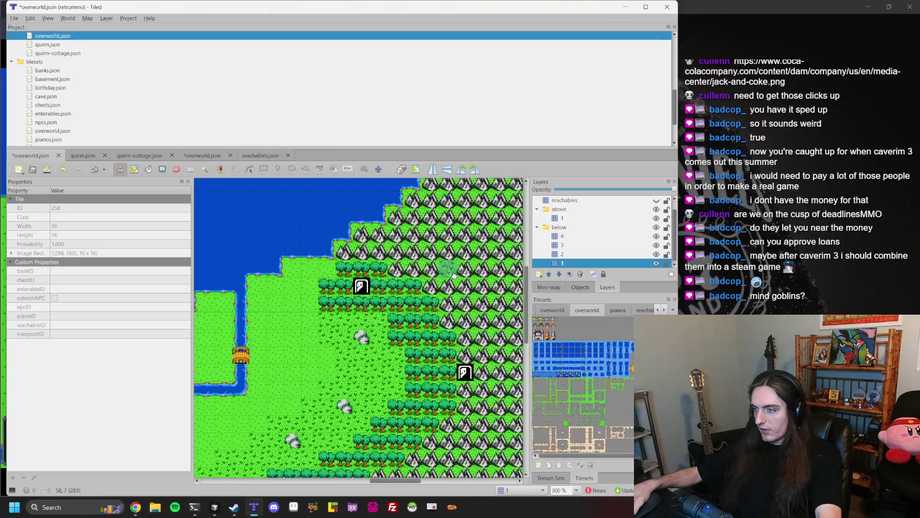
scroll(314, 334, down, 3)
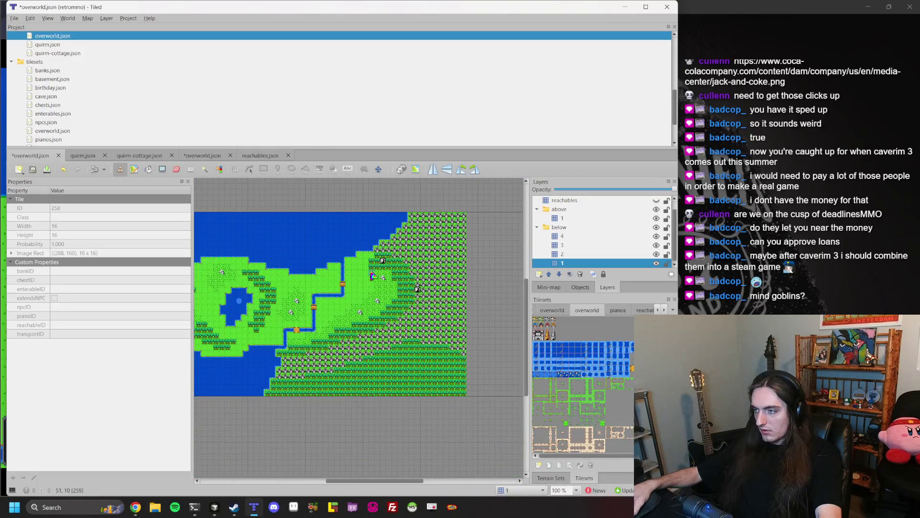
scroll(373, 276, up, 4)
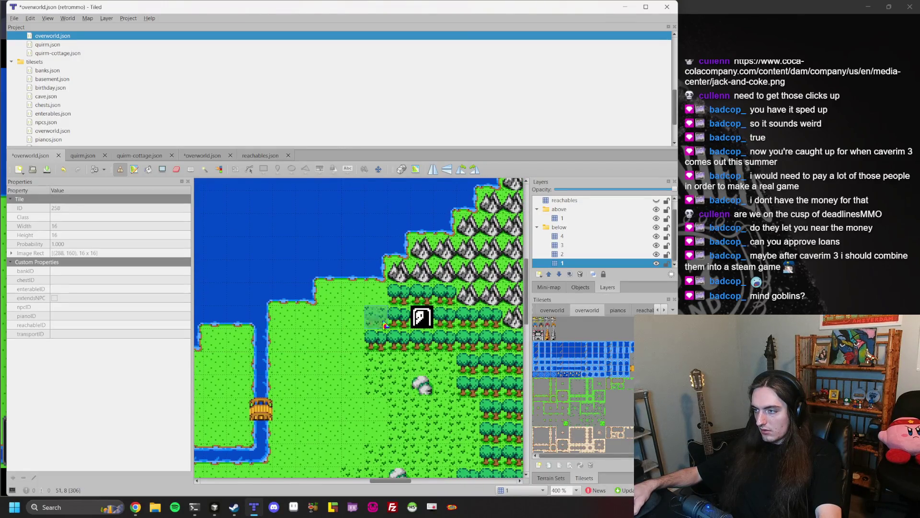
right_click(385, 325)
key(ctrl+z)
click(363, 349)
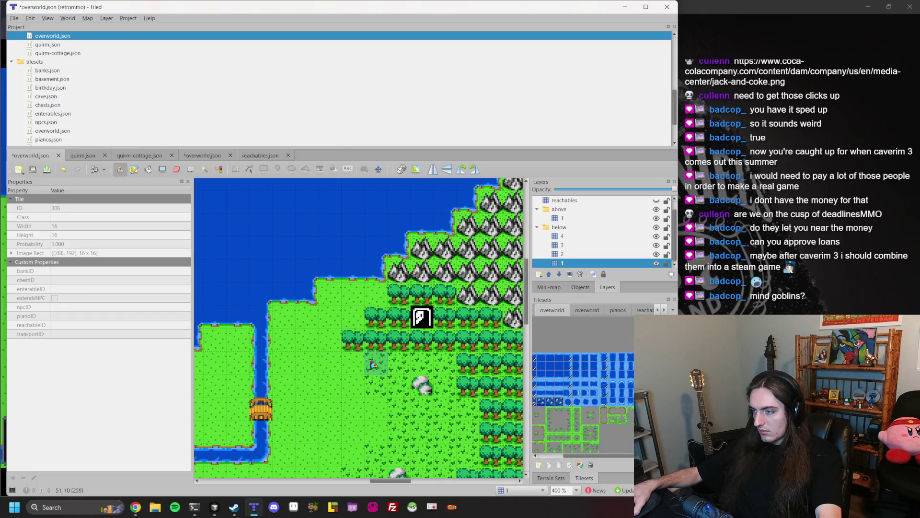
Pick the grass tile and paint it over one tree in the row
scroll(384, 301, down, 2)
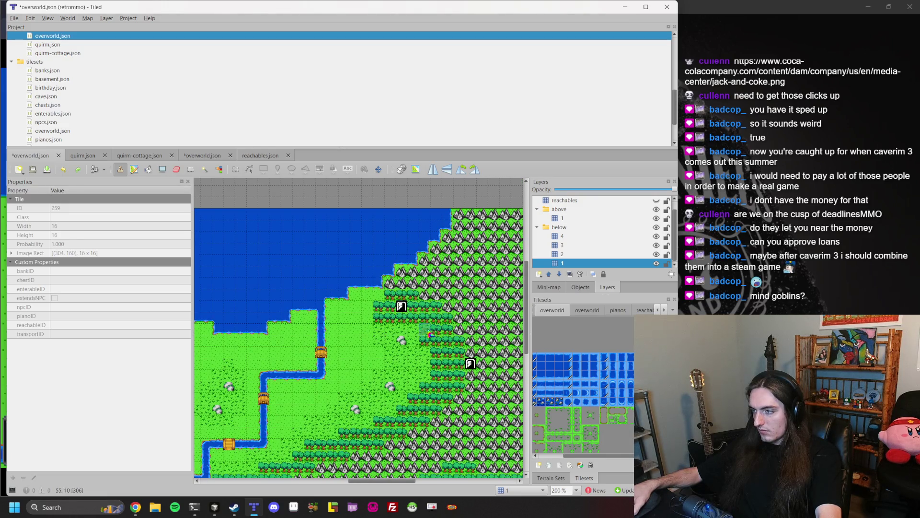
scroll(431, 334, up, 1)
drag(430, 335, 379, 314)
scroll(365, 306, up, 1)
right_click(293, 273)
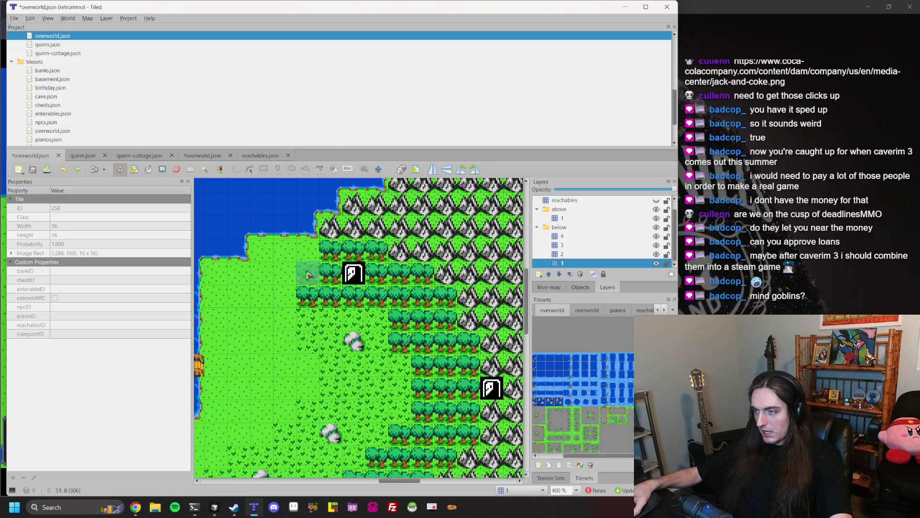
click(394, 347)
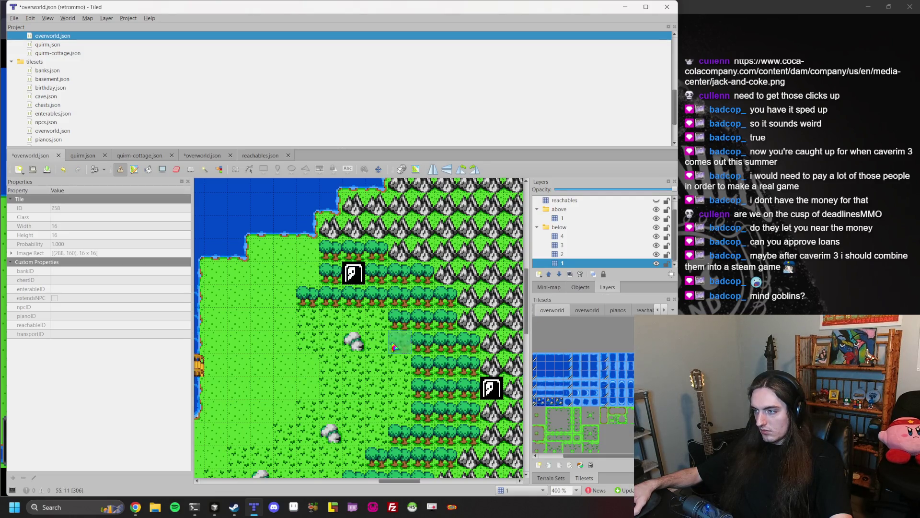
scroll(452, 345, down, 3)
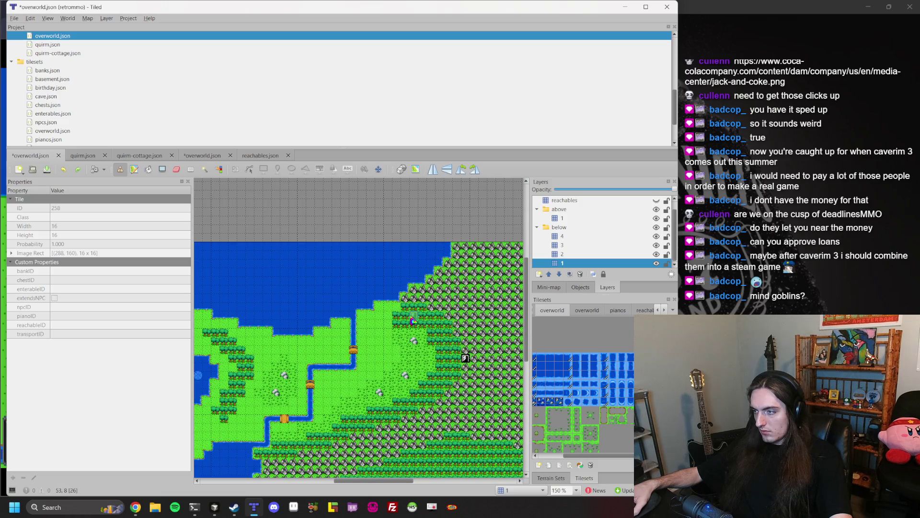
scroll(434, 323, up, 2)
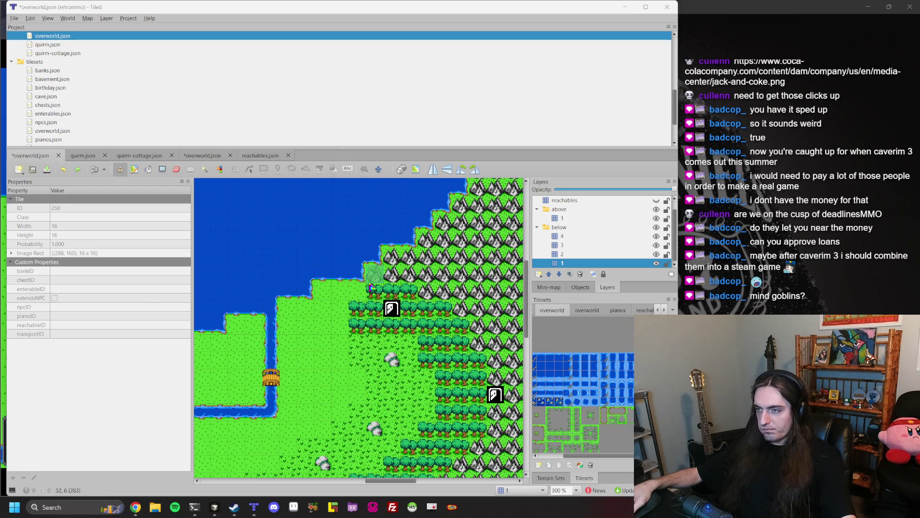
Paint extra trees left of the tree row and on the nearby grass
drag(365, 336, 338, 333)
scroll(380, 410, down, 3)
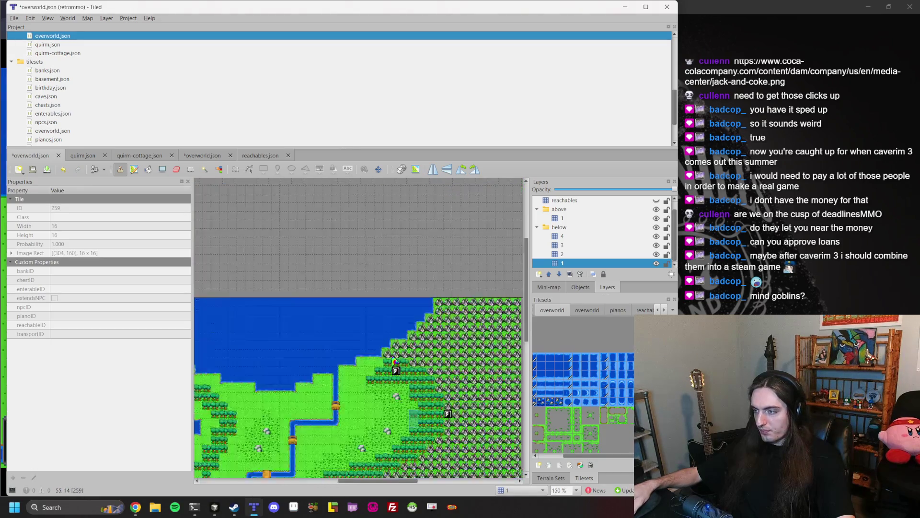
scroll(398, 396, up, 2)
click(328, 380)
click(391, 389)
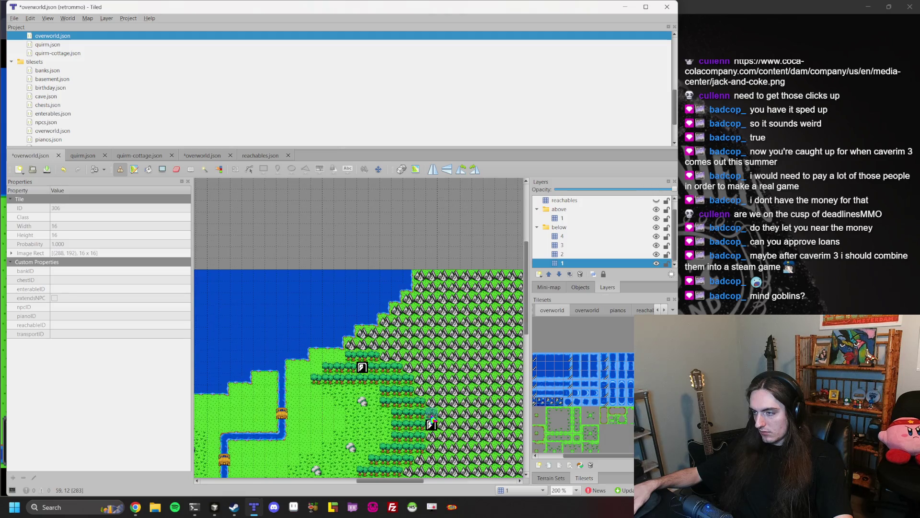
Paint grass over the rock at 53,11 and restore it, then select the transports layer
drag(433, 419, 474, 357)
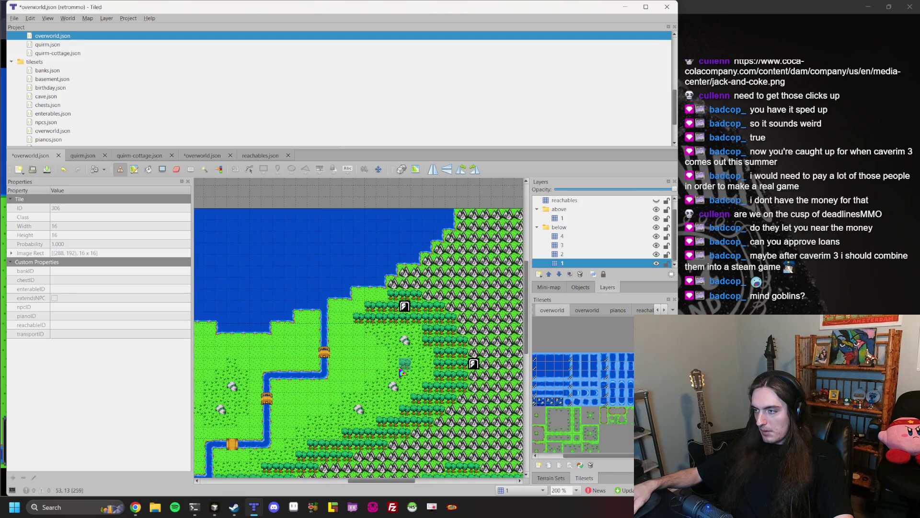
scroll(401, 372, up, 1)
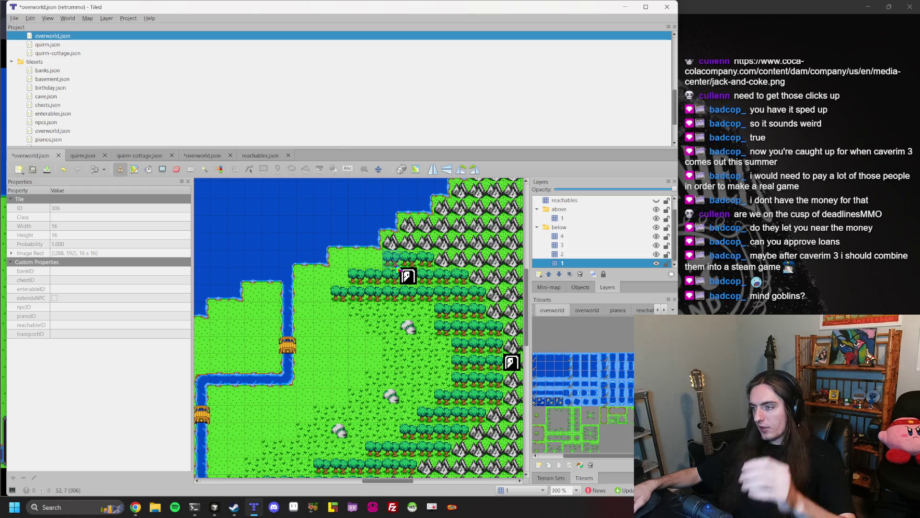
drag(386, 290, 459, 247)
scroll(459, 247, down, 3)
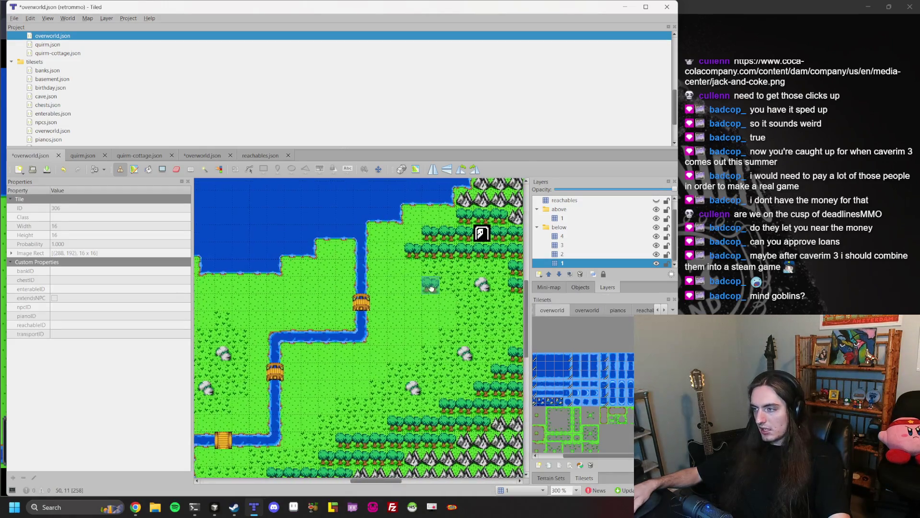
drag(408, 335, 386, 345)
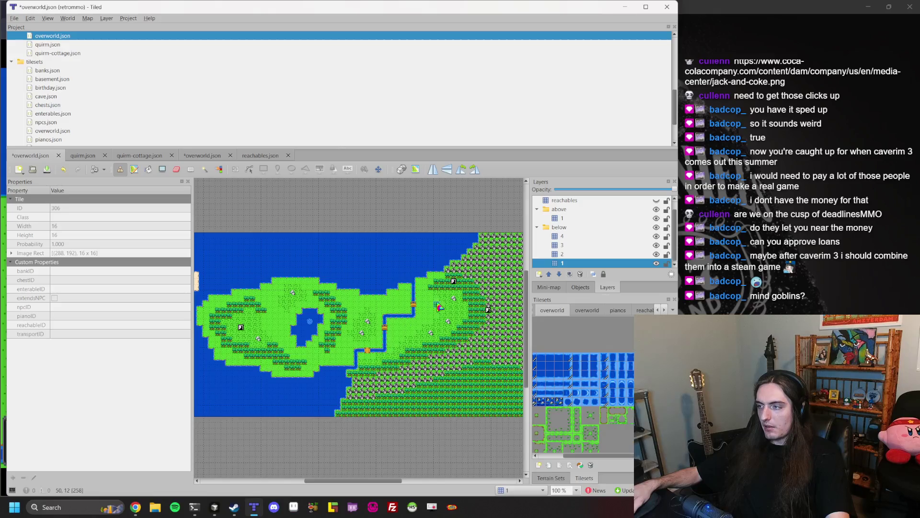
scroll(440, 306, up, 4)
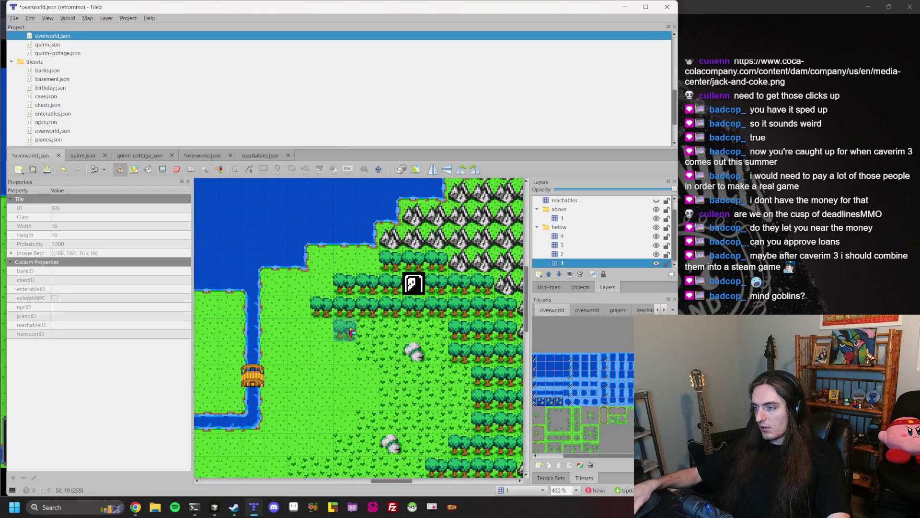
scroll(456, 386, down, 2)
scroll(408, 405, down, 1)
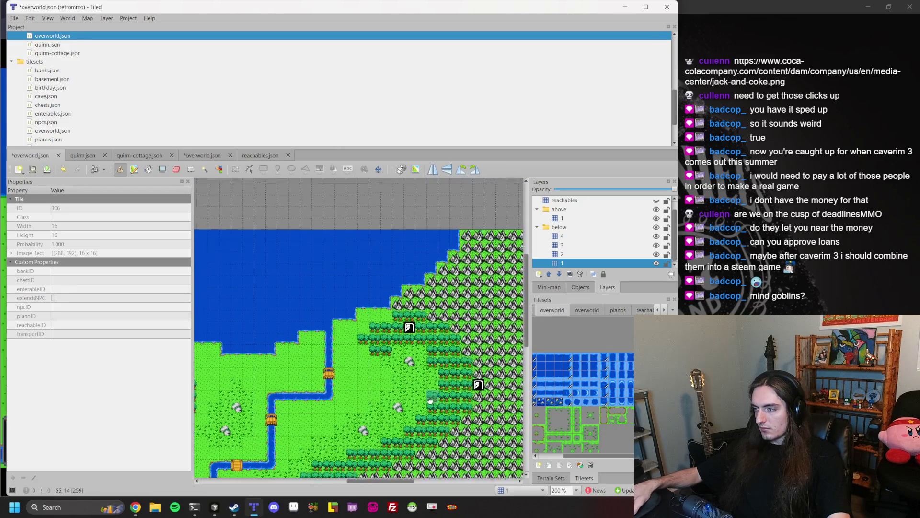
scroll(411, 415, up, 3)
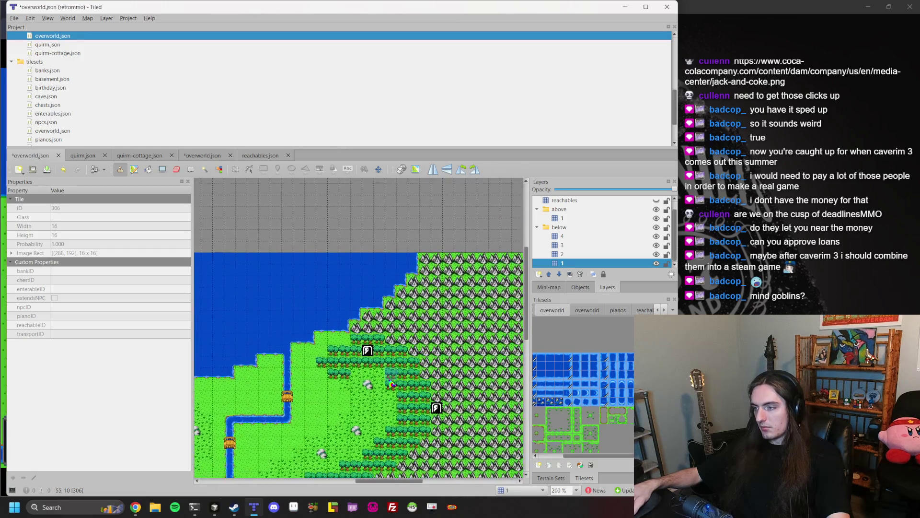
click(360, 391)
click(359, 391)
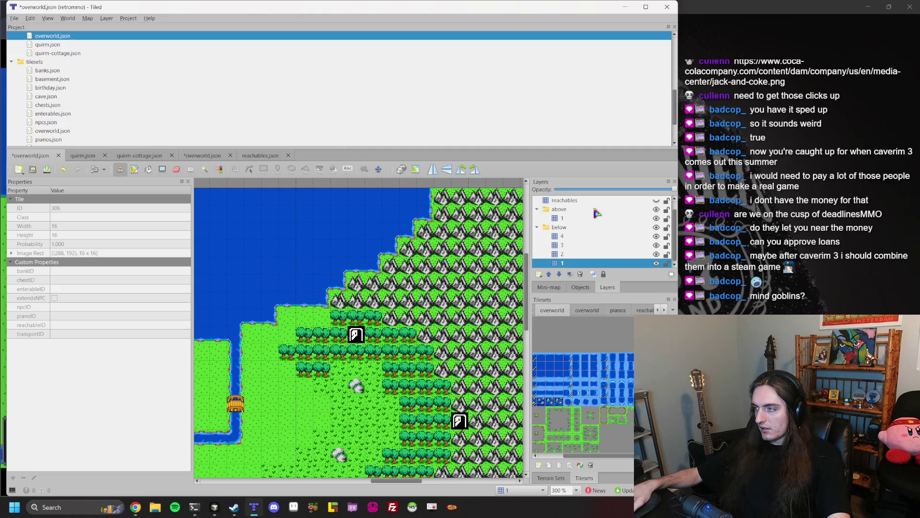
scroll(635, 207, up, 1)
click(640, 201)
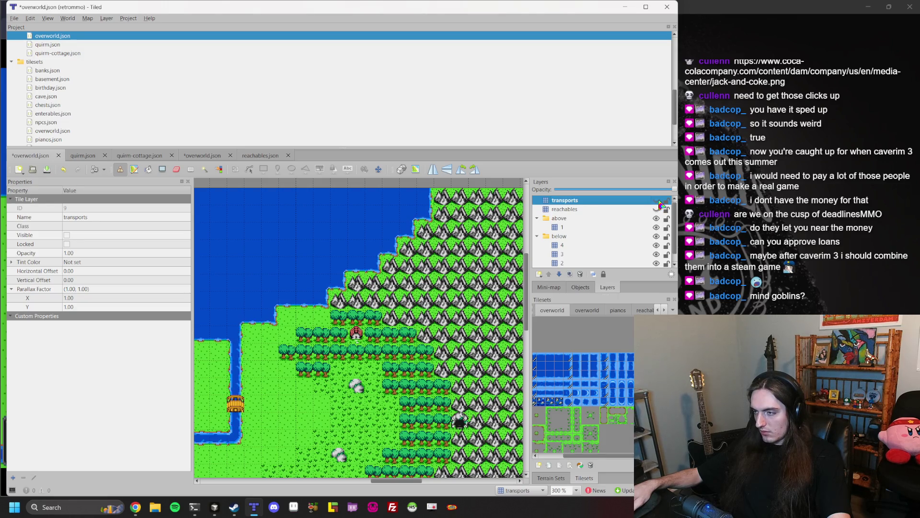
Select layer 1 and paint more trees along the forest row
scroll(358, 384, down, 1)
mouse_move(357, 383)
mouse_down()
mouse_move(441, 342)
mouse_move(390, 282)
mouse_move(356, 344)
mouse_up()
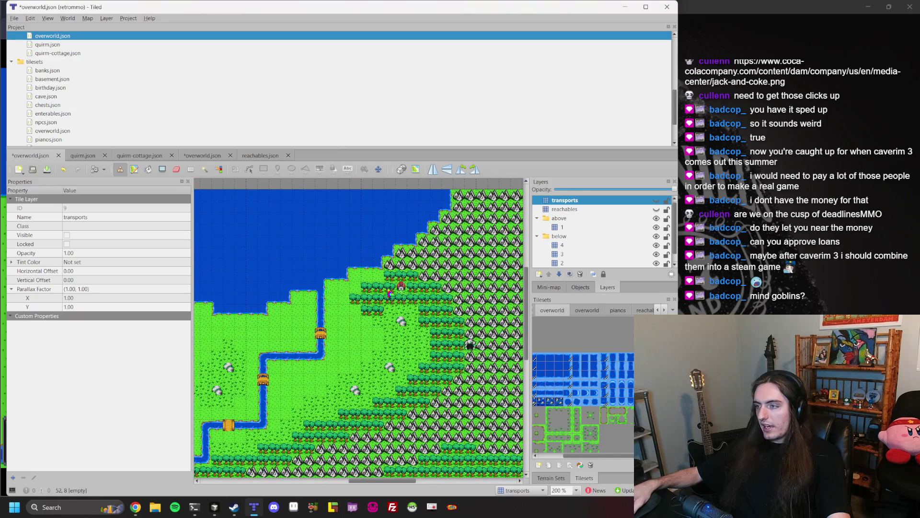
scroll(389, 301, up, 3)
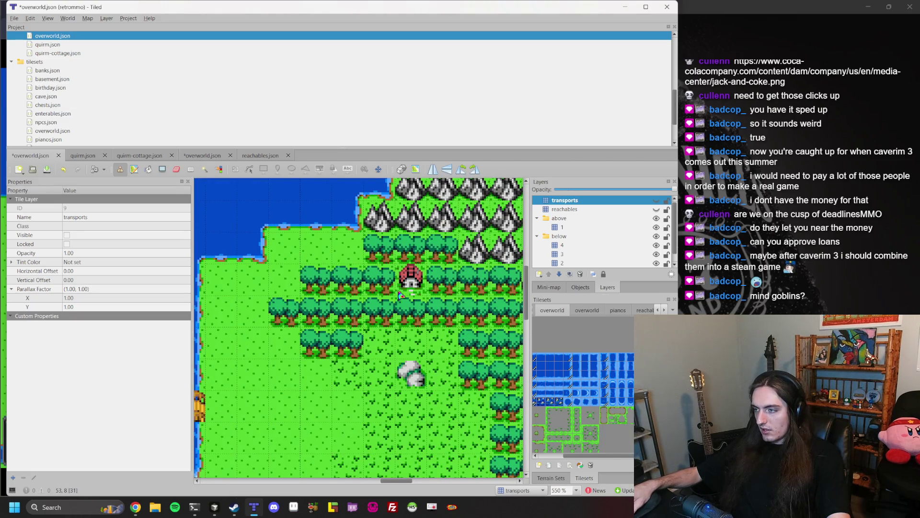
scroll(306, 346, down, 3)
scroll(306, 346, up, 1)
scroll(306, 346, down, 2)
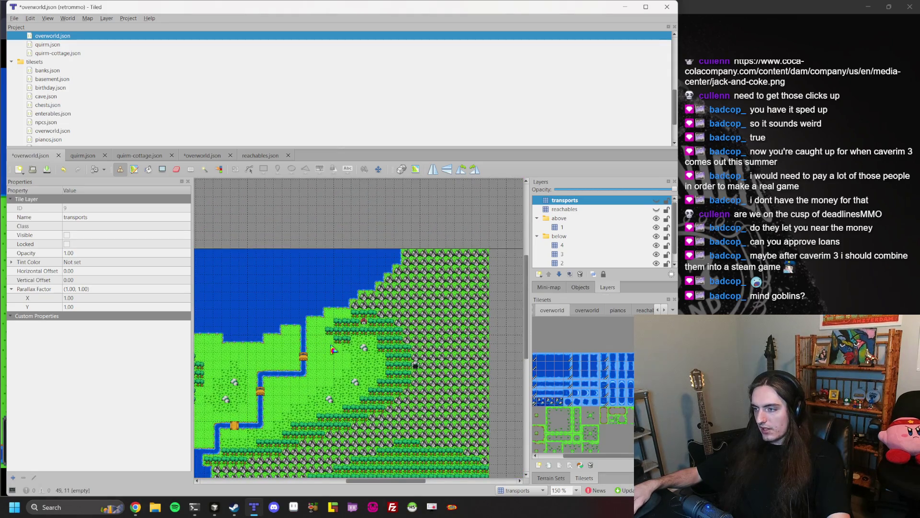
scroll(356, 338, up, 3)
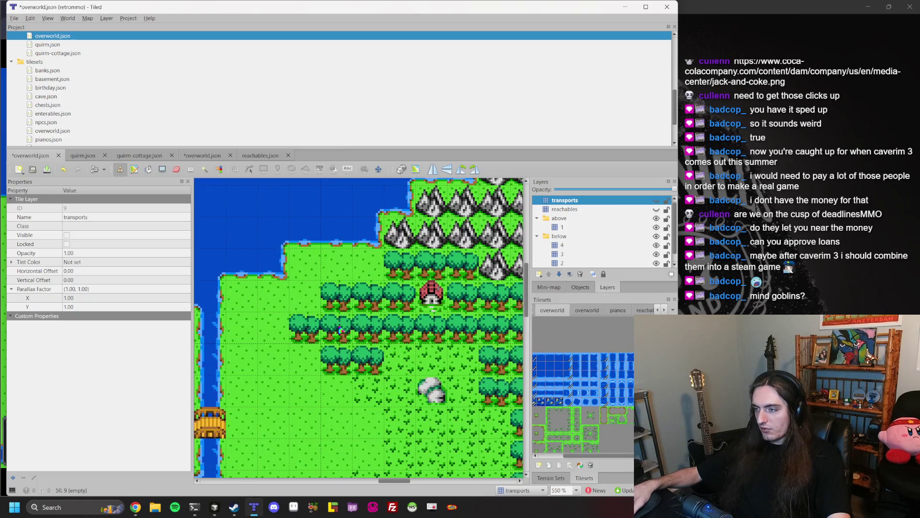
scroll(335, 334, down, 1)
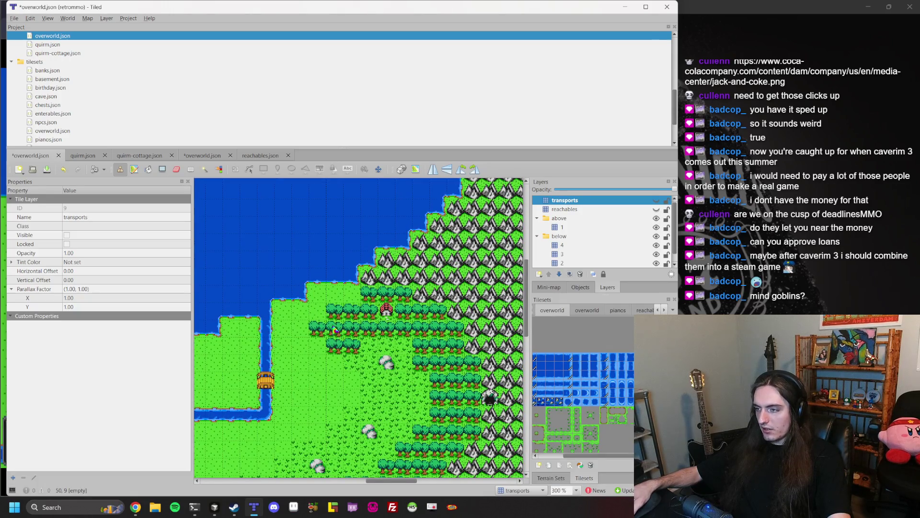
scroll(336, 331, up, 2)
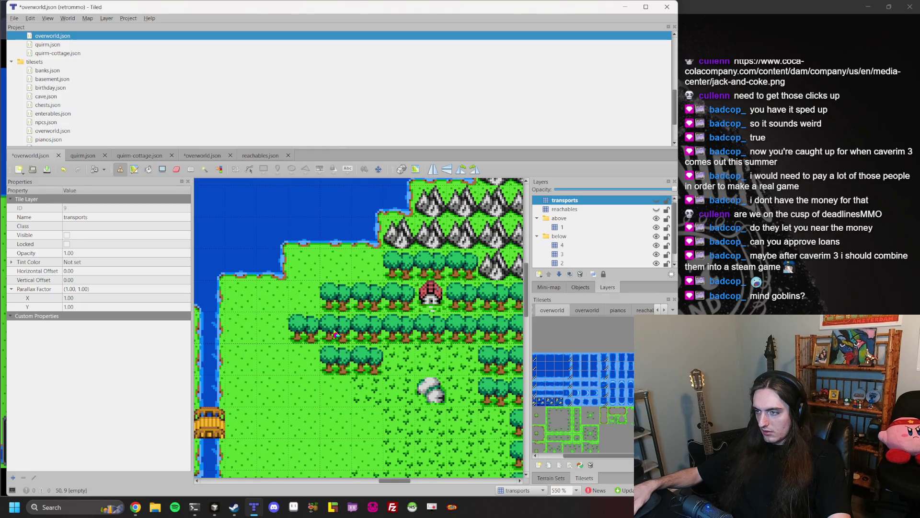
scroll(336, 334, down, 1)
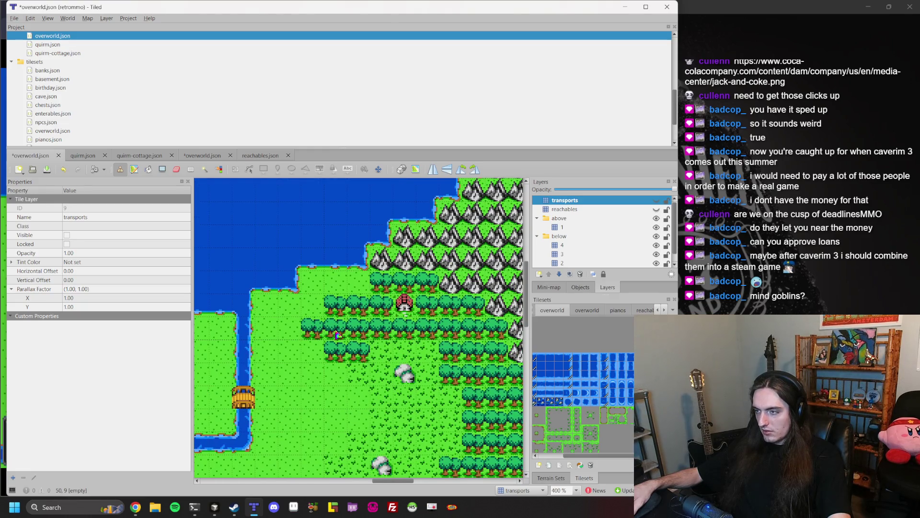
scroll(395, 371, down, 4)
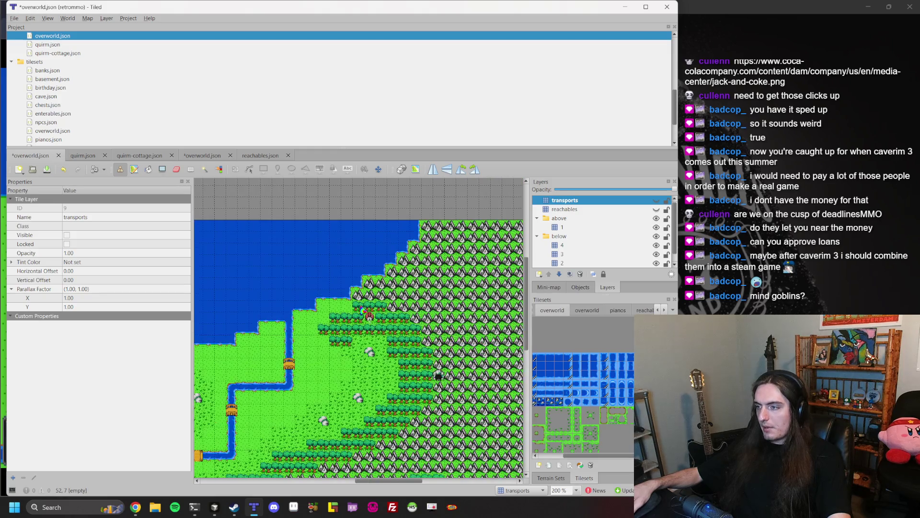
scroll(239, 346, up, 2)
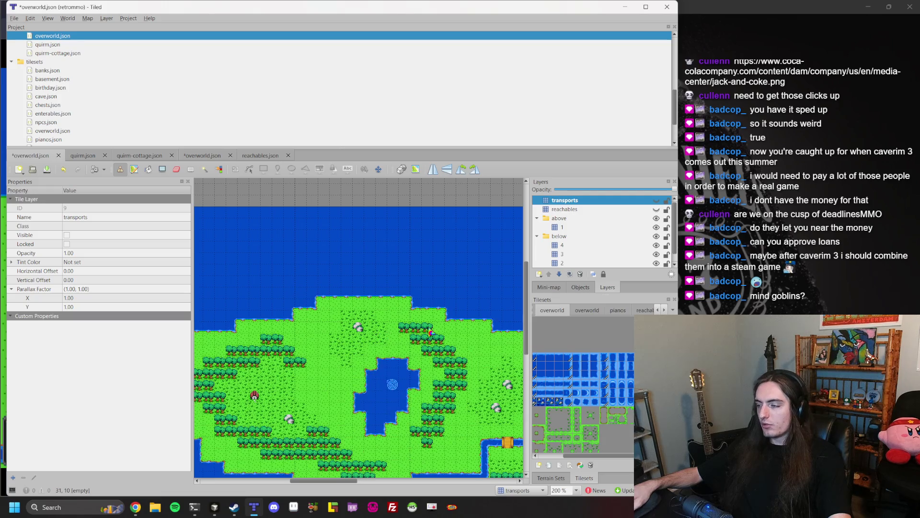
scroll(430, 332, up, 2)
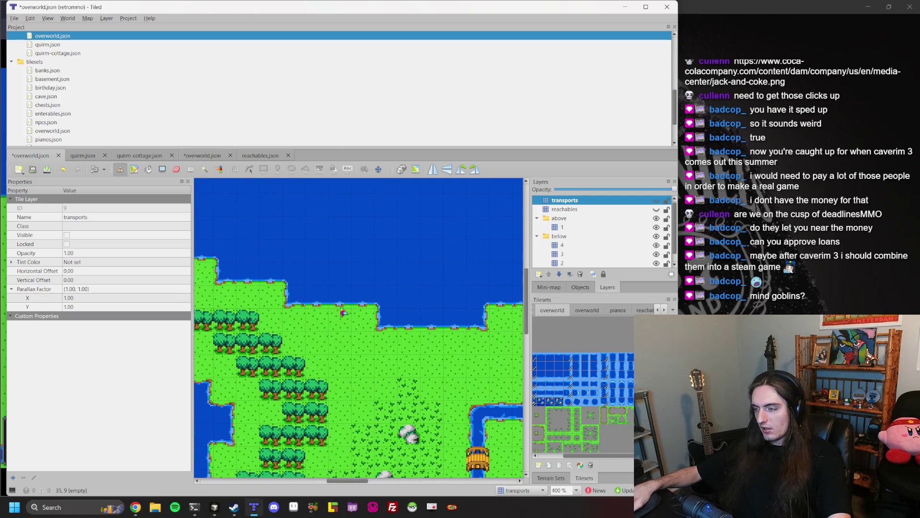
scroll(364, 326, right, 3)
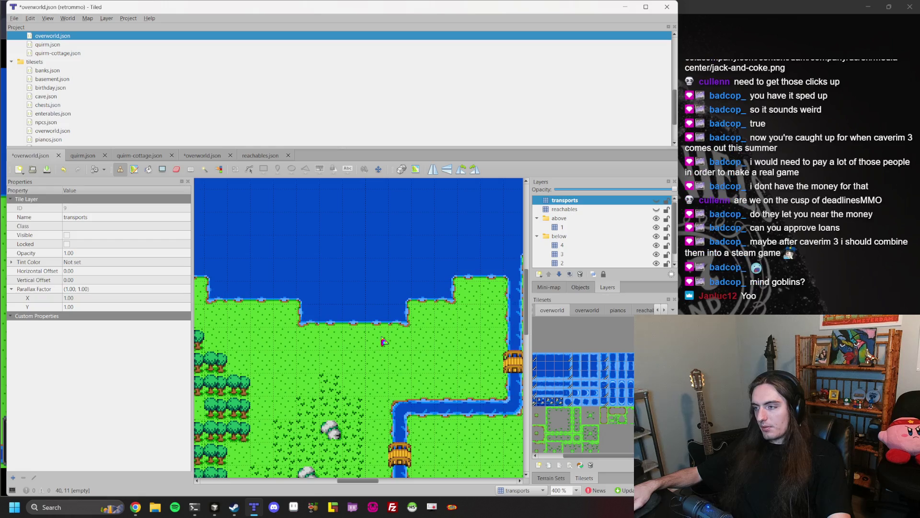
scroll(384, 342, down, 2)
scroll(400, 340, up, 4)
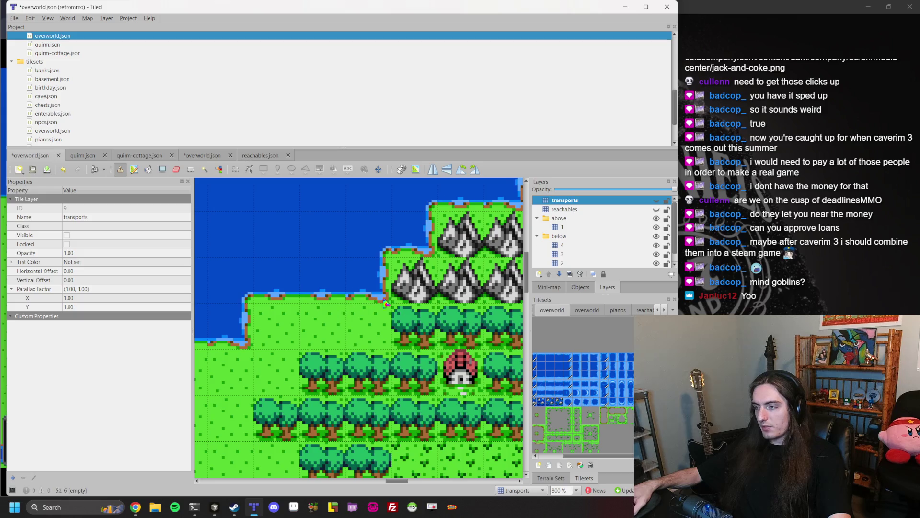
scroll(453, 311, down, 3)
scroll(453, 310, right, 3)
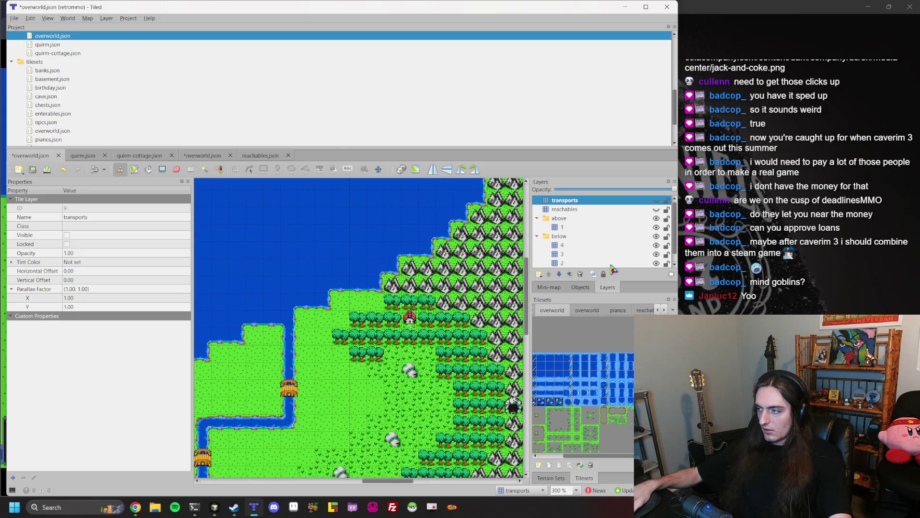
scroll(612, 265, down, 1)
click(612, 263)
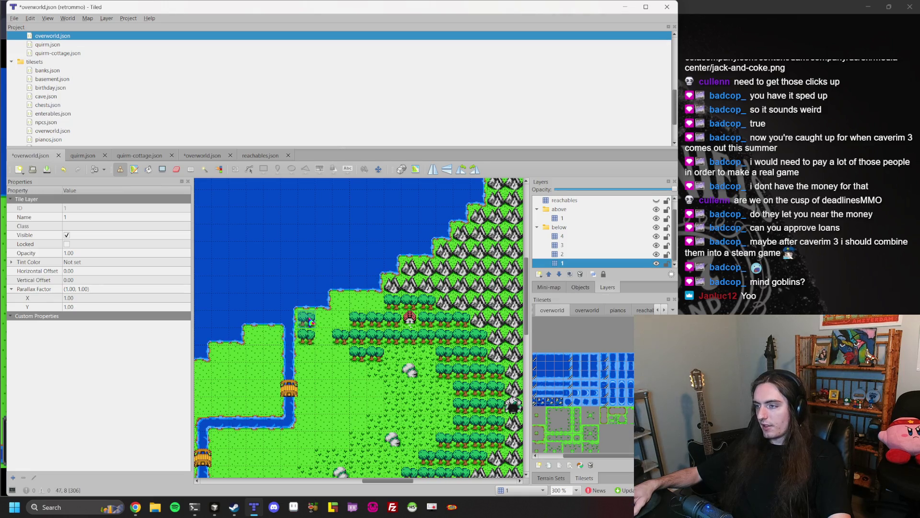
drag(310, 321, 324, 339)
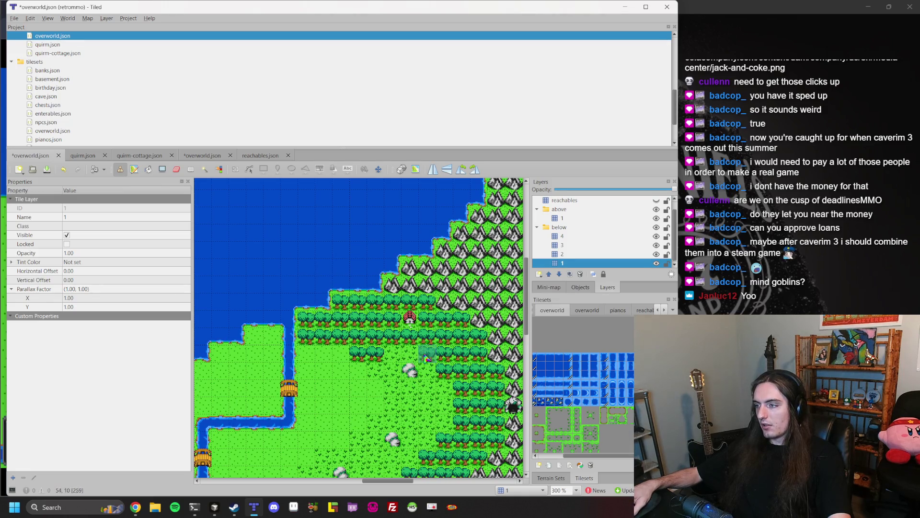
scroll(458, 344, down, 2)
scroll(484, 367, up, 3)
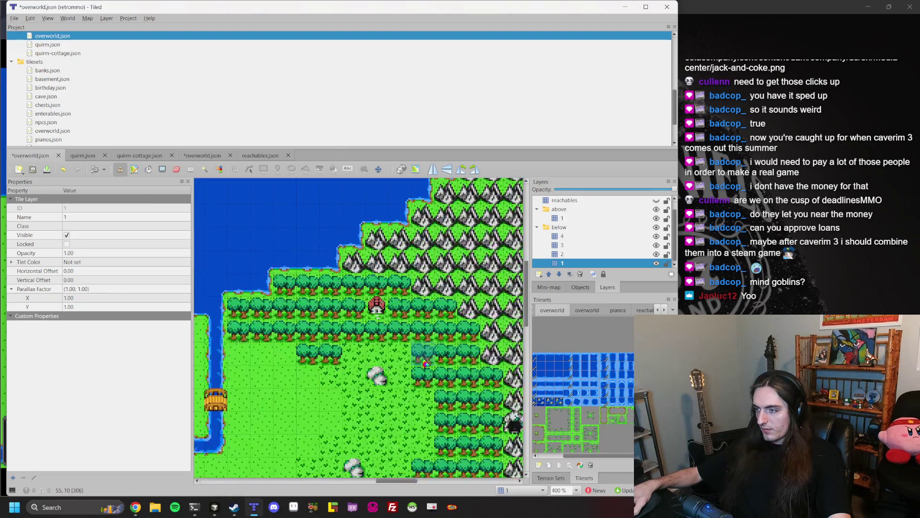
Copy the cottage from layers 2 and 1 and stamp a second copy further west
click(656, 263)
click(657, 263)
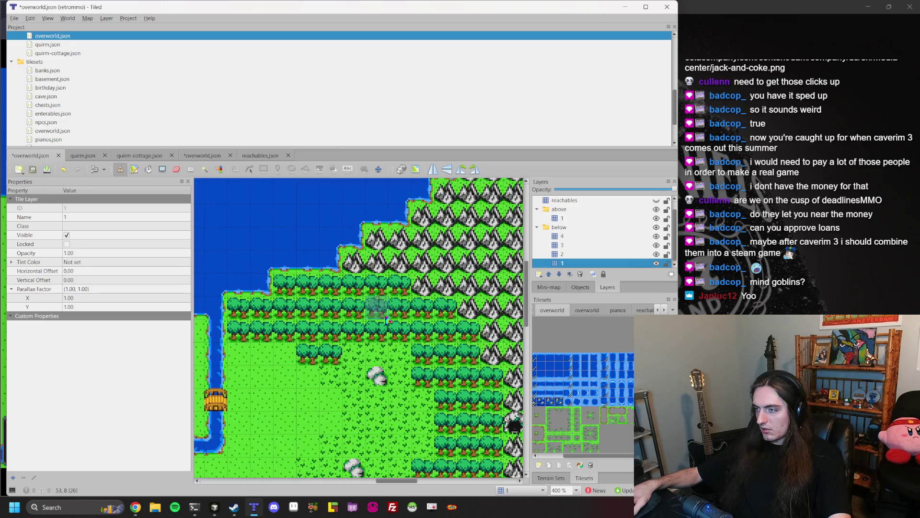
ctrl+click(597, 255)
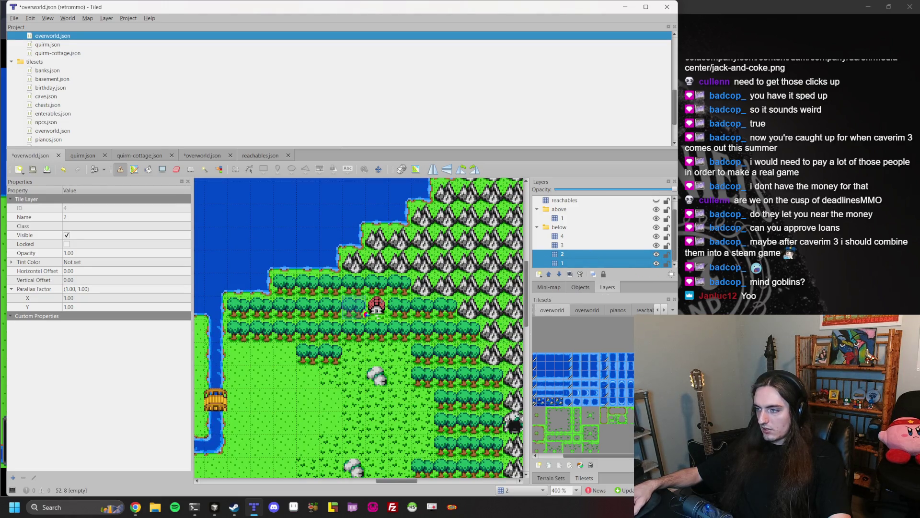
right_click(296, 320)
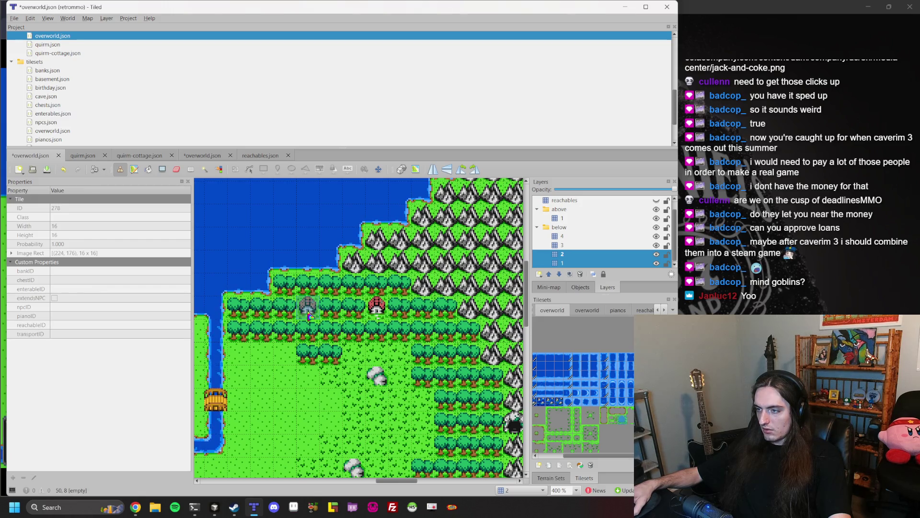
scroll(335, 330, left, 3)
scroll(383, 340, down, 1)
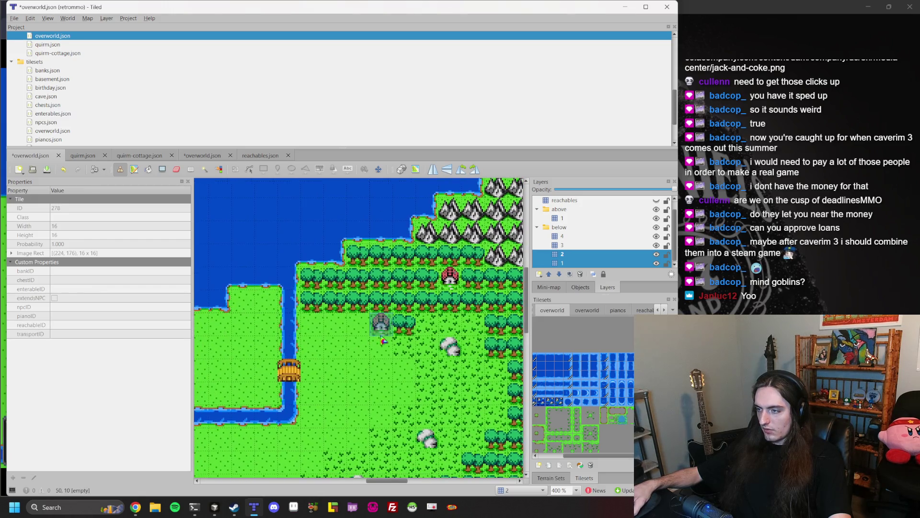
click(388, 299)
scroll(480, 288, right, 2)
scroll(479, 287, up, 1)
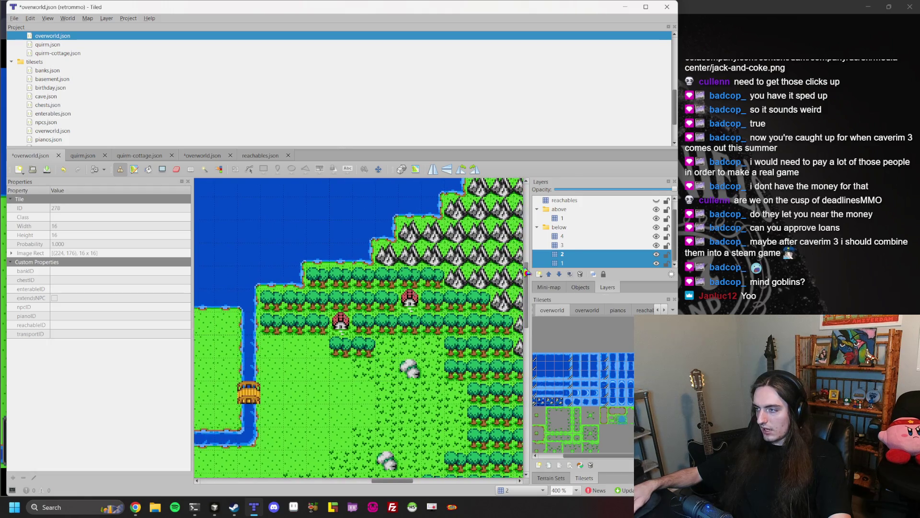
click(176, 168)
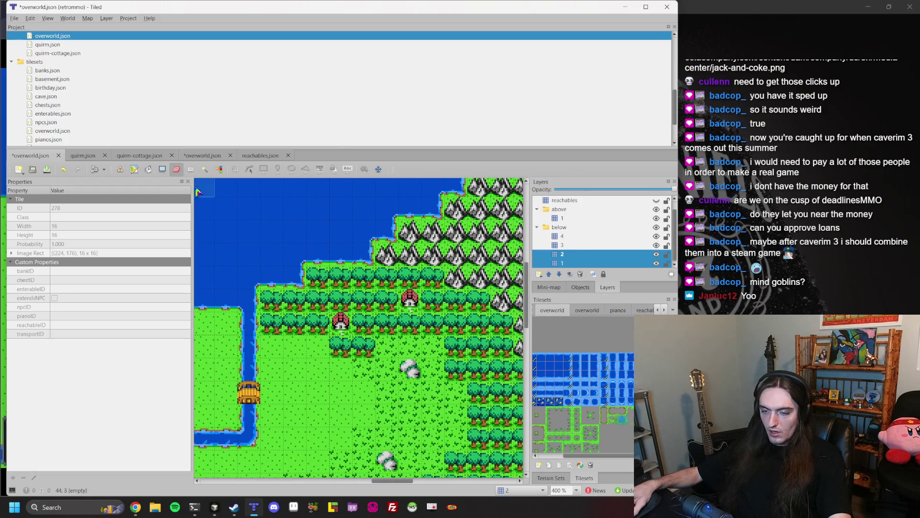
Erase the old cottage tile beside the trees and a grass tile on layer 1
click(410, 300)
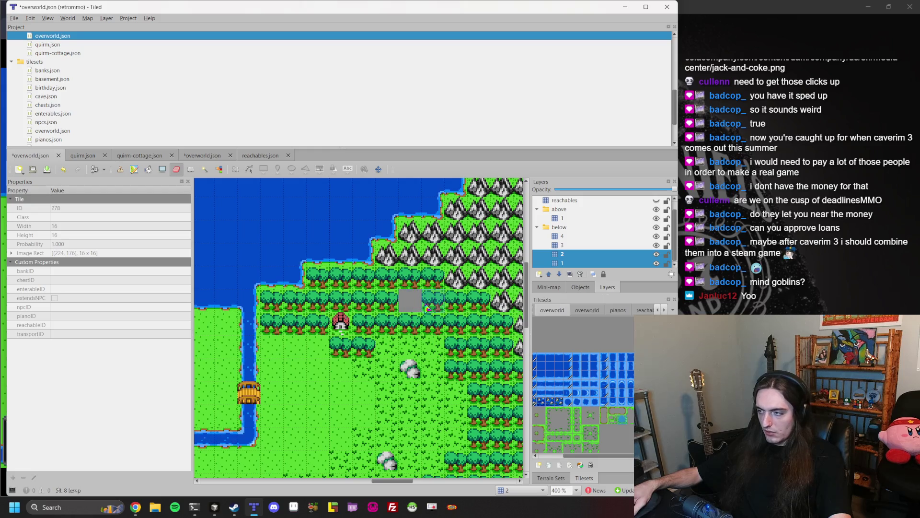
click(586, 264)
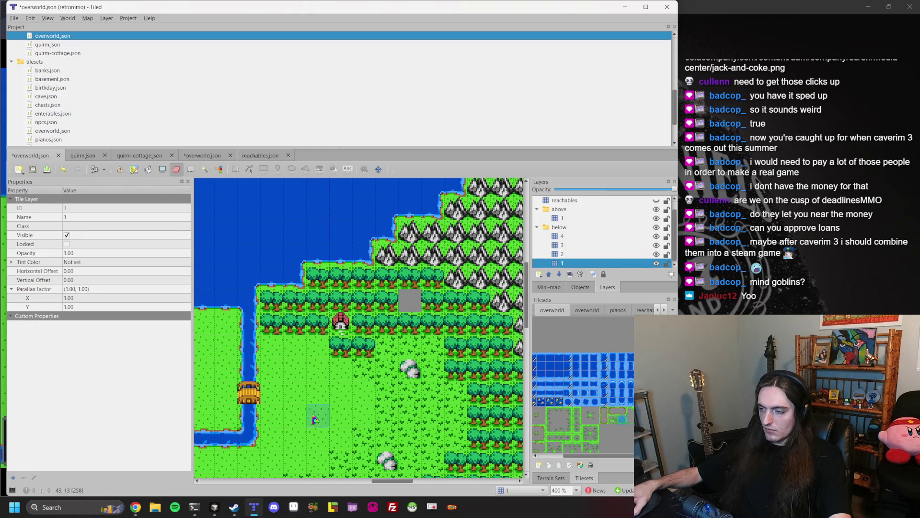
click(299, 392)
Restore the erased grass tile with the Stamp Brush and pick up a tree tile
click(120, 169)
right_click(302, 369)
click(299, 391)
right_click(386, 305)
scroll(387, 311, down, 3)
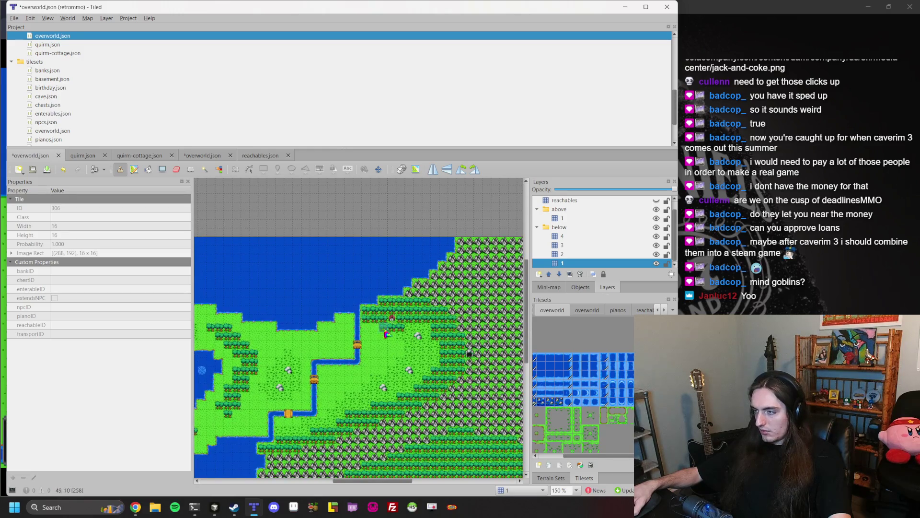
scroll(386, 332, up, 2)
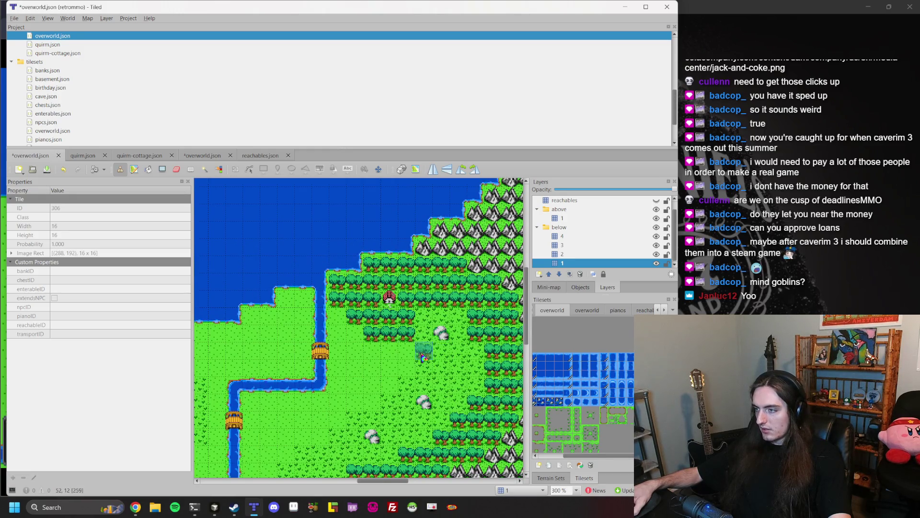
scroll(423, 357, down, 1)
scroll(445, 372, down, 1)
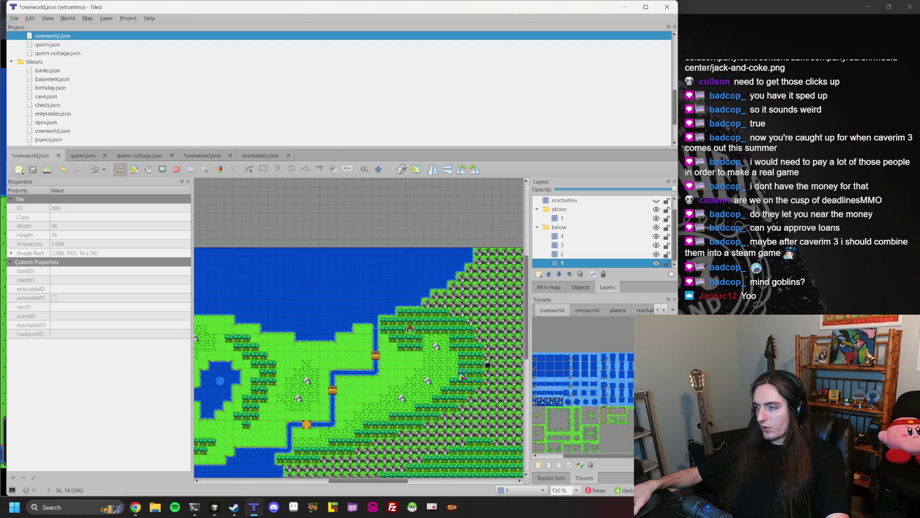
scroll(431, 364, up, 1)
scroll(359, 326, up, 2)
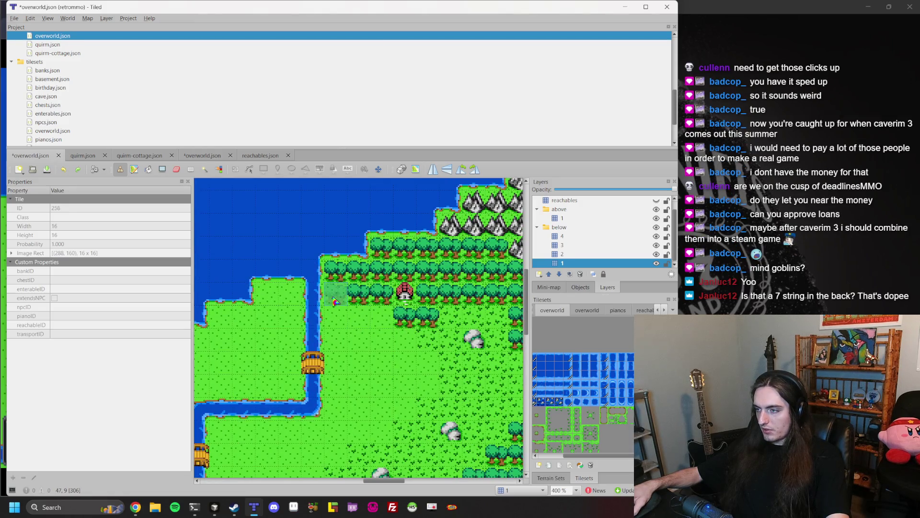
scroll(433, 356, down, 1)
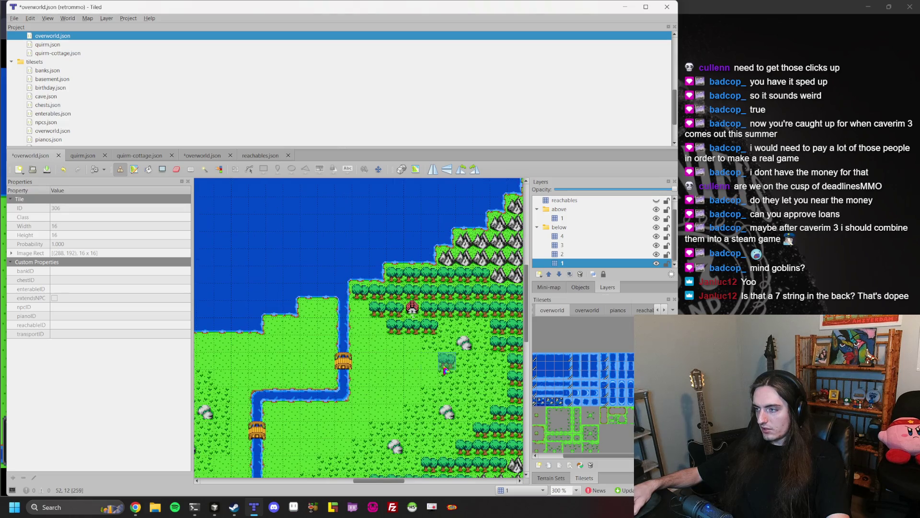
scroll(415, 349, down, 1)
scroll(382, 395, up, 1)
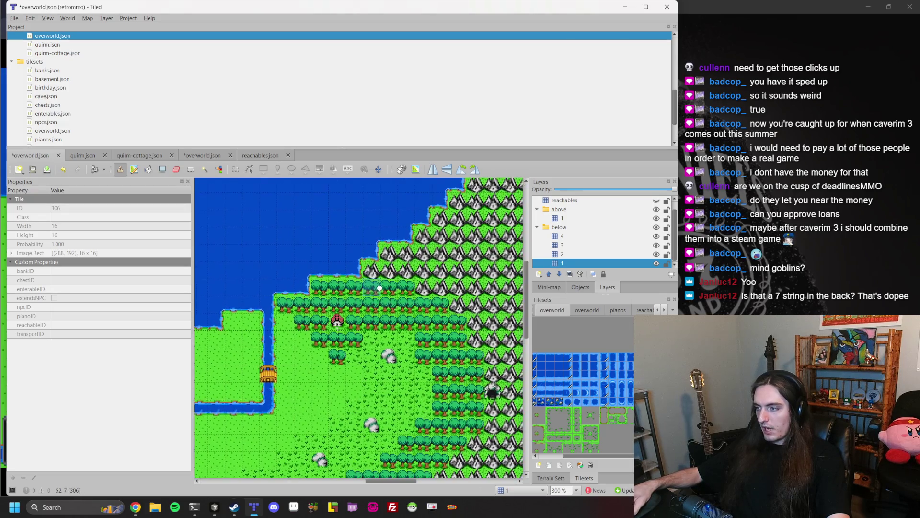
scroll(451, 278, up, 2)
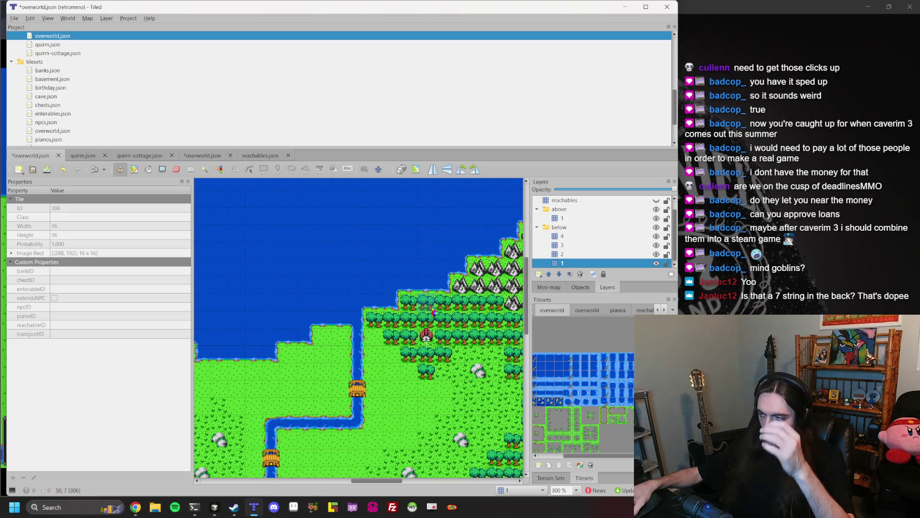
scroll(432, 312, right, 2)
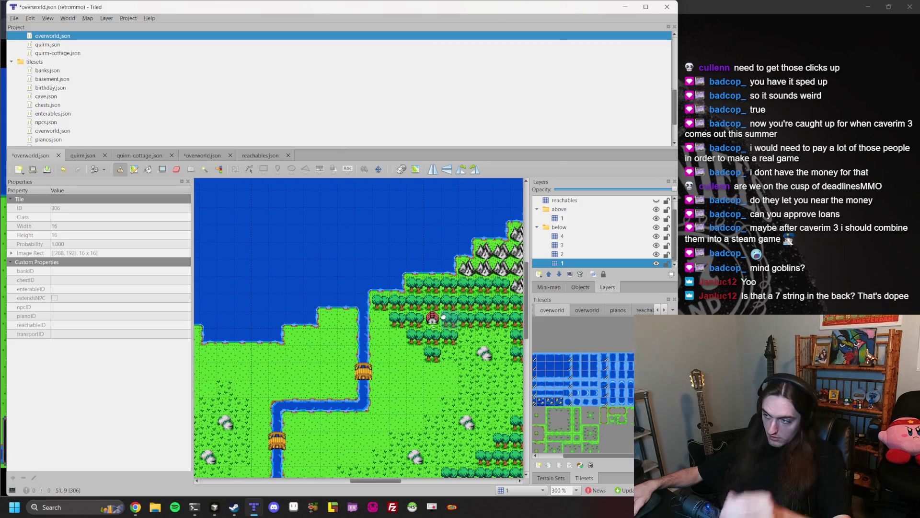
scroll(415, 352, down, 1)
scroll(415, 353, up, 2)
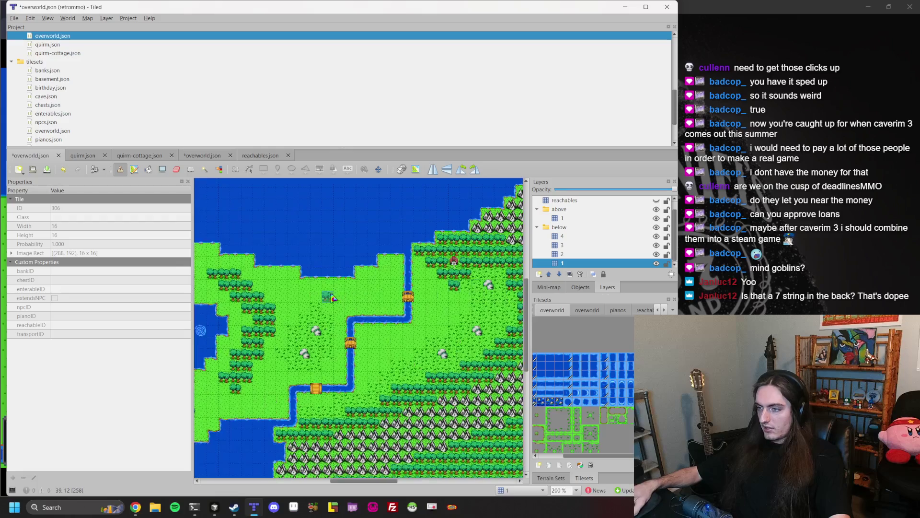
scroll(369, 382, right, 10)
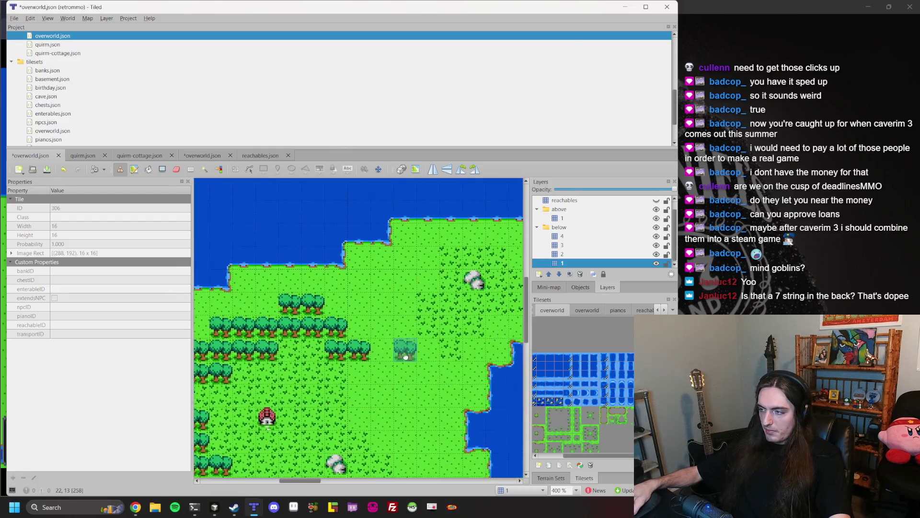
scroll(287, 307, up, 2)
scroll(322, 314, right, 8)
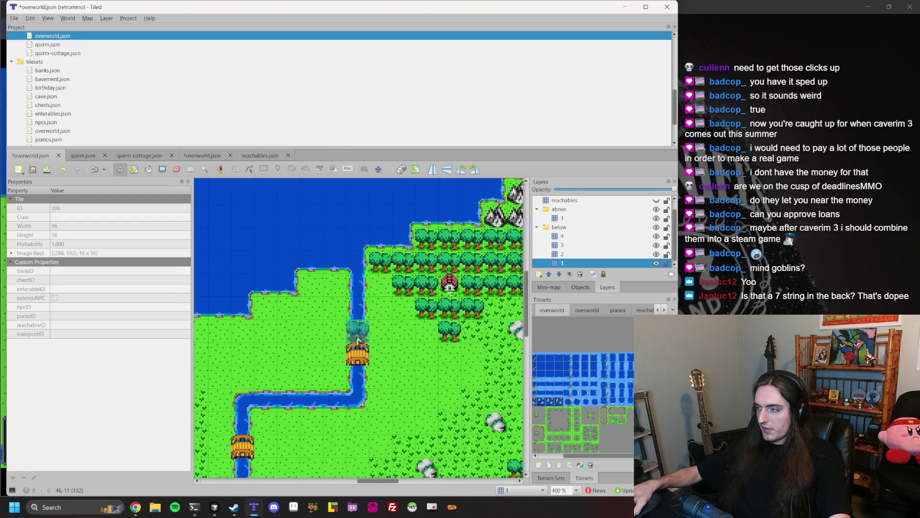
scroll(411, 365, right, 2)
scroll(417, 336, up, 1)
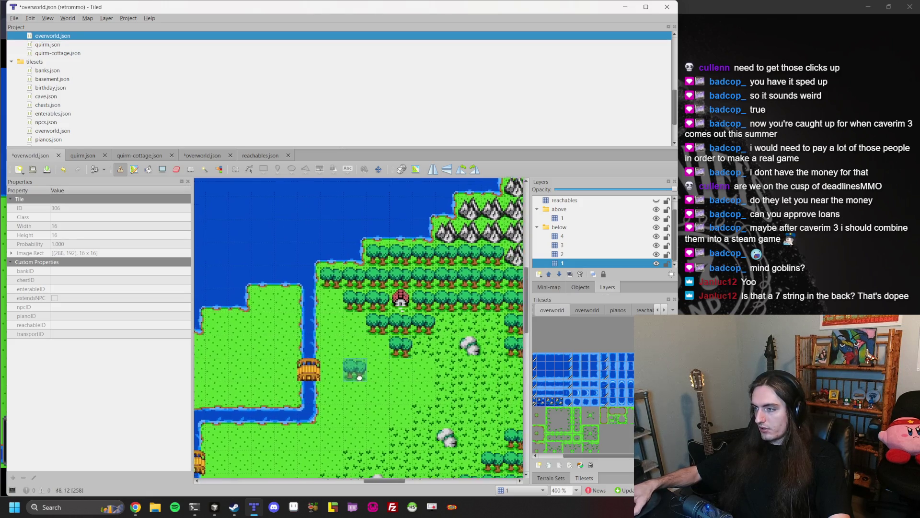
scroll(403, 305, down, 2)
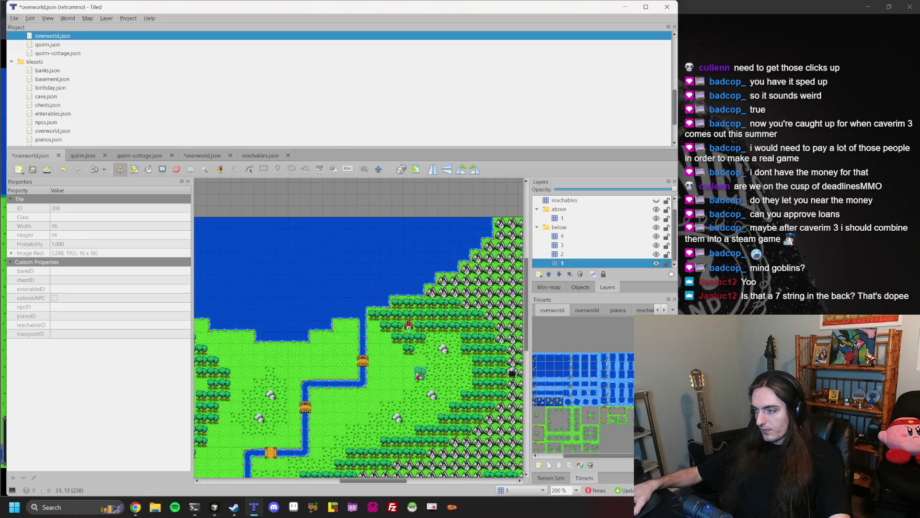
scroll(335, 347, down, 1)
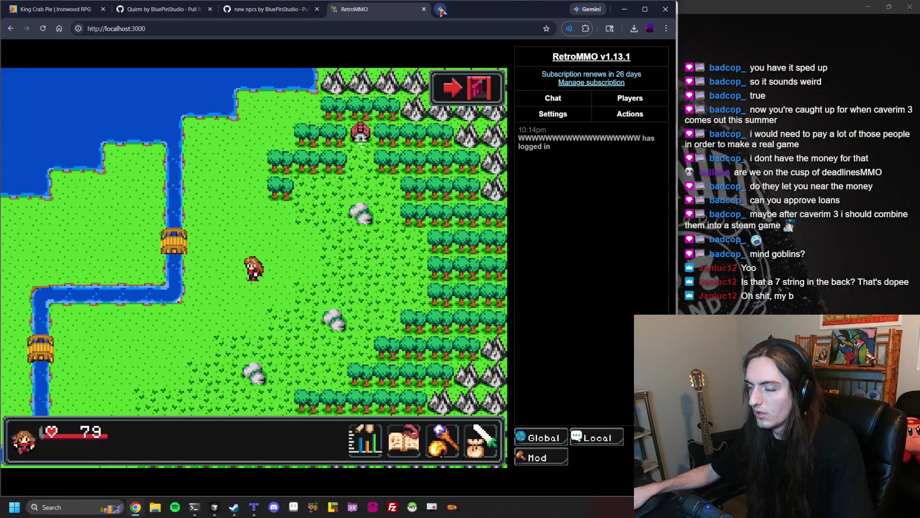
Search 'jackson v' in a new tab and open the King V guitar collection page
click(440, 9)
text(jackson v)
key(Return)
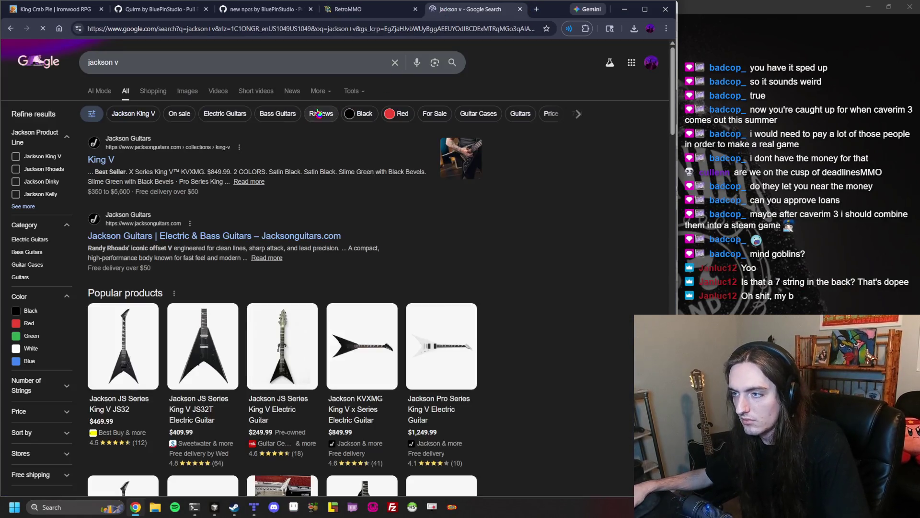
click(106, 165)
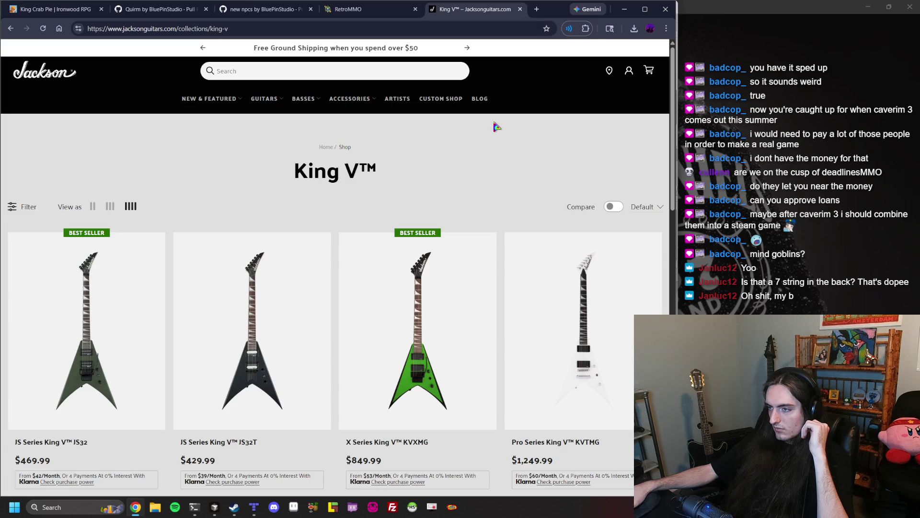
Open the JS22-7 KV HT product page ($349.99) from the collection in a new tab
scroll(482, 129, down, 6)
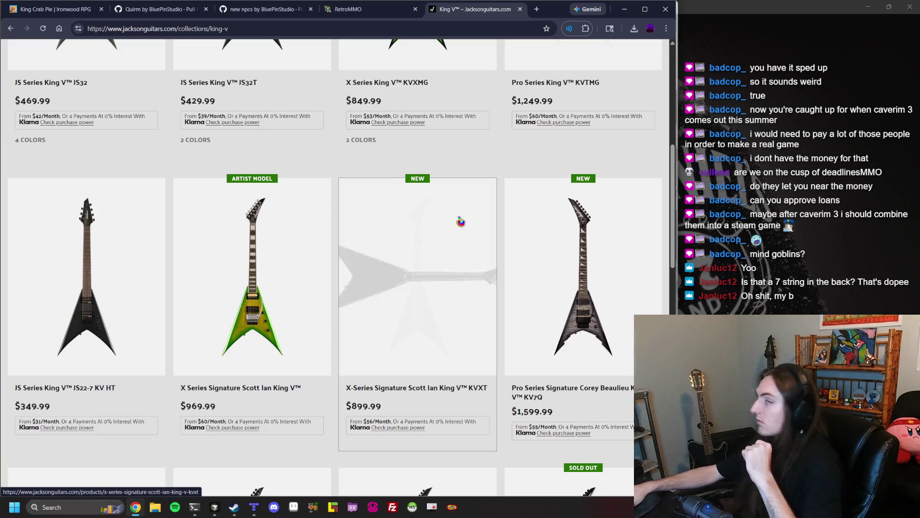
scroll(460, 222, up, 4)
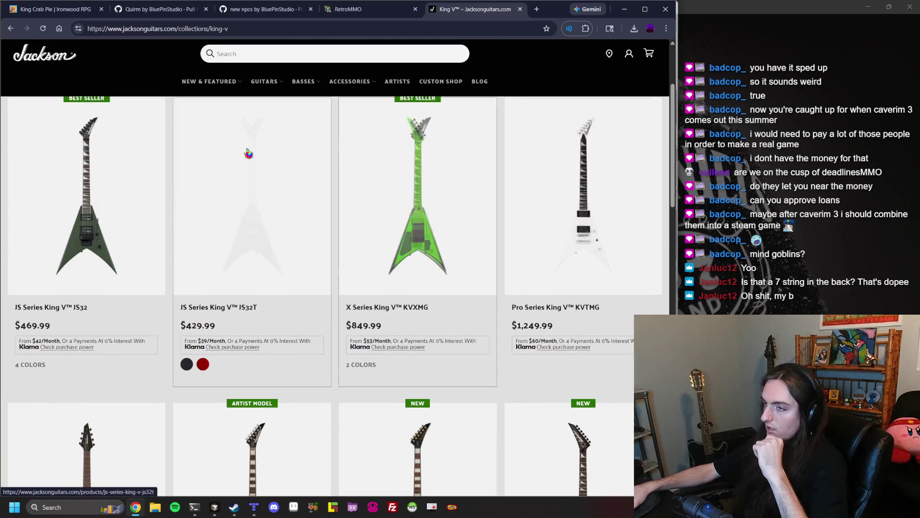
scroll(244, 149, down, 2)
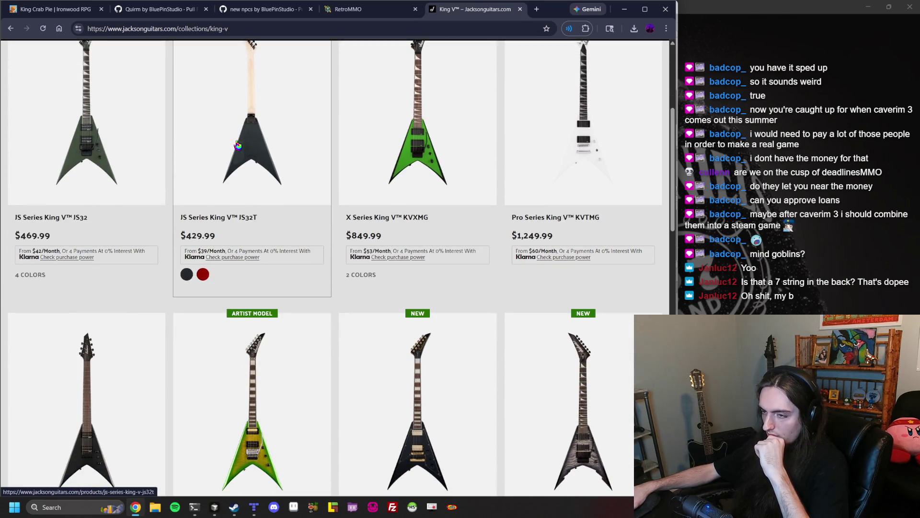
scroll(119, 304, down, 2)
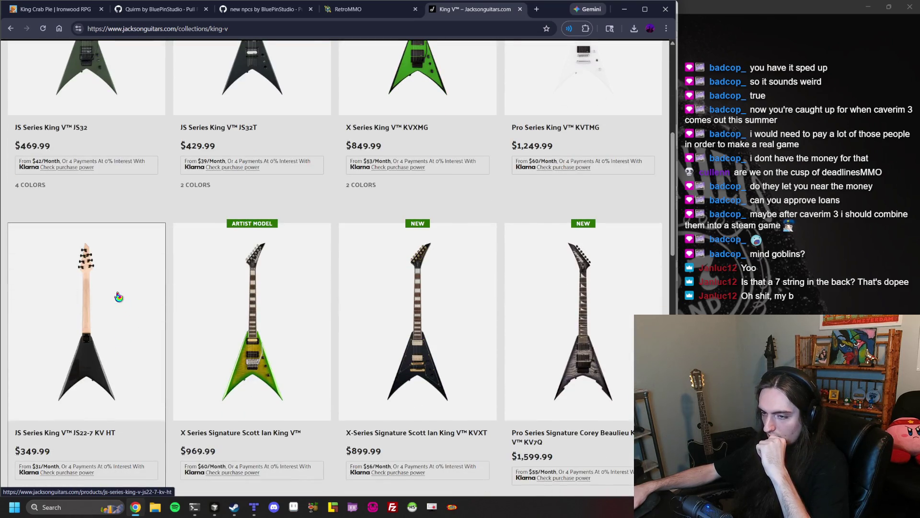
middle_click(103, 438)
click(479, 14)
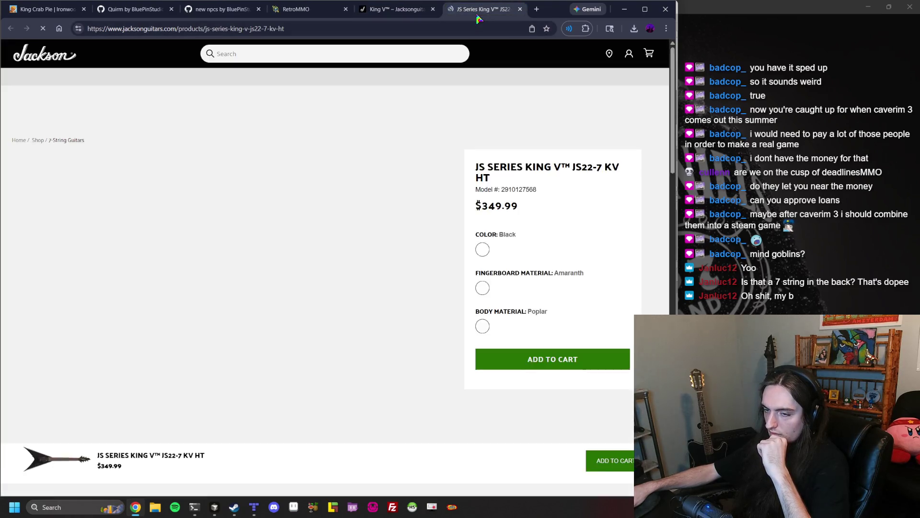
Flip through the JS22-7 KV HT product photos, then close that product tab
click(58, 291)
click(59, 278)
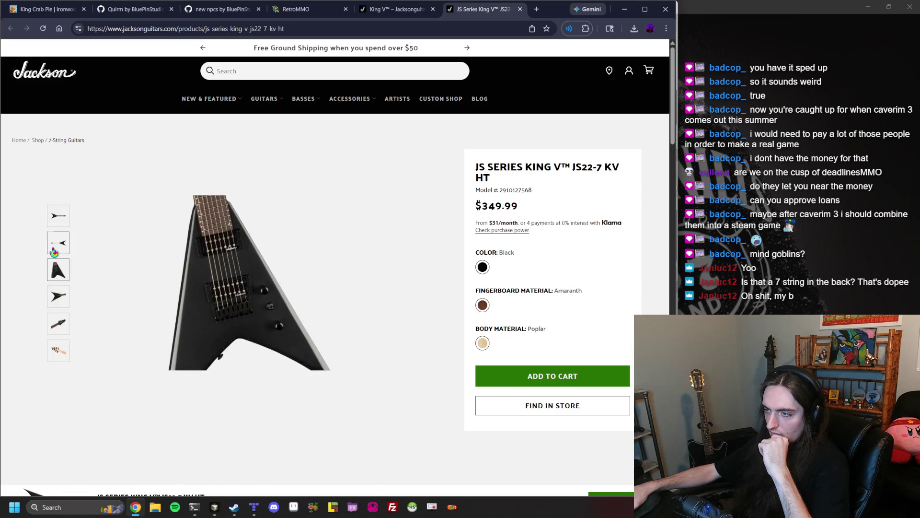
click(54, 251)
click(51, 225)
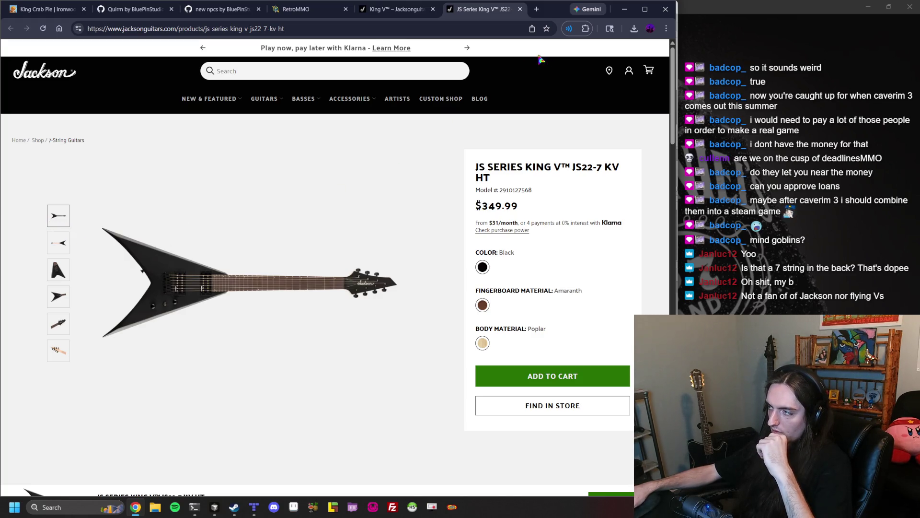
click(521, 10)
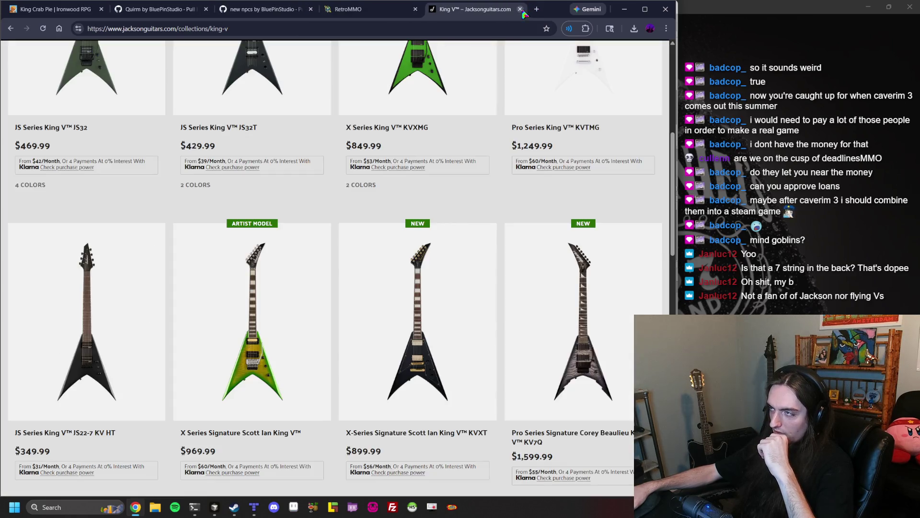
Browse the King V models down to the $5,599.99 Scott Ian KVT, then open a blank tab
scroll(499, 101, down, 6)
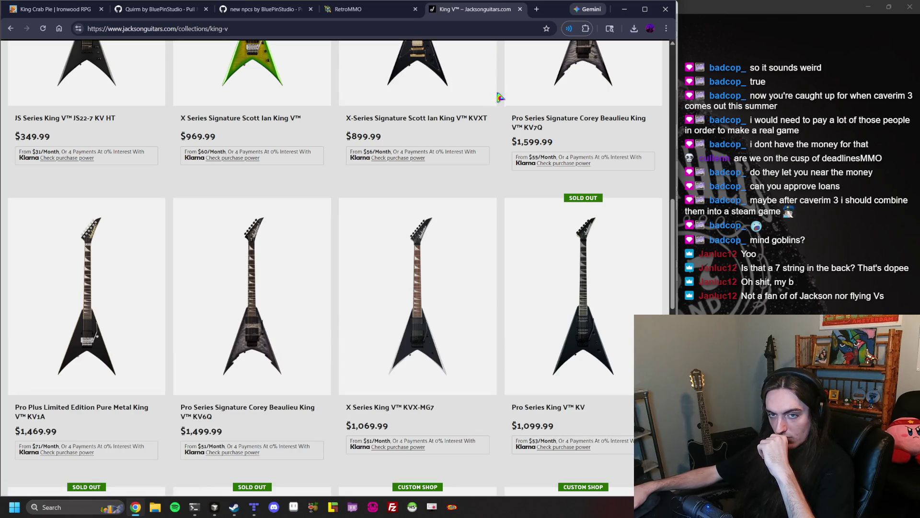
scroll(488, 101, down, 8)
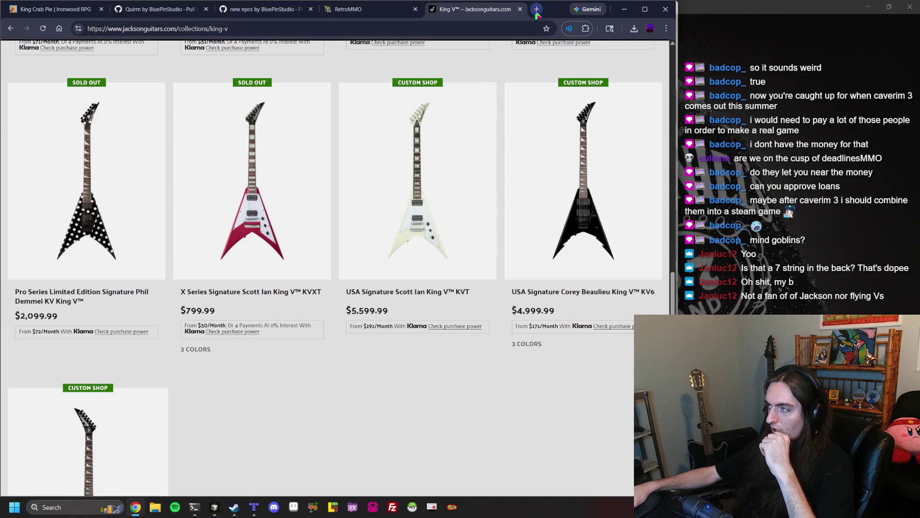
click(536, 9)
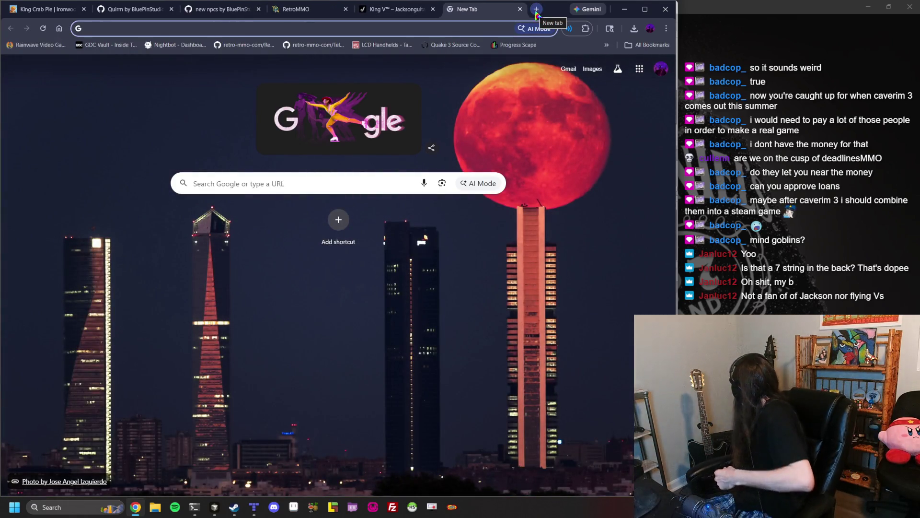
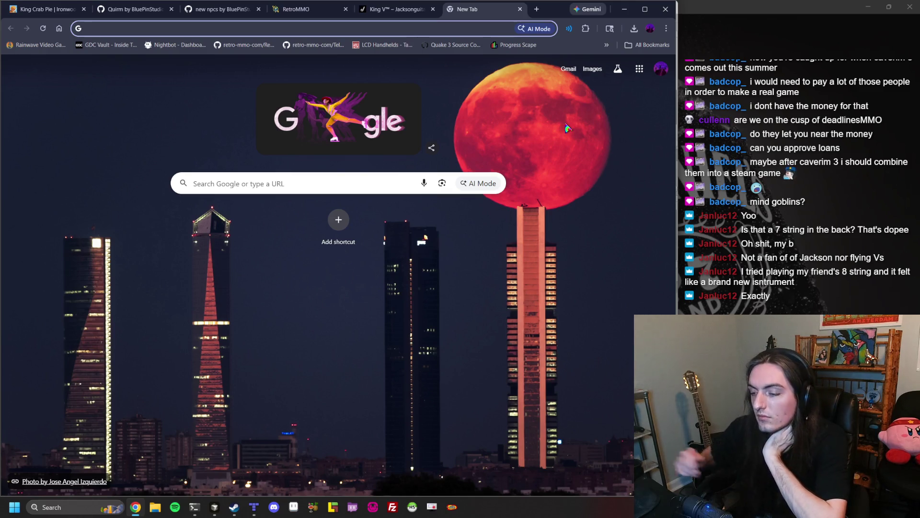
Check the RetroMMO game at localhost:3000 in Chrome, then return to overworld.json in Tiled
mouse_move(215, 512)
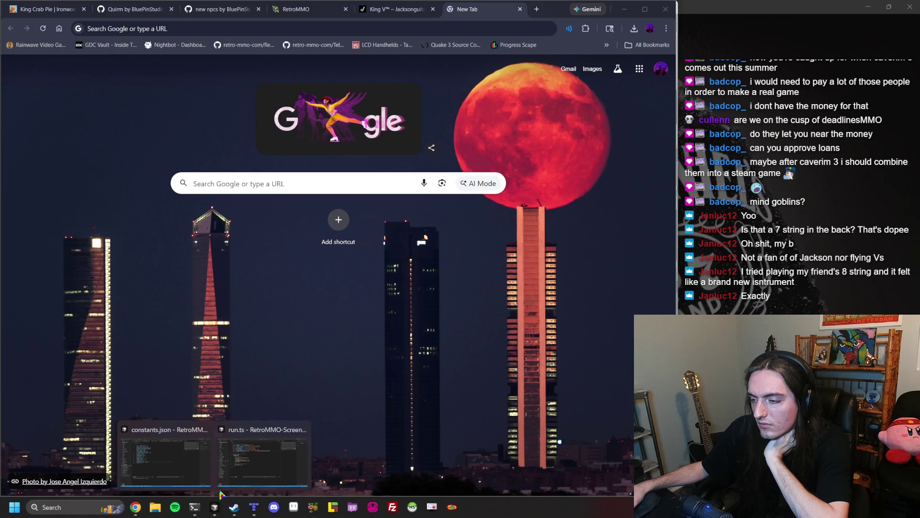
click(263, 428)
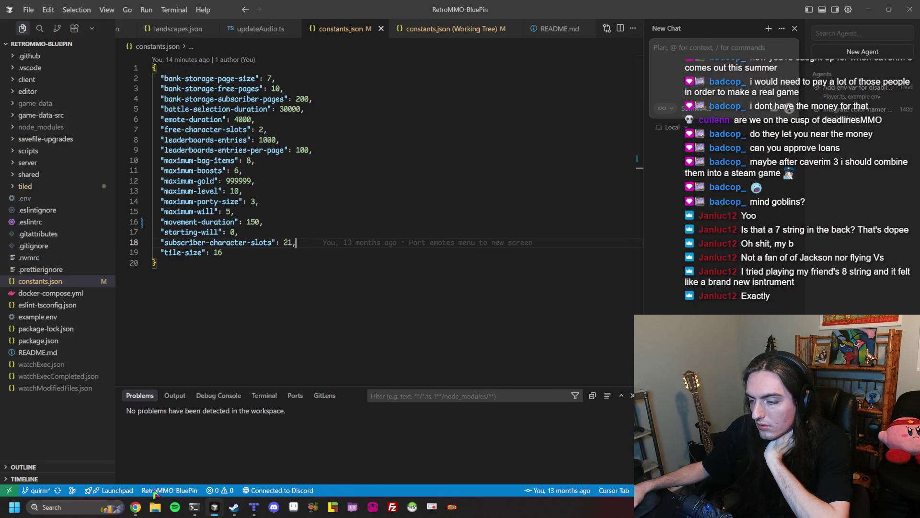
click(136, 508)
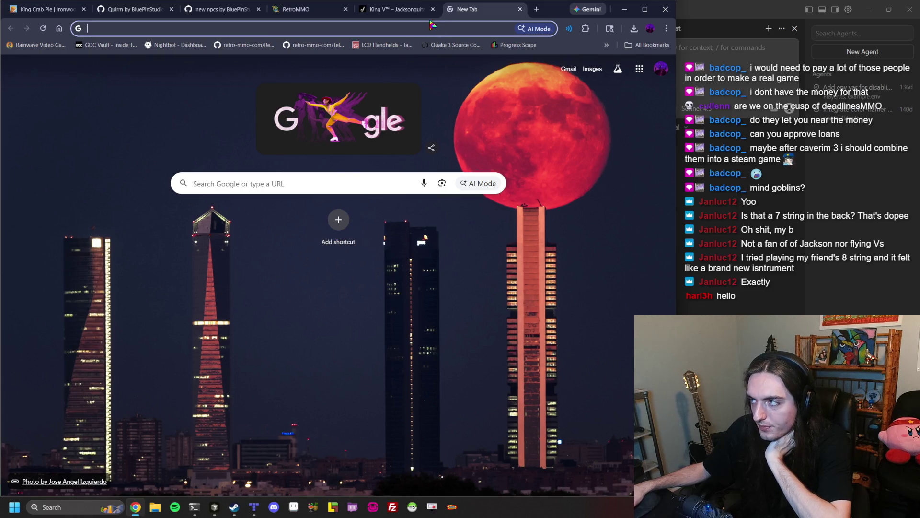
click(311, 9)
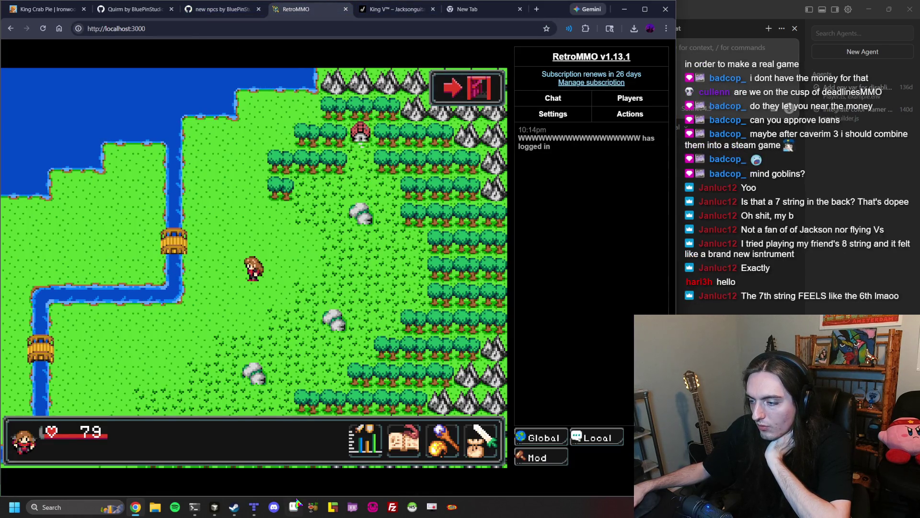
click(254, 507)
scroll(362, 299, right, 2)
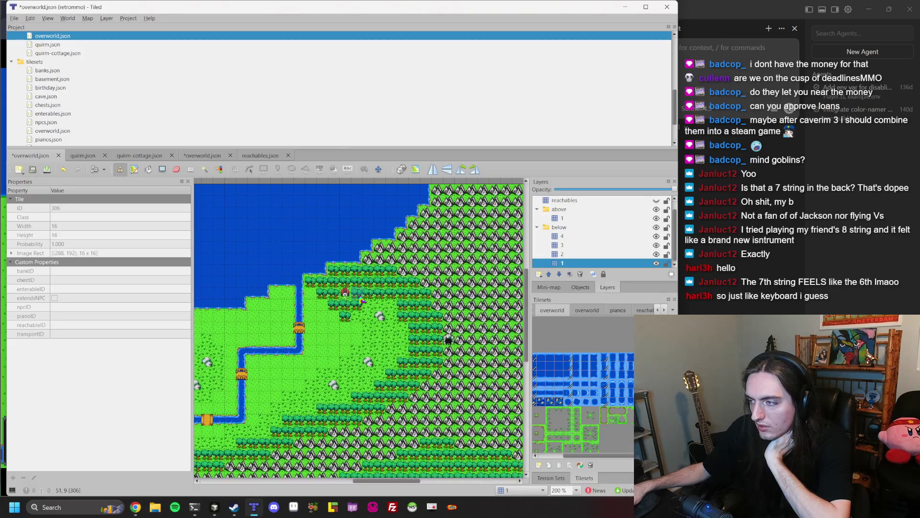
With layers 1 and 2 selected, erase the extra house tile below the red-roofed house
drag(360, 300, 341, 317)
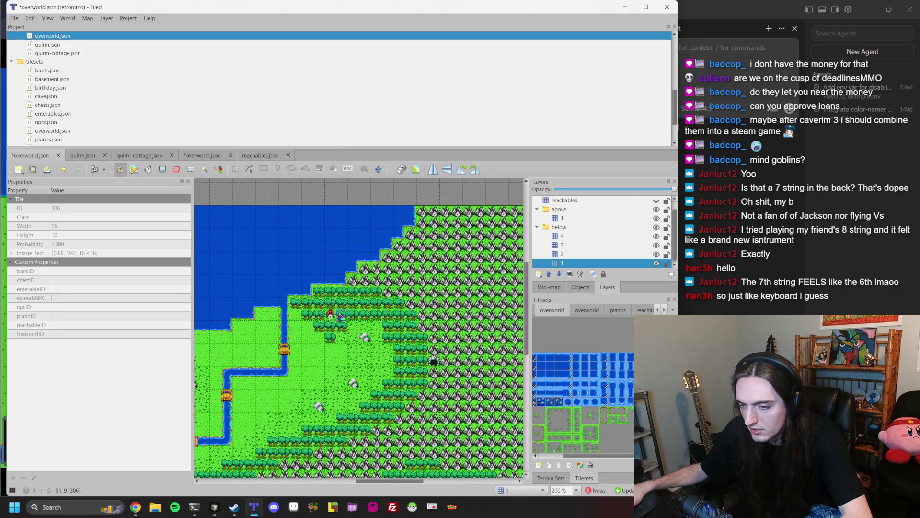
scroll(341, 318, up, 2)
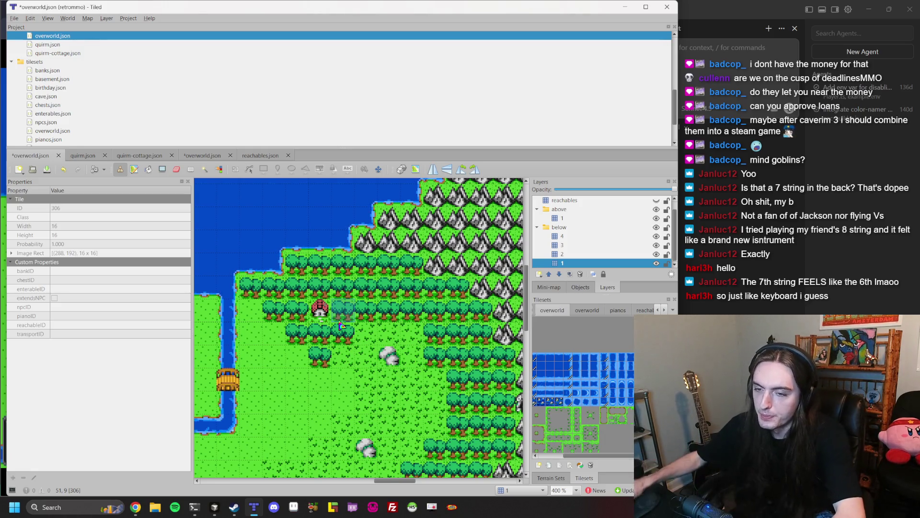
scroll(371, 353, down, 2)
drag(371, 352, 388, 285)
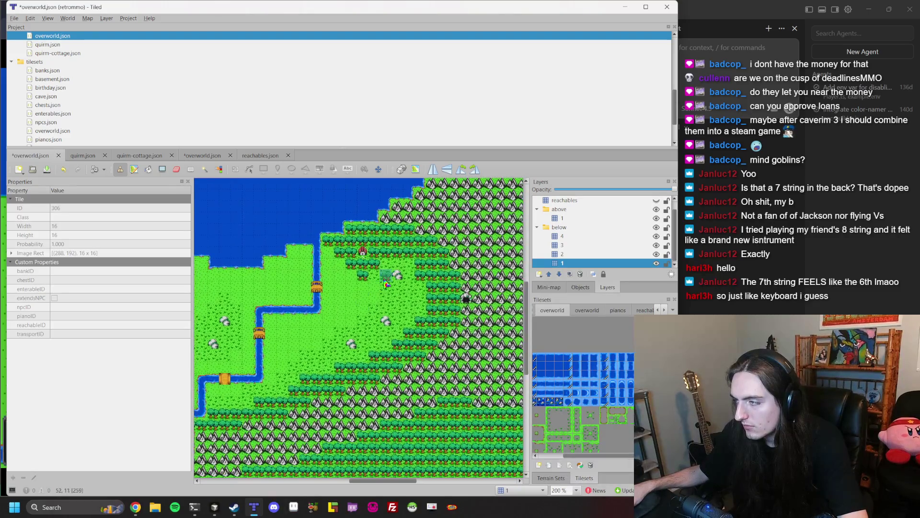
scroll(409, 257, down, 2)
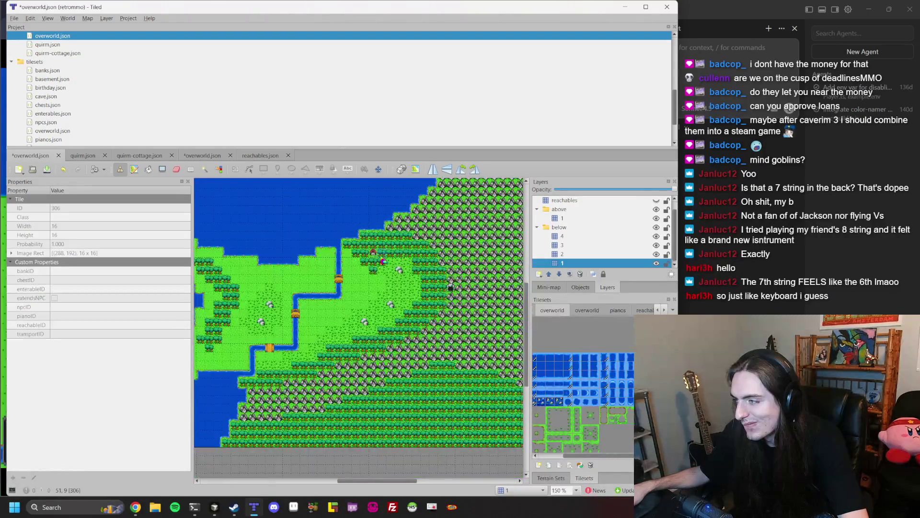
scroll(375, 275, up, 3)
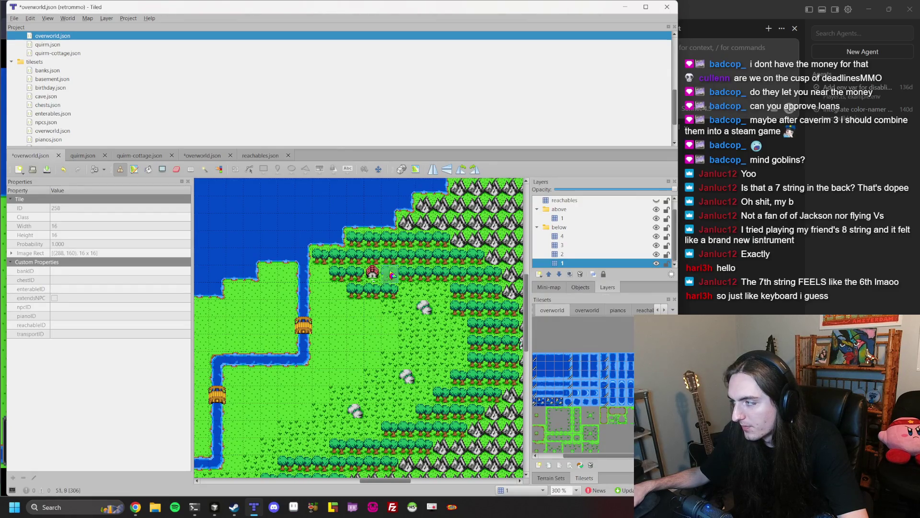
ctrl+click(577, 255)
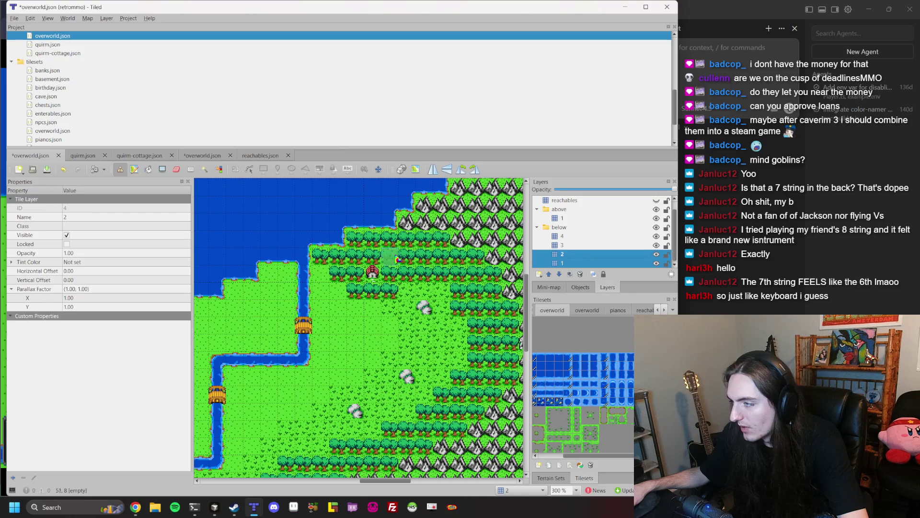
right_click(373, 272)
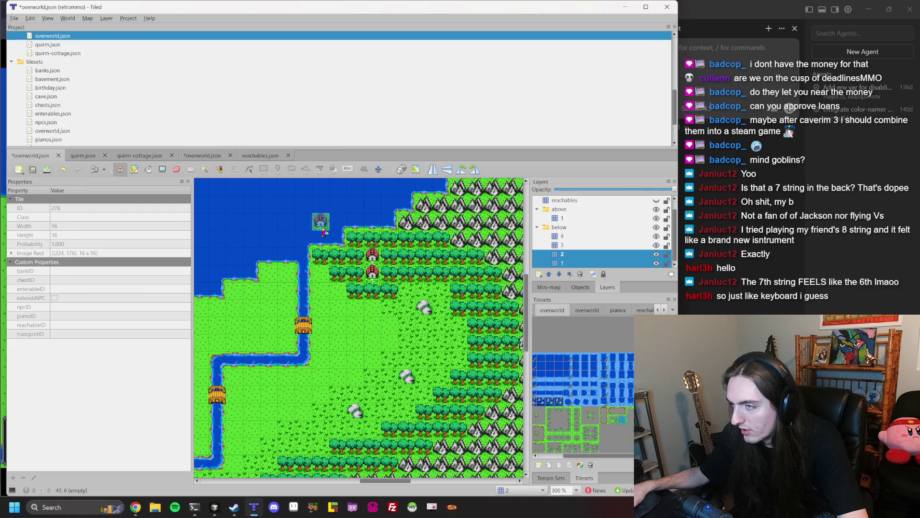
click(176, 169)
click(372, 272)
click(120, 170)
On layer 1 only, paint grass over two trees in the third forest row
click(578, 263)
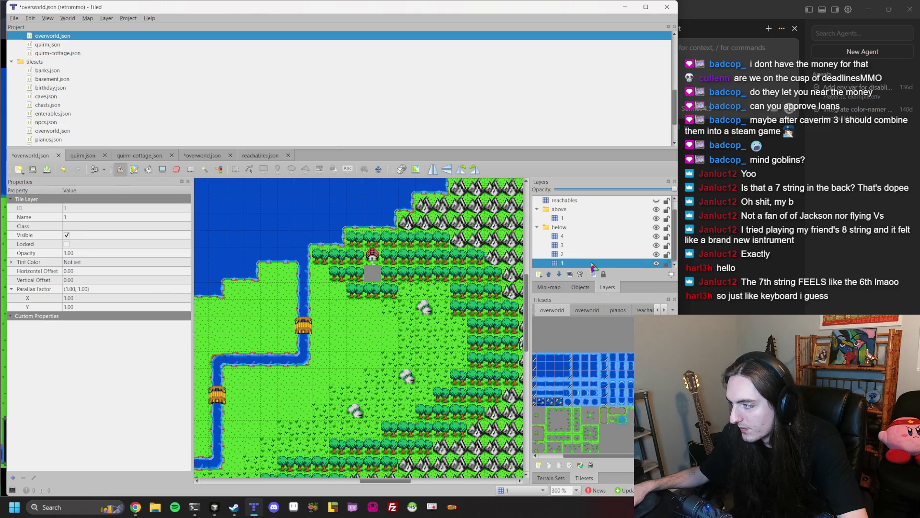
right_click(360, 273)
ctrl+scroll(432, 317, down, 1)
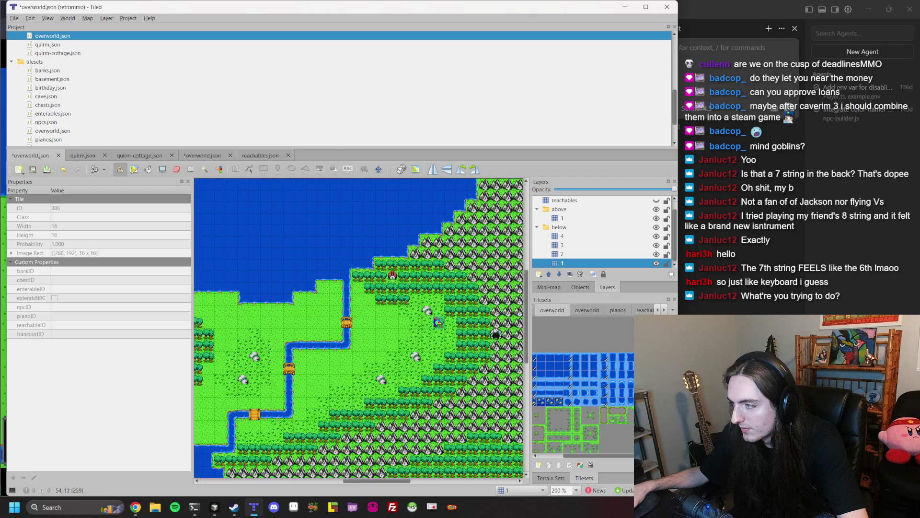
ctrl+scroll(423, 319, up, 2)
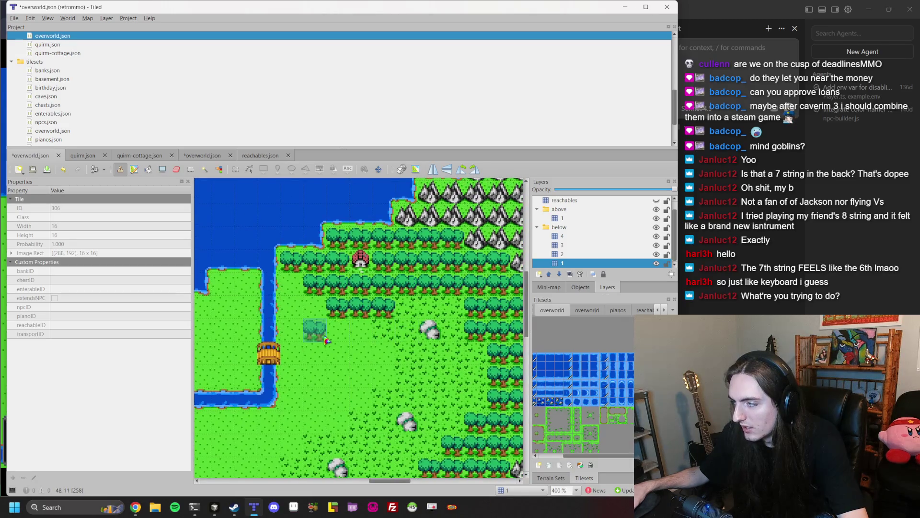
drag(309, 309, 342, 309)
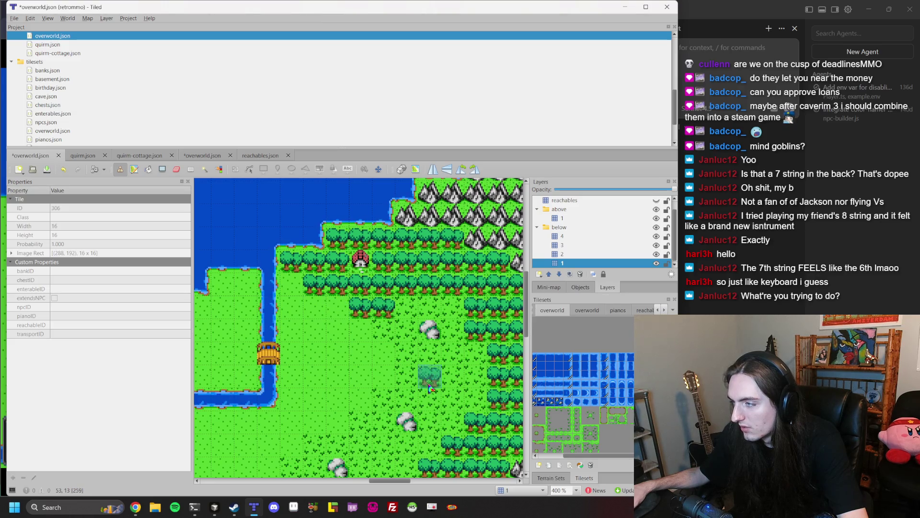
ctrl+scroll(426, 382, down, 2)
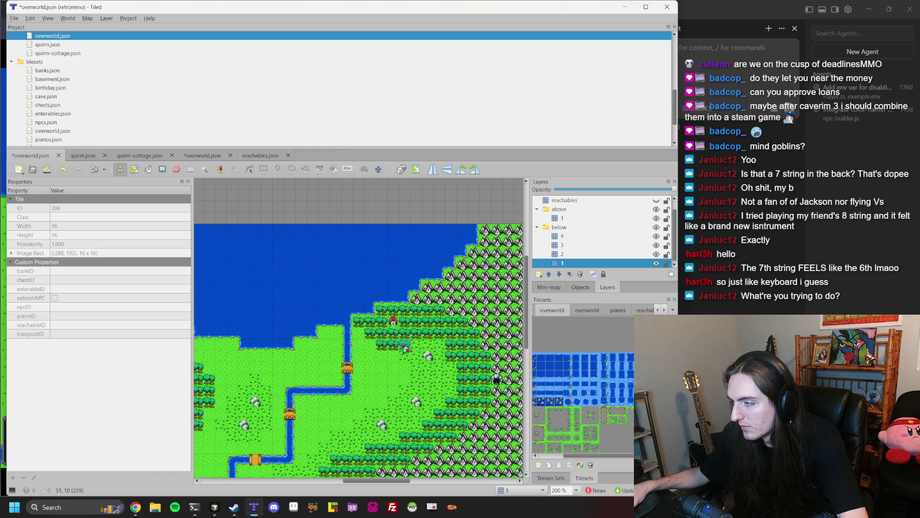
scroll(431, 384, down, 4)
scroll(432, 389, up, 3)
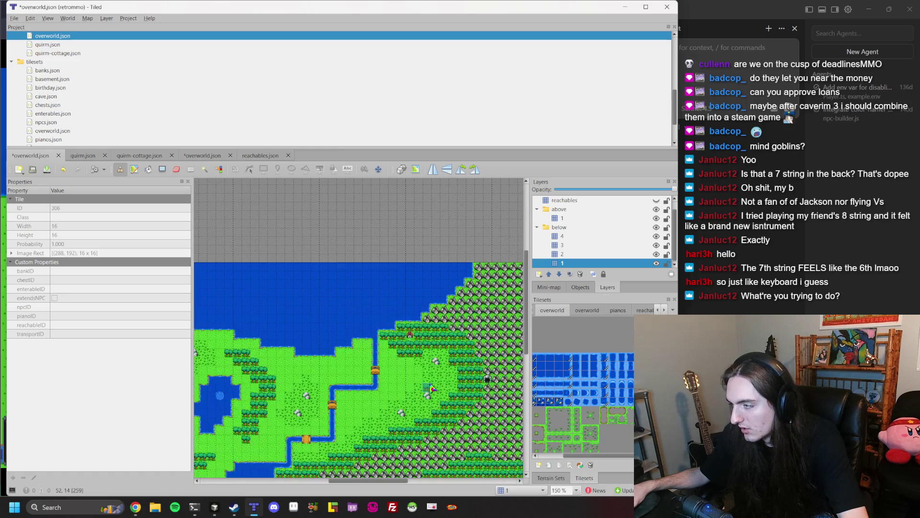
scroll(430, 387, up, 2)
scroll(434, 384, down, 1)
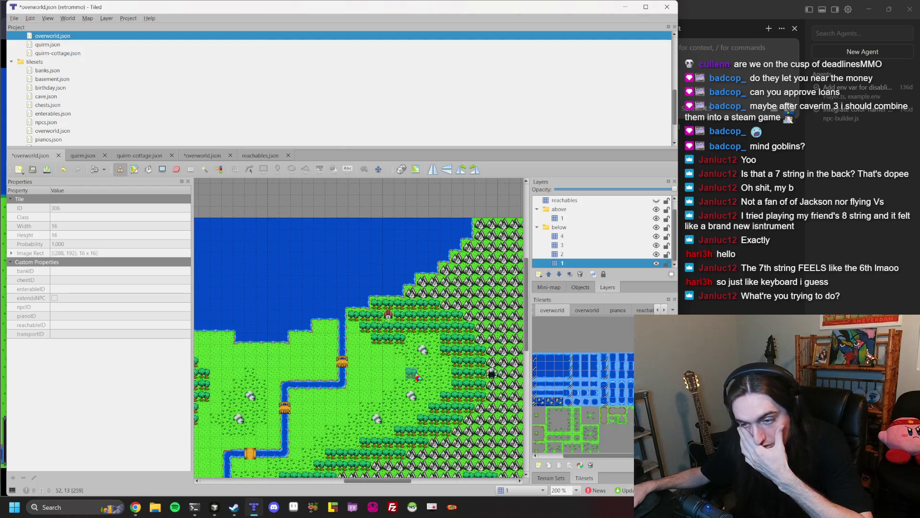
scroll(415, 376, up, 3)
Place the red-roofed house tile, checking the quirm town map for reference
click(380, 298)
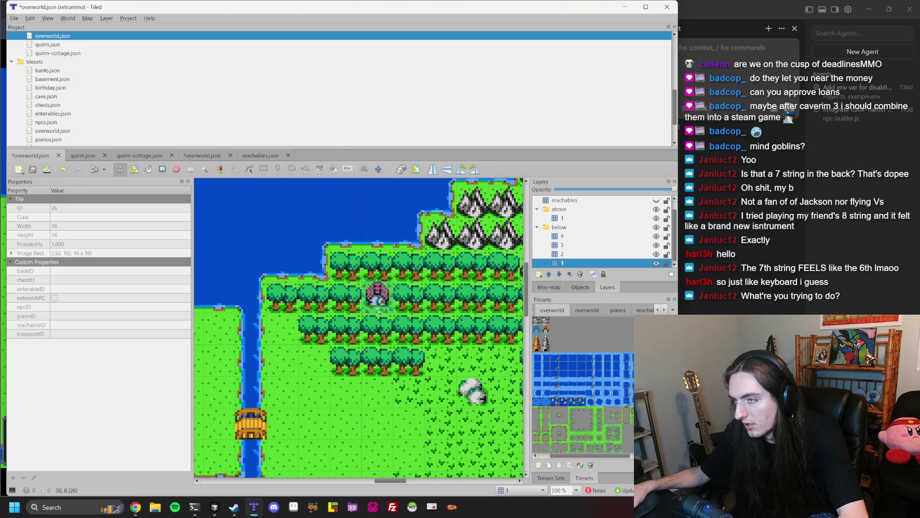
click(83, 158)
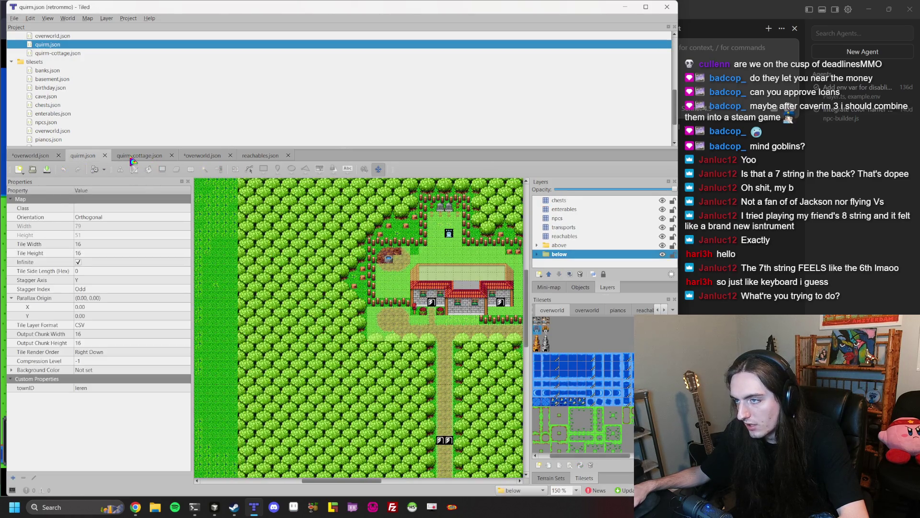
scroll(341, 277, up, 3)
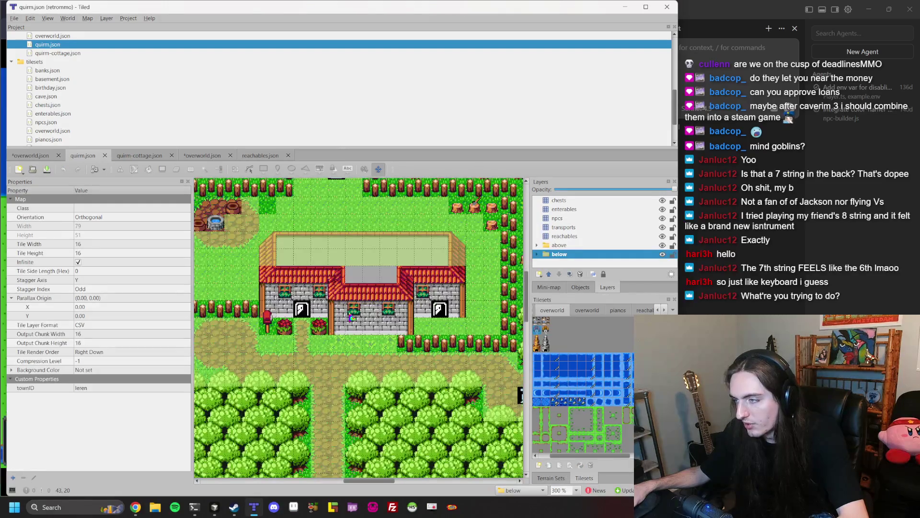
scroll(350, 404, down, 1)
click(42, 156)
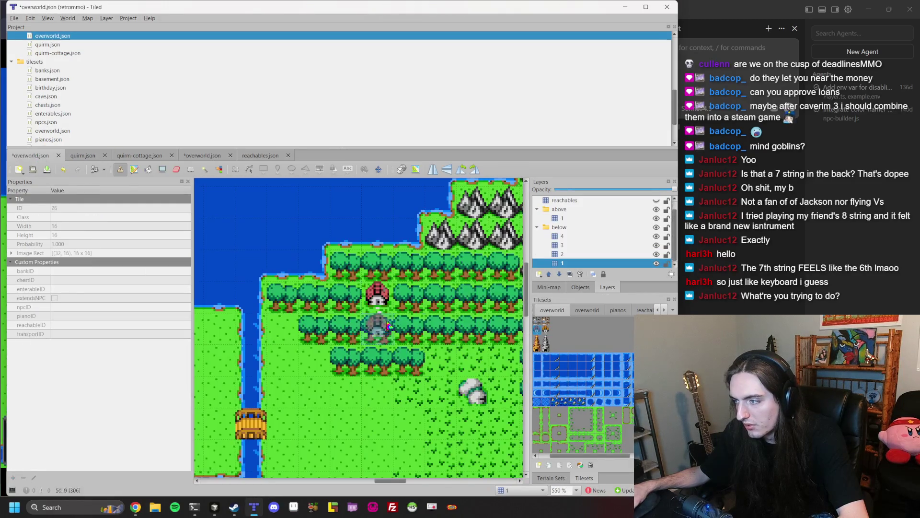
Place the house tile into the forest row beneath the mountains on the overworld map
scroll(420, 311, down, 2)
scroll(421, 310, down, 10)
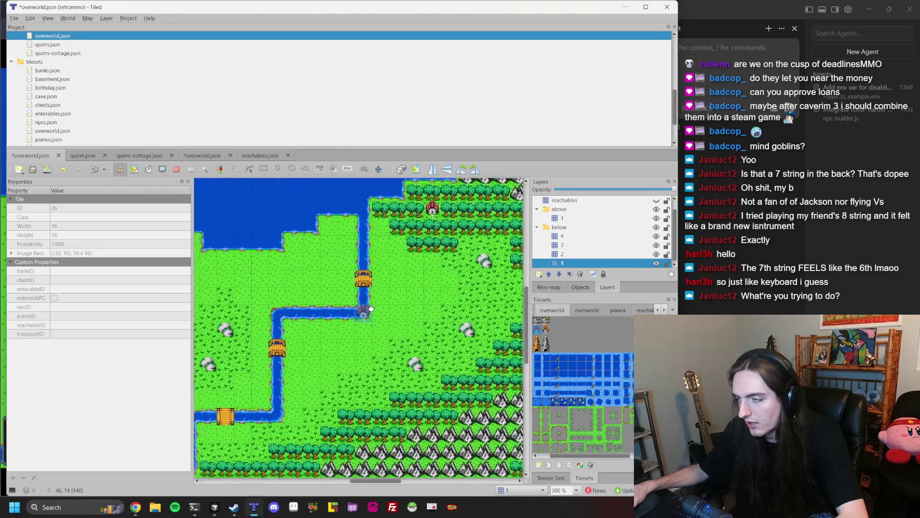
scroll(421, 272, up, 5)
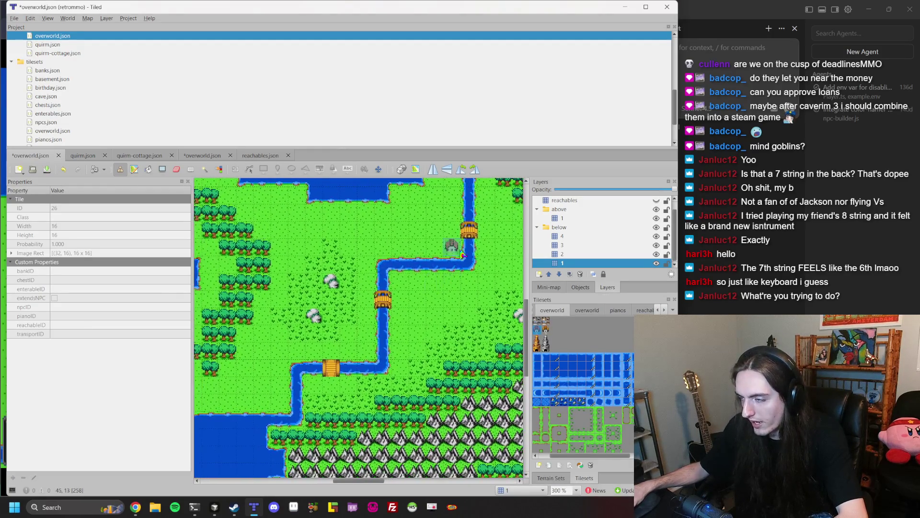
scroll(370, 287, down, 3)
scroll(369, 288, down, 1)
scroll(369, 297, left, 1)
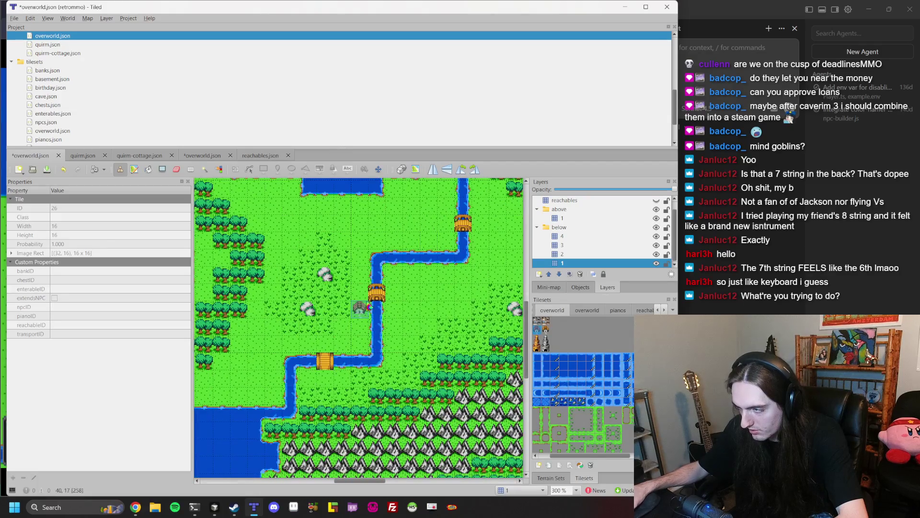
scroll(433, 300, down, 8)
scroll(384, 295, right, 2)
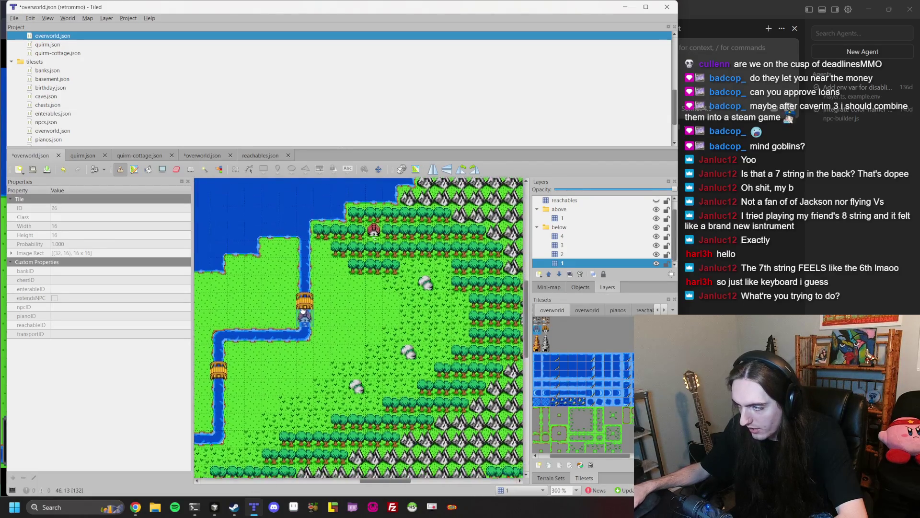
scroll(330, 307, up, 2)
scroll(329, 321, right, 1)
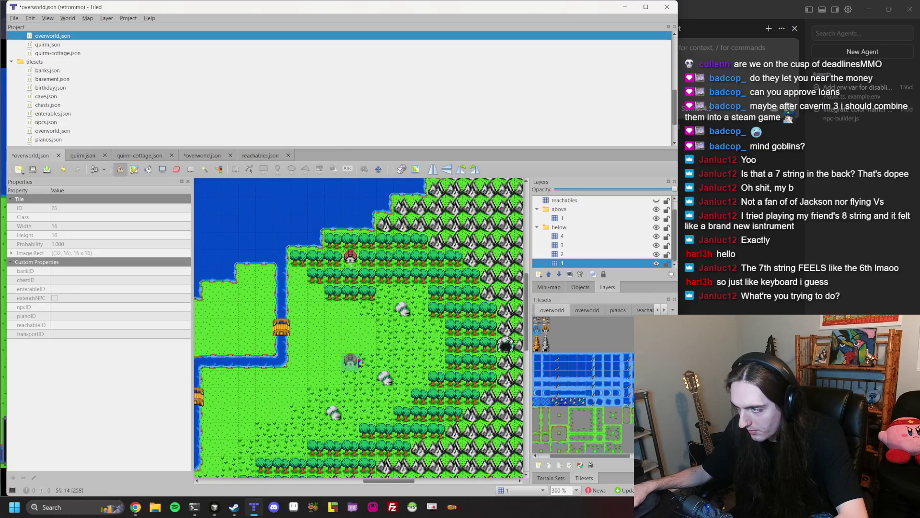
click(356, 259)
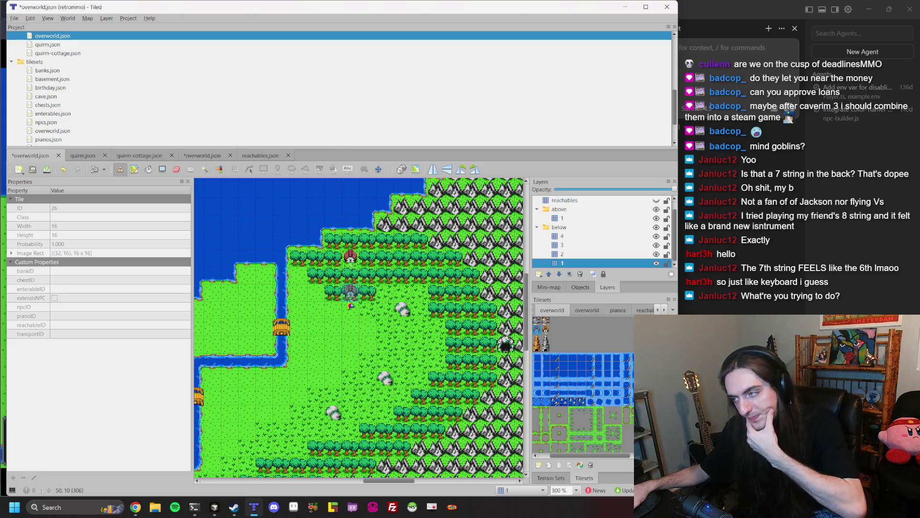
Compare with the quirm village map again and bring the overworld town into view
scroll(350, 305, up, 2)
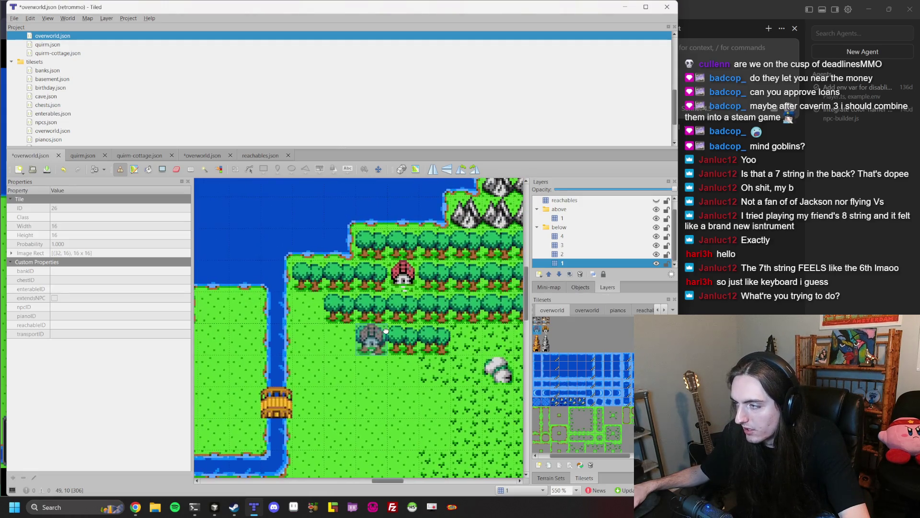
scroll(386, 331, right, 3)
scroll(386, 331, down, 1)
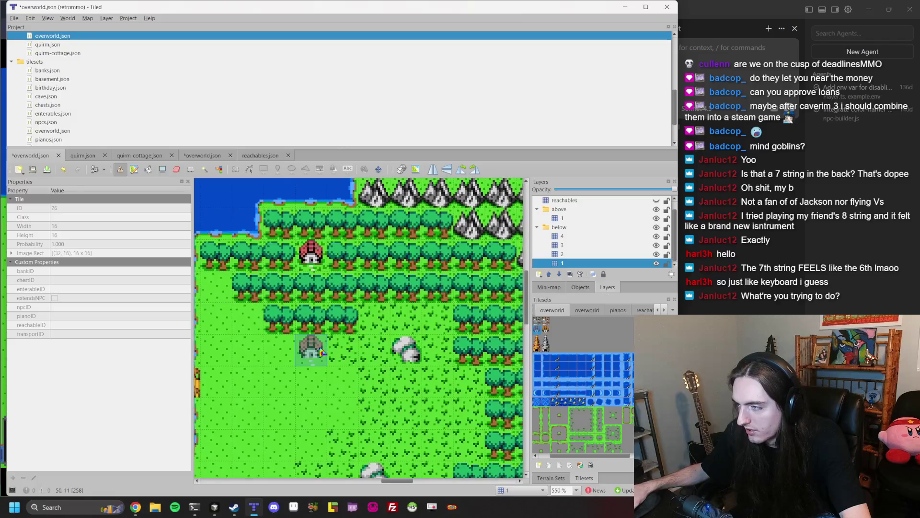
scroll(321, 353, down, 1)
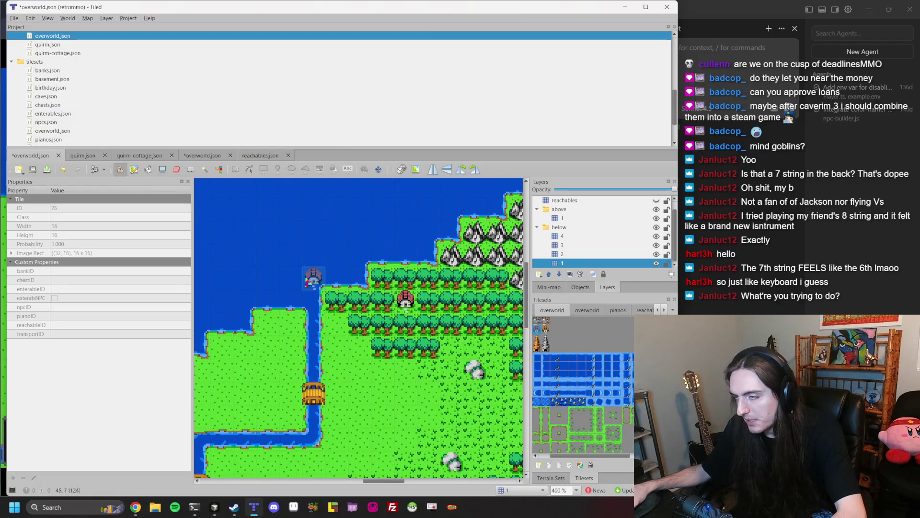
click(65, 158)
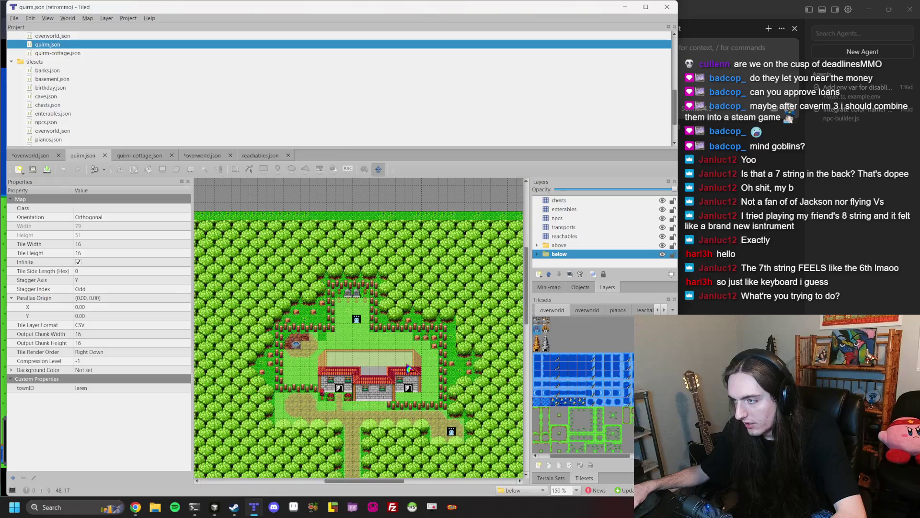
click(41, 155)
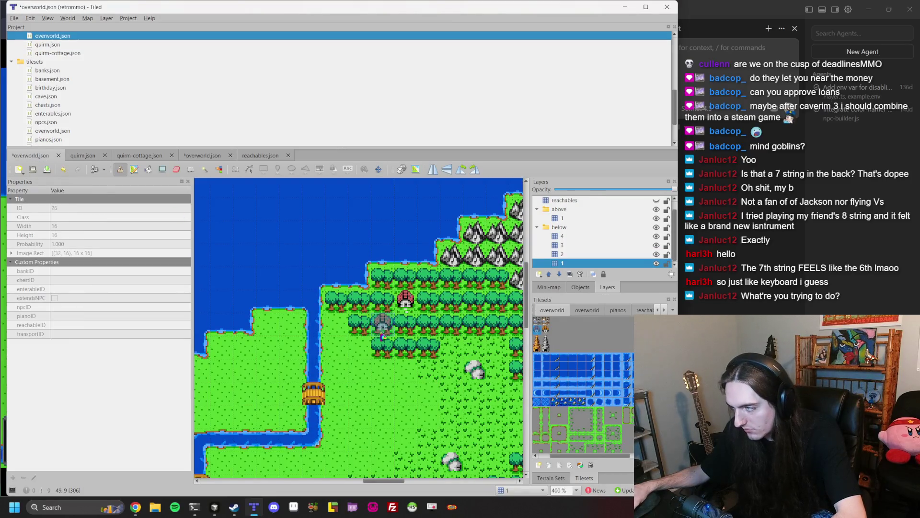
drag(384, 331, 321, 342)
scroll(321, 310, down, 2)
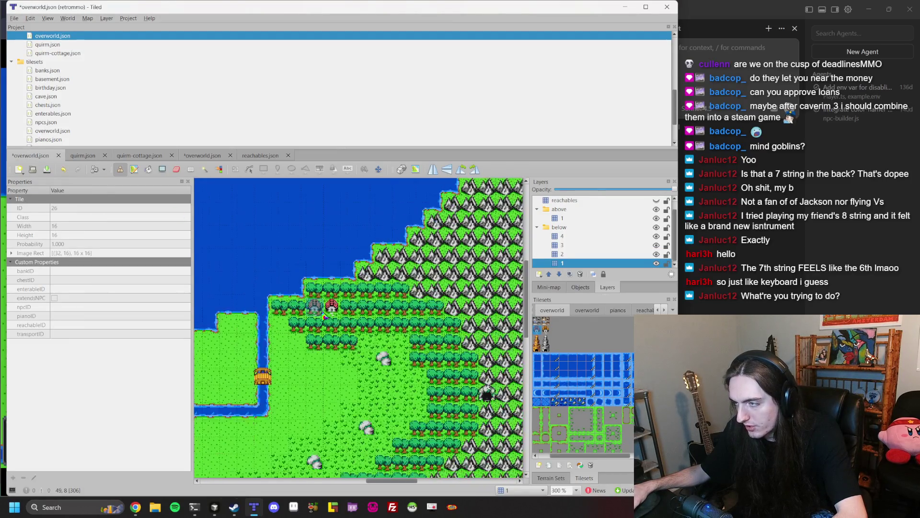
drag(312, 345, 368, 306)
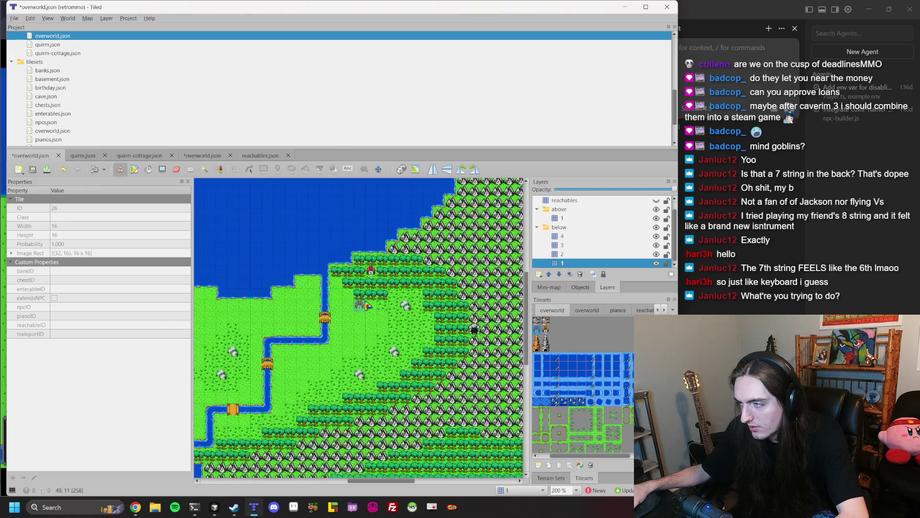
scroll(380, 293, up, 2)
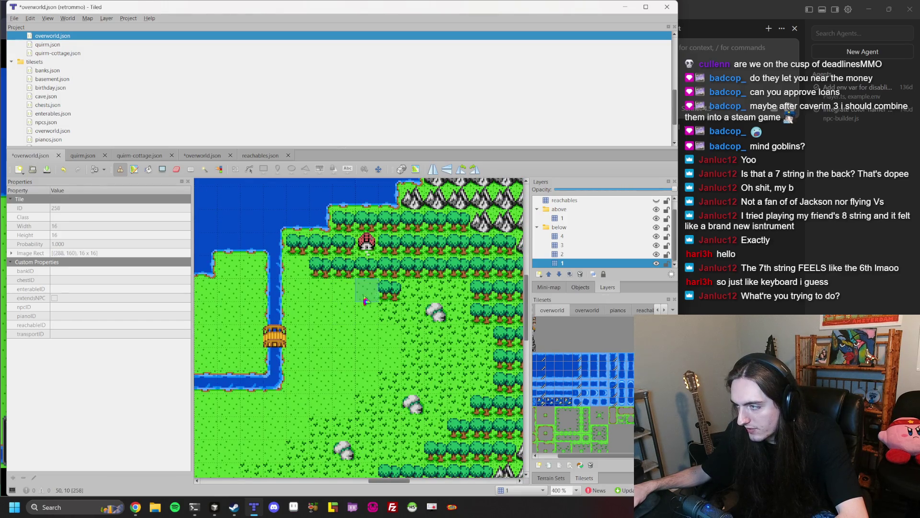
scroll(386, 315, down, 4)
scroll(372, 281, up, 4)
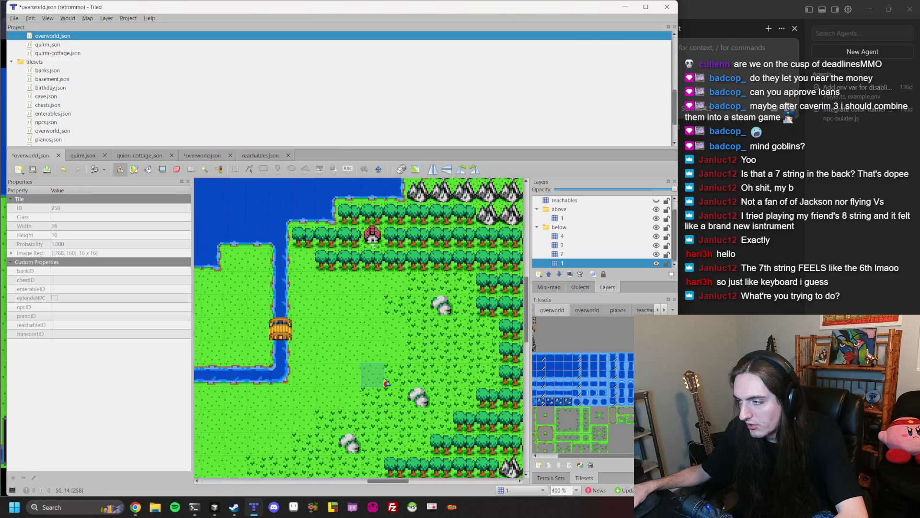
scroll(373, 281, up, 1)
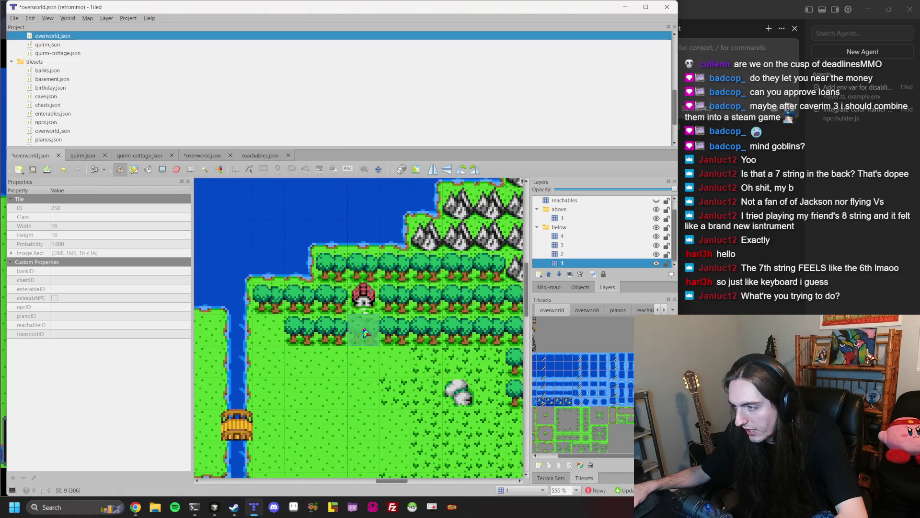
Pick up a tree tile as the brush and undo a misplaced tree
right_click(363, 331)
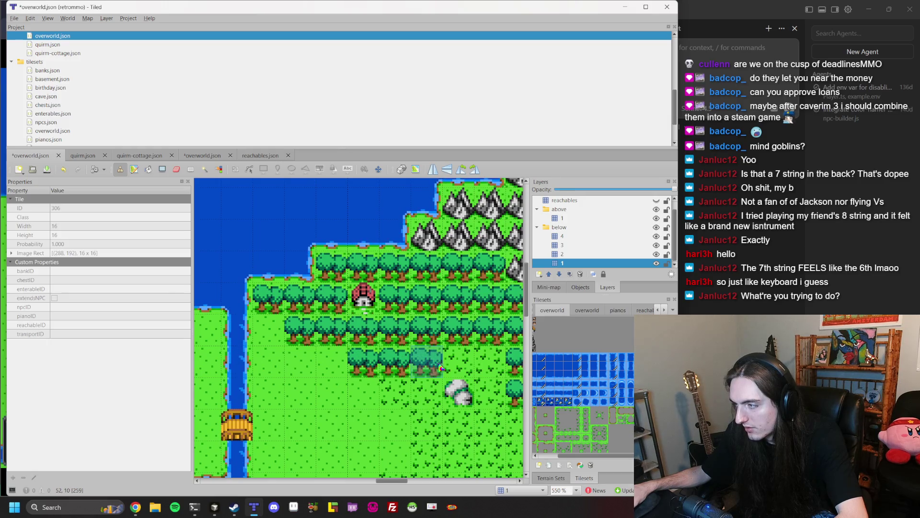
scroll(470, 380, down, 3)
scroll(470, 380, right, 2)
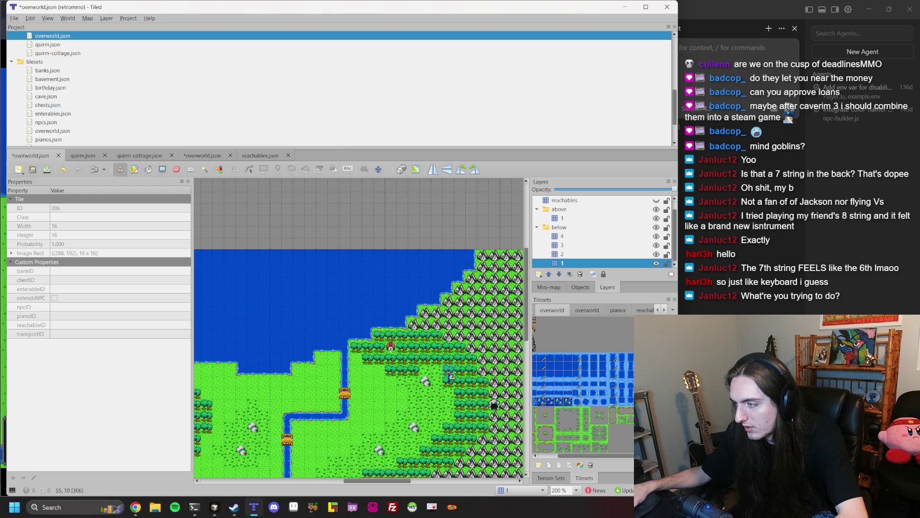
scroll(451, 377, up, 1)
key(ctrl+z)
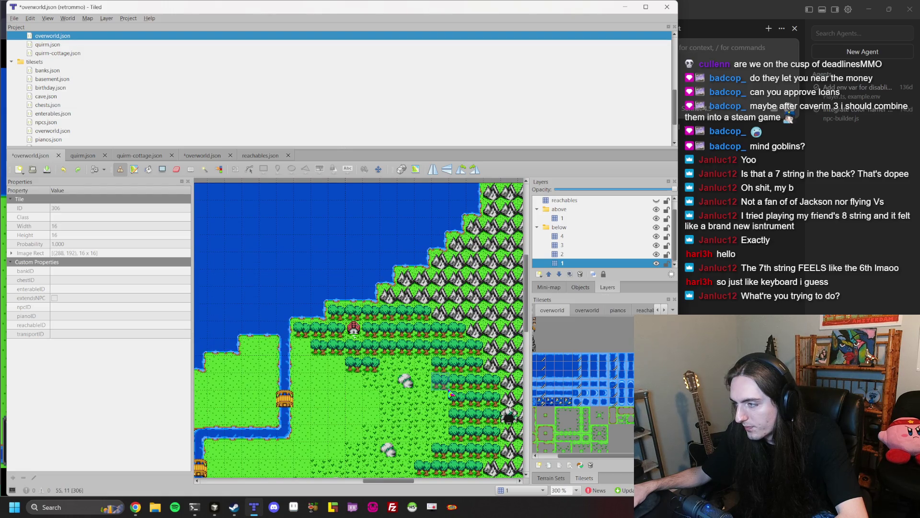
scroll(431, 392, down, 2)
scroll(422, 405, up, 2)
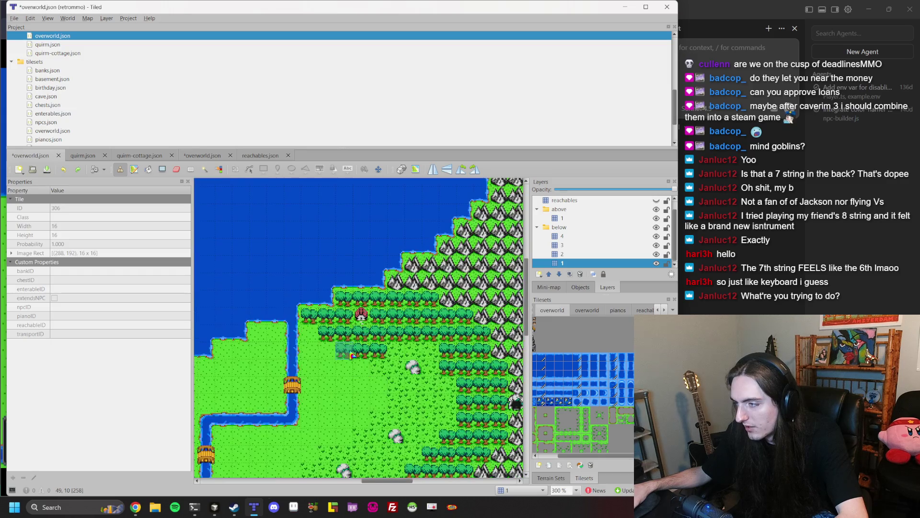
scroll(379, 384, down, 2)
scroll(378, 385, up, 1)
scroll(378, 384, up, 2)
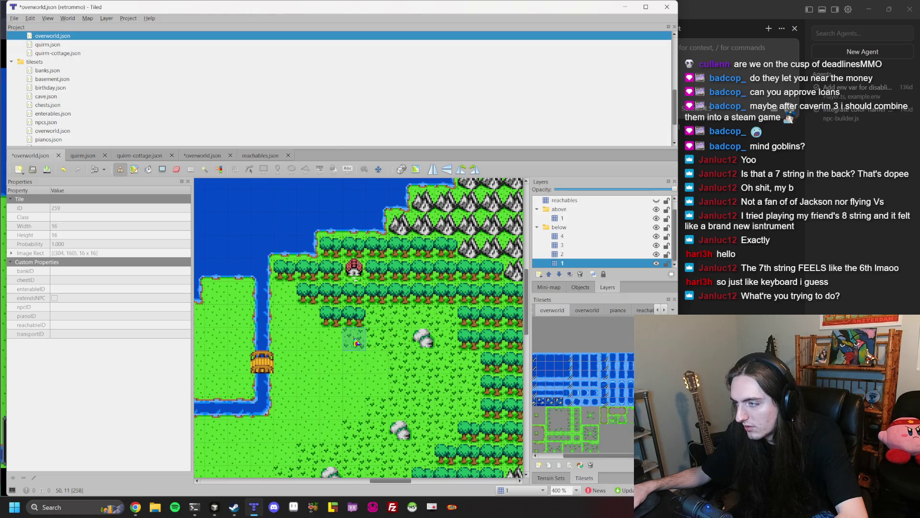
Paint three tree tiles onto the grass below and beside the town
right_click(372, 332)
right_click(355, 293)
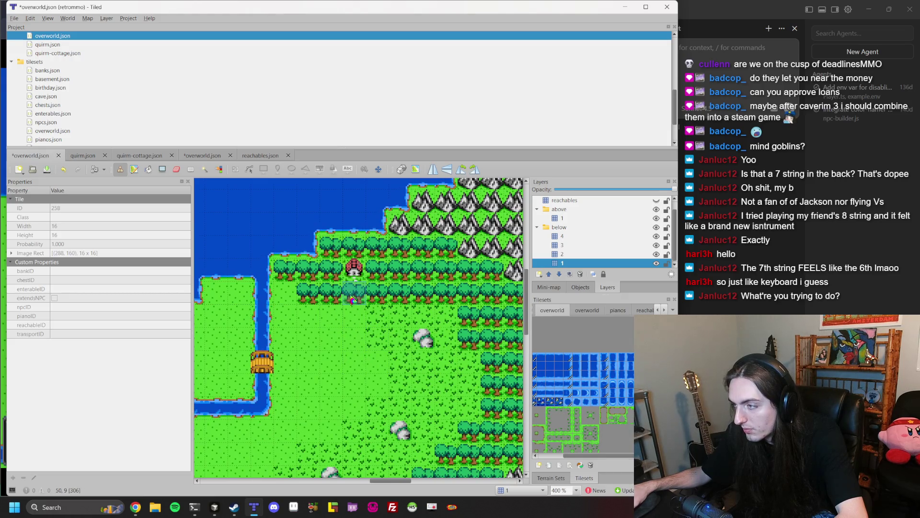
click(354, 316)
click(331, 317)
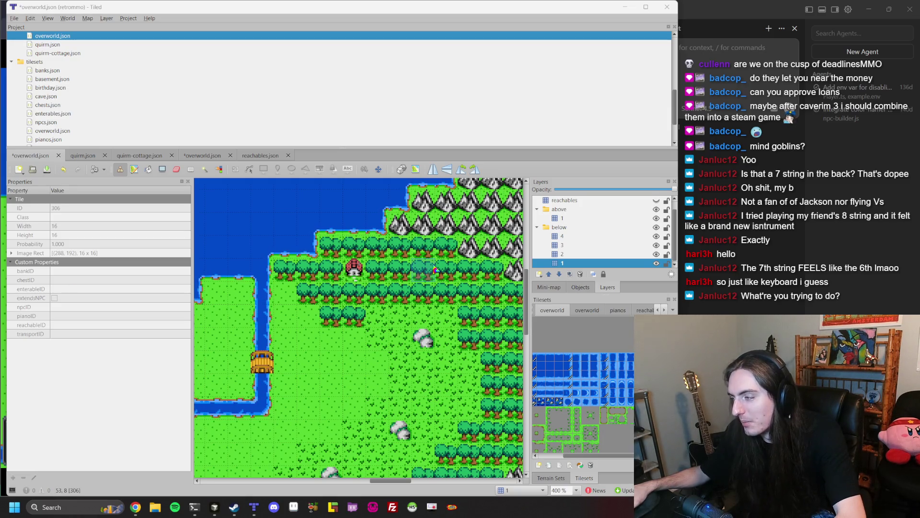
click(364, 279)
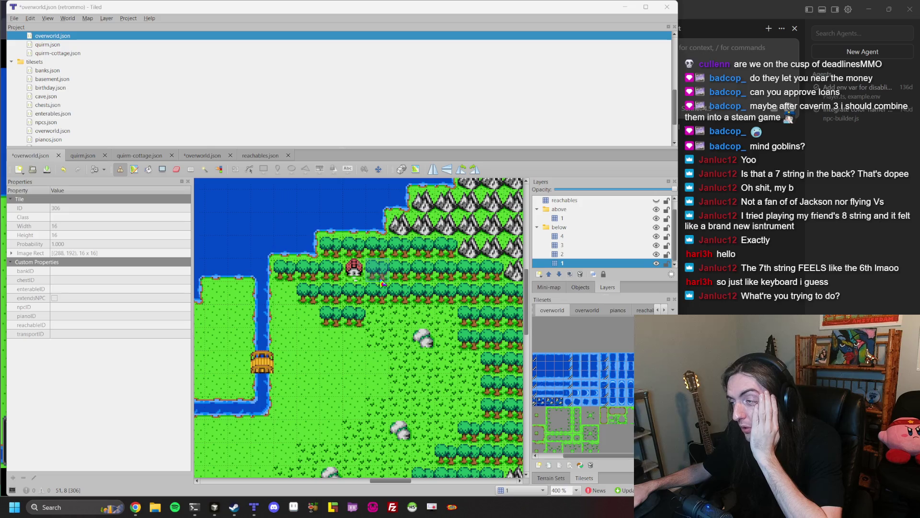
scroll(376, 288, down, 2)
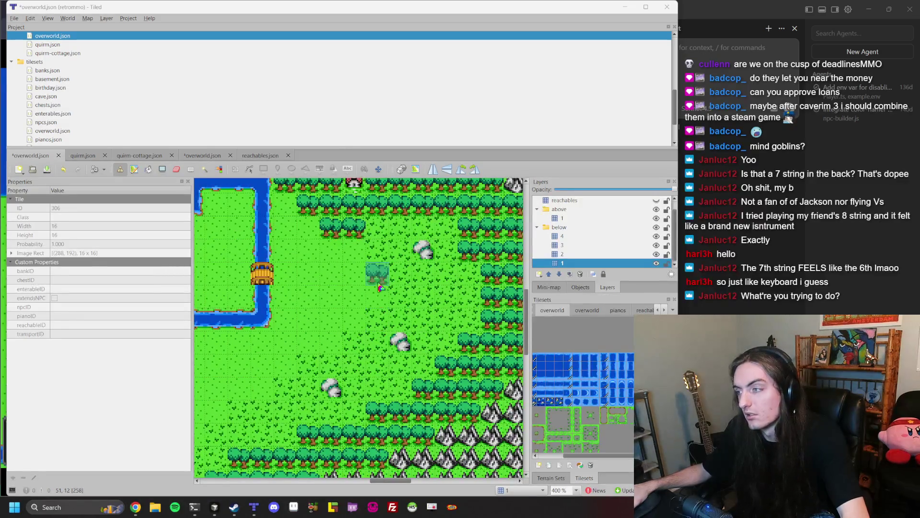
Try replacing one tree beside the town with grass, then undo it
ctrl+scroll(377, 287, down, 2)
scroll(382, 326, up, 2)
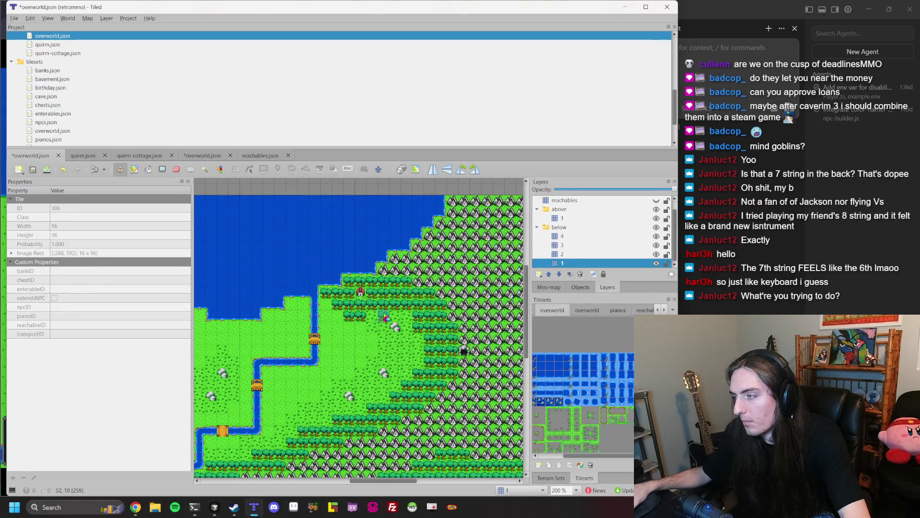
scroll(369, 334, down, 3)
scroll(369, 335, left, 2)
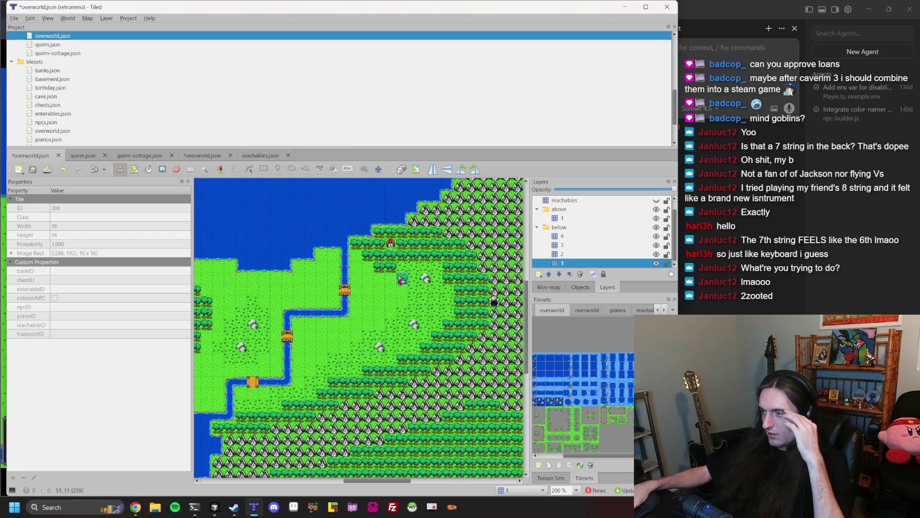
scroll(438, 304, up, 2)
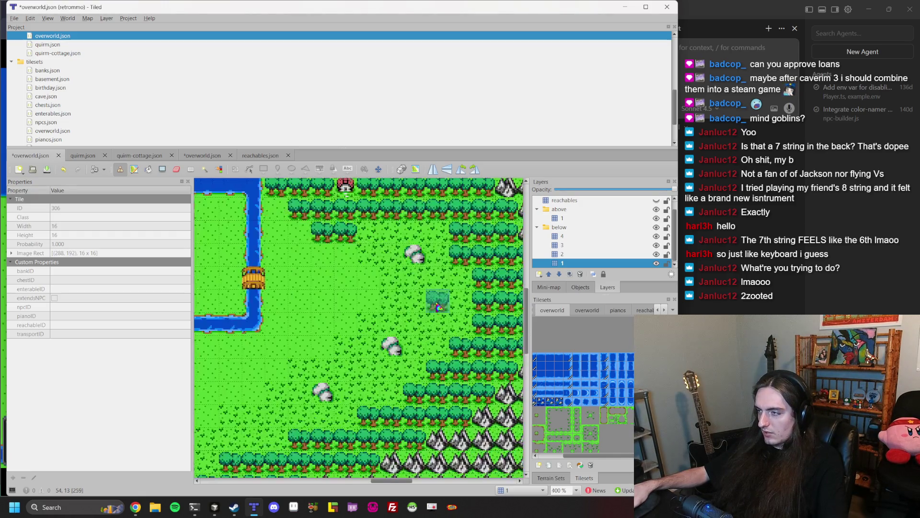
scroll(379, 288, up, 2)
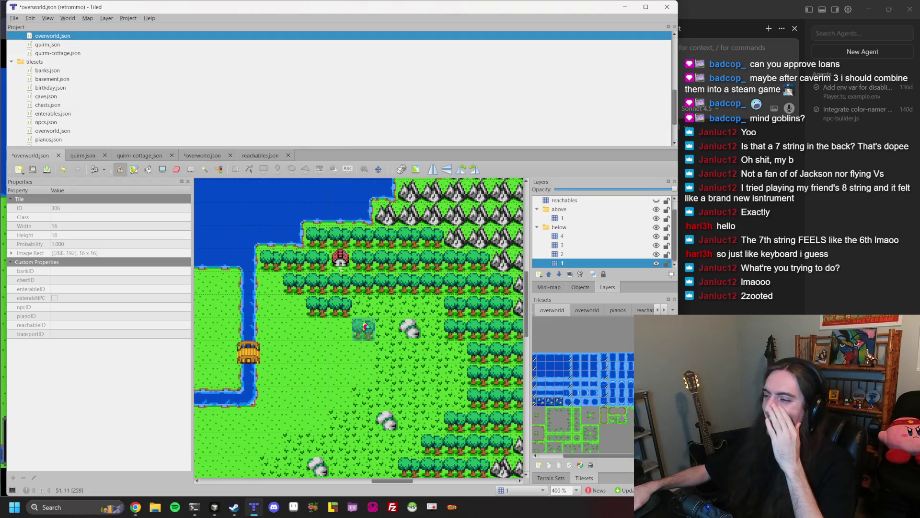
right_click(364, 310)
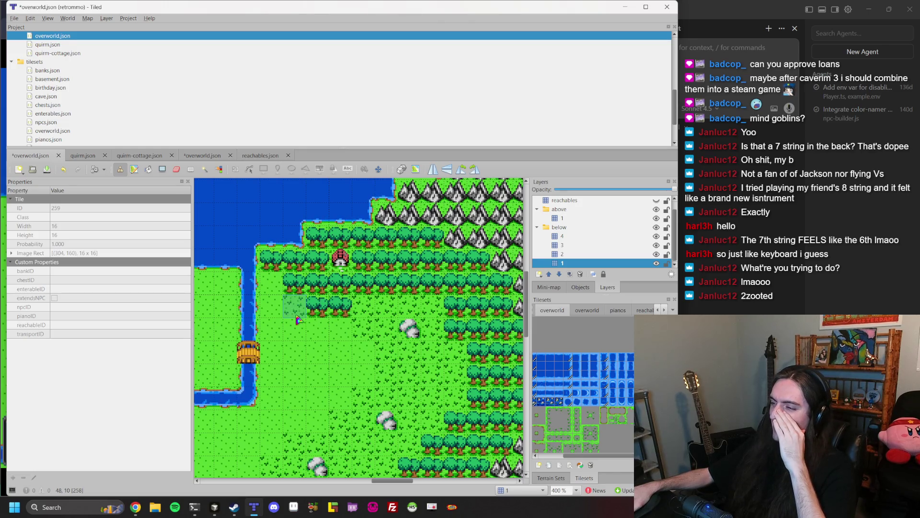
click(339, 306)
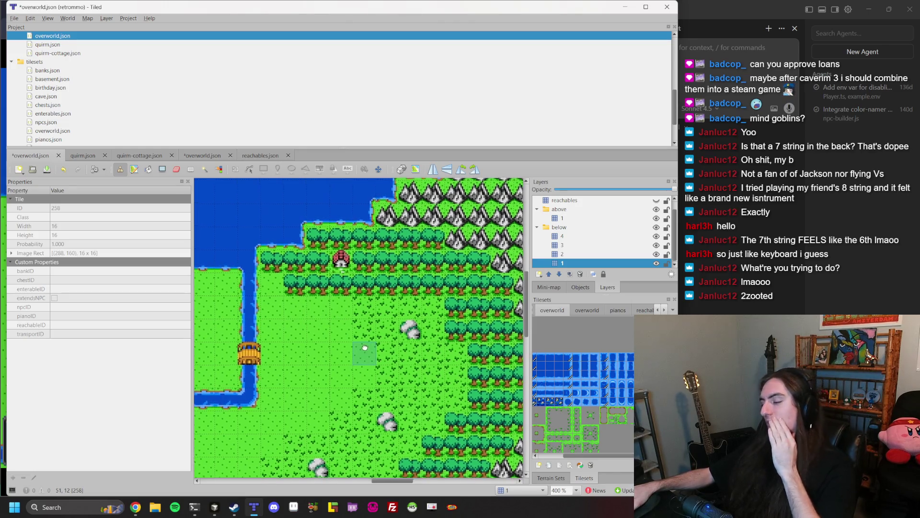
key(ctrl+z)
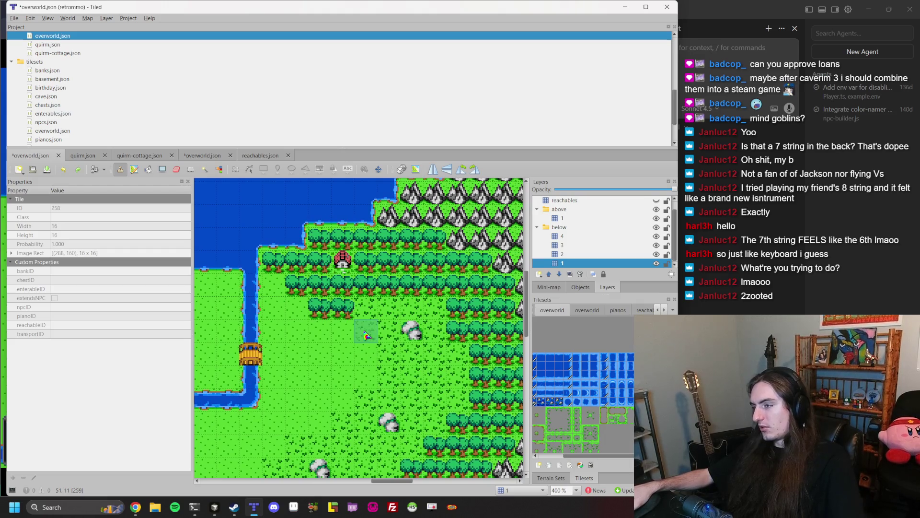
Paint grass over the trees beside the town to open a gap in the tree line
scroll(366, 336, down, 1)
scroll(370, 338, down, 1)
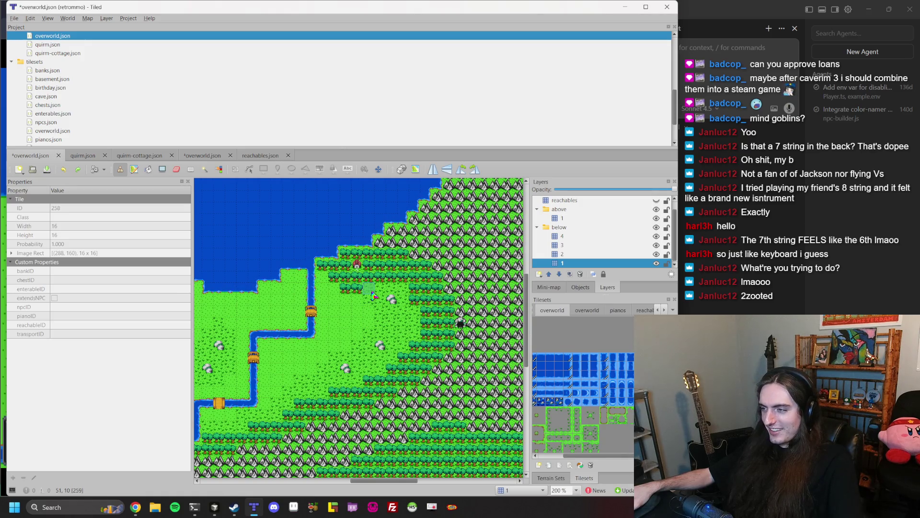
scroll(373, 295, up, 1)
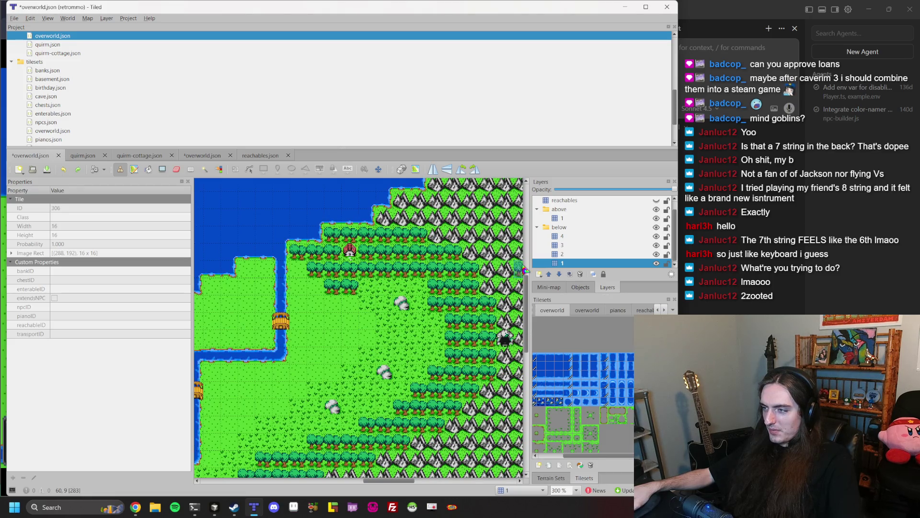
right_click(347, 309)
mouse_move(333, 290)
mouse_down()
mouse_move(352, 288)
mouse_move(316, 271)
mouse_up()
click(136, 507)
Search Google in a new tab for 'good griefs smoke shop' and open the TikTok video result
key(ctrl+t)
text(good griefs )
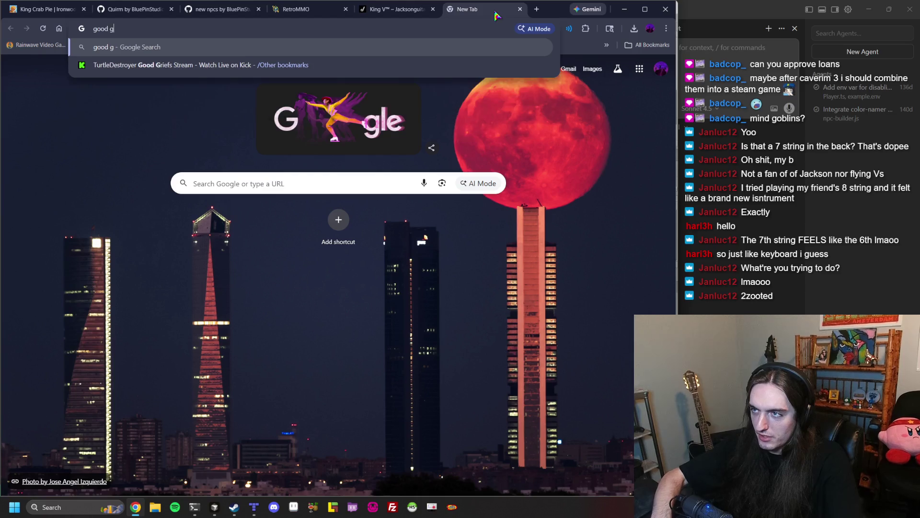
text(smoke shop)
key(Return)
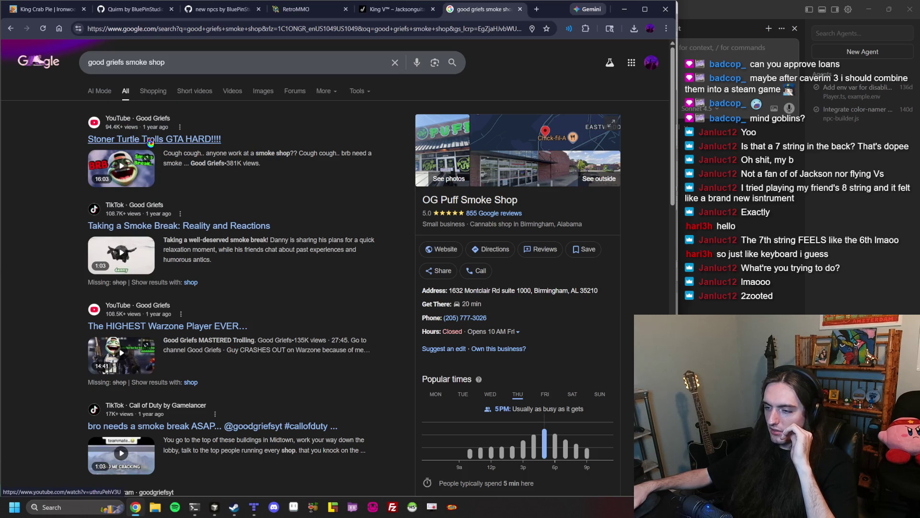
click(165, 427)
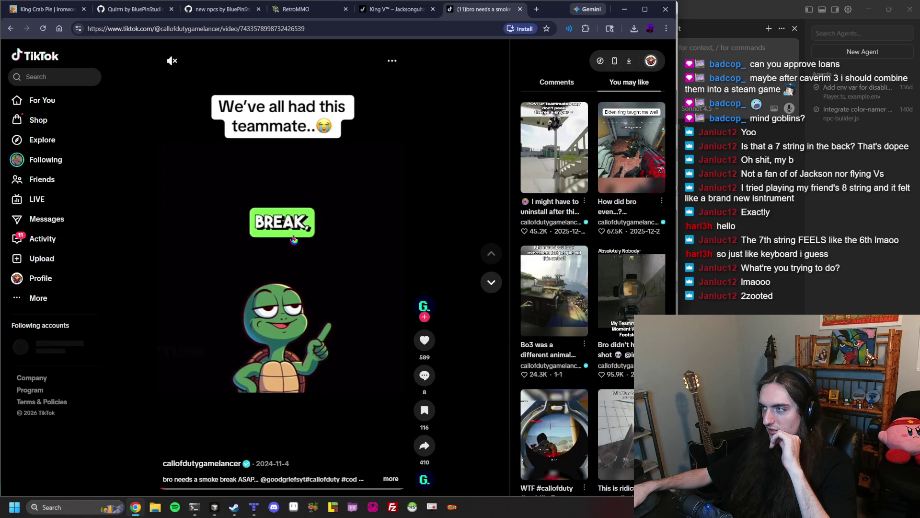
Unmute and raise the TikTok video's volume, restart it, and boost tab volume to about 170%
click(195, 62)
drag(196, 62, 208, 62)
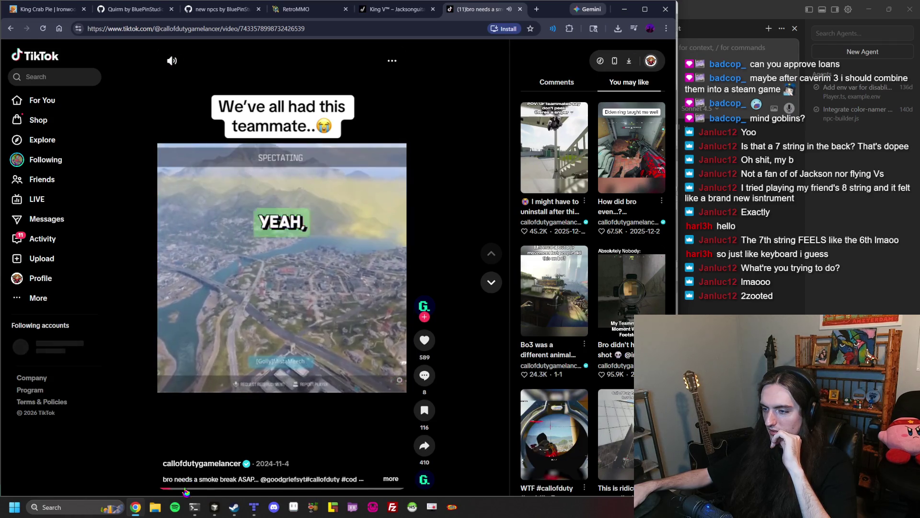
mouse_move(187, 488)
mouse_down()
mouse_move(222, 86)
mouse_move(255, 65)
mouse_up()
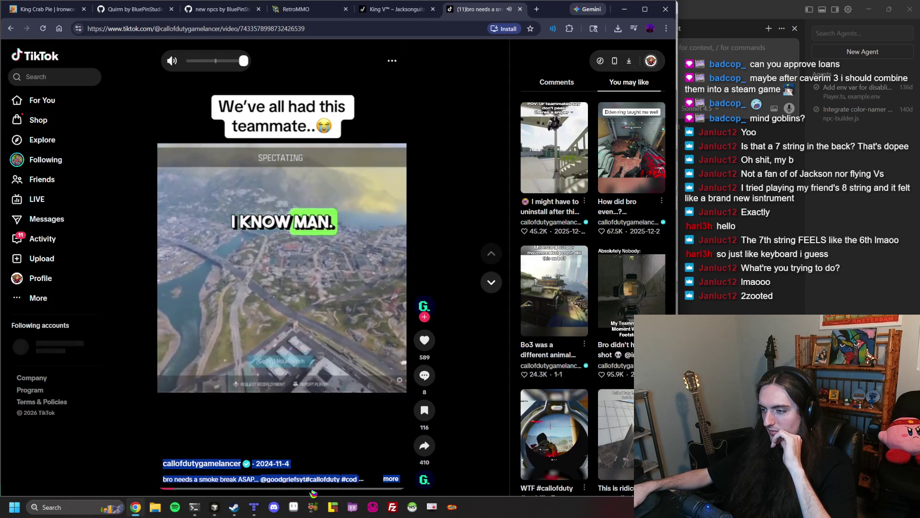
click(477, 377)
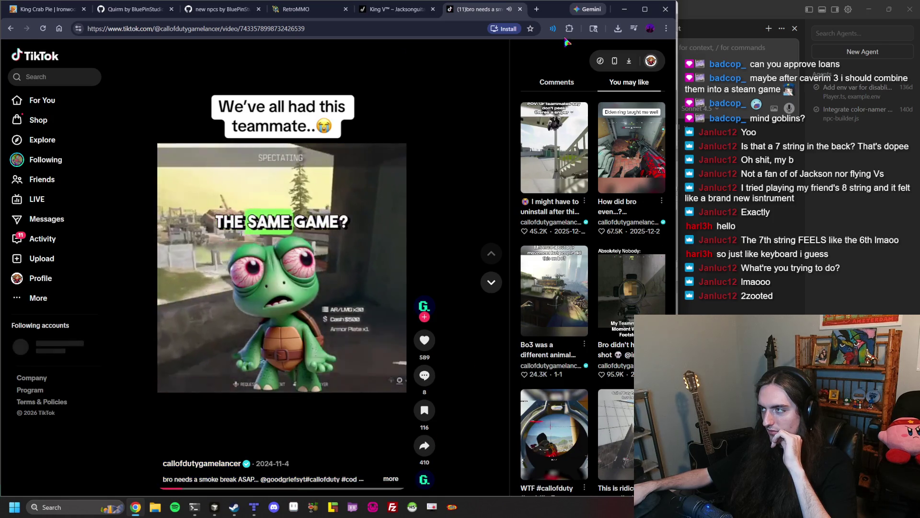
click(553, 29)
drag(440, 173, 453, 175)
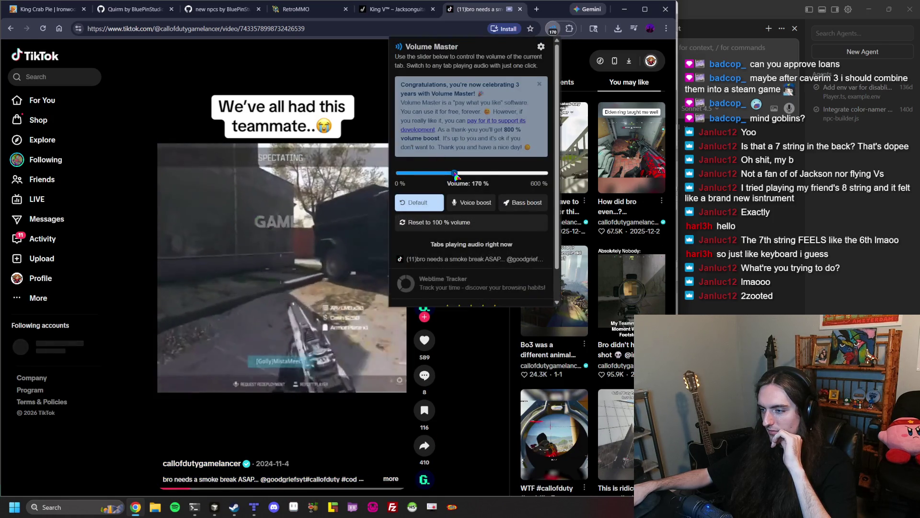
click(472, 396)
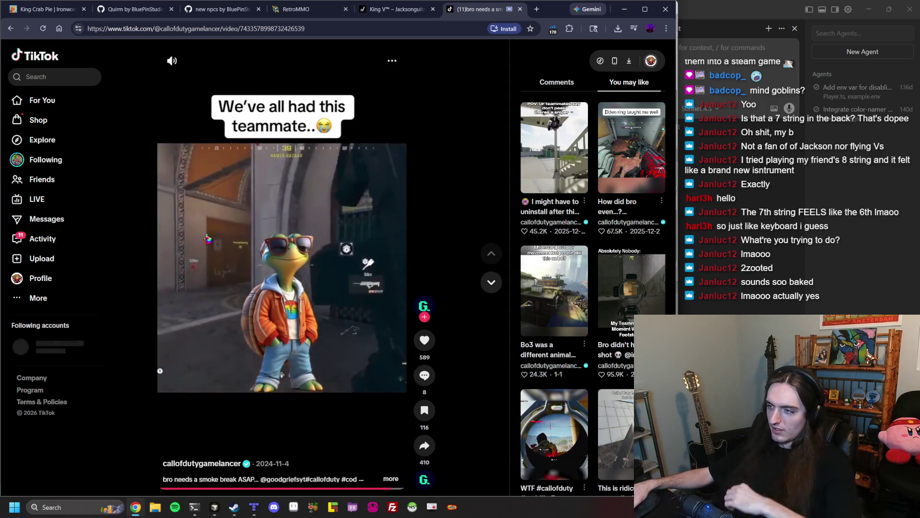
Pause the video and open the TikTok notifications list
key(space)
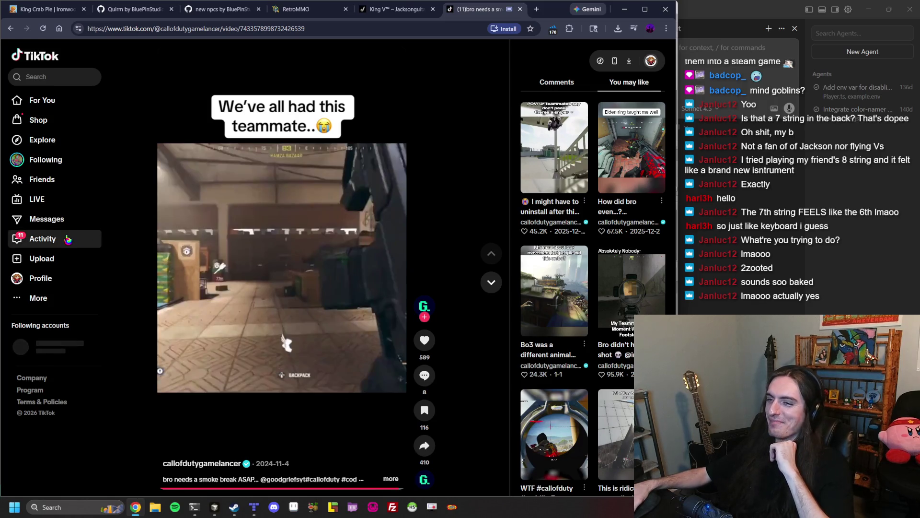
click(67, 239)
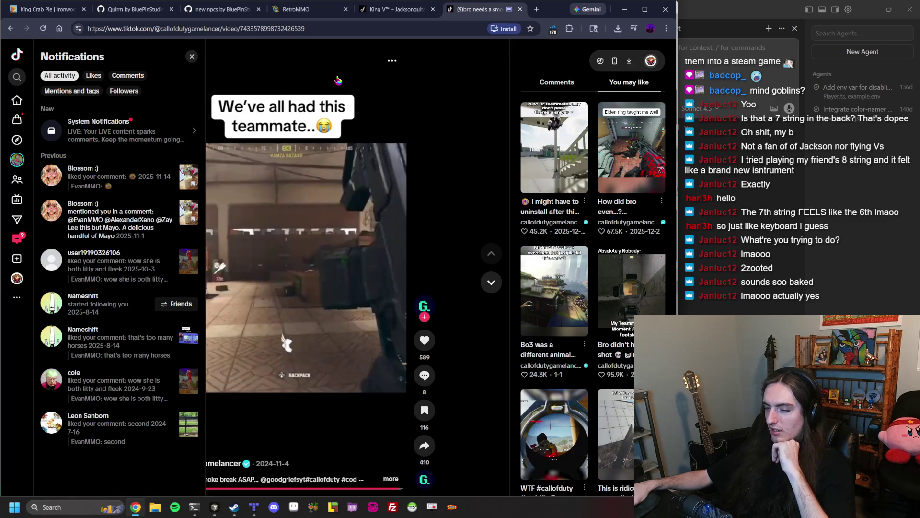
key(super+shift+Left)
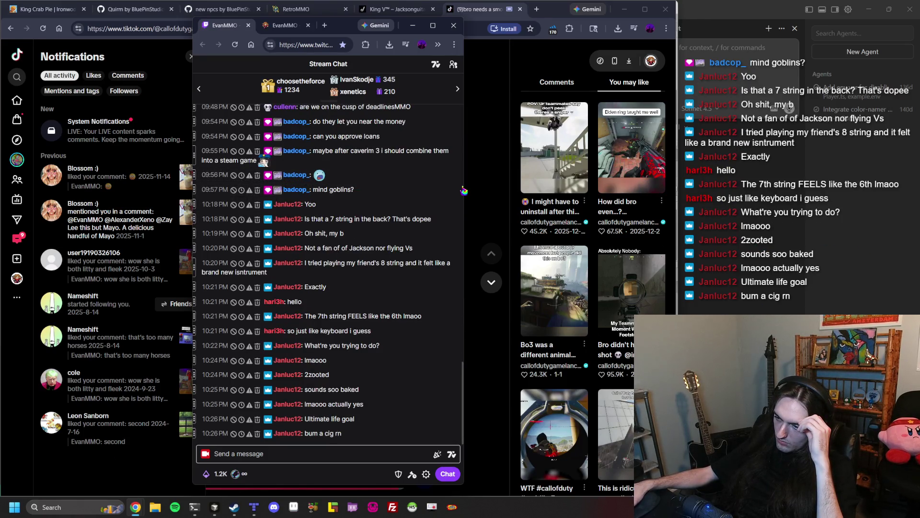
Send the channel emote from the 7TV picker's Twitch tab to chat, then minimize the chat window
click(454, 456)
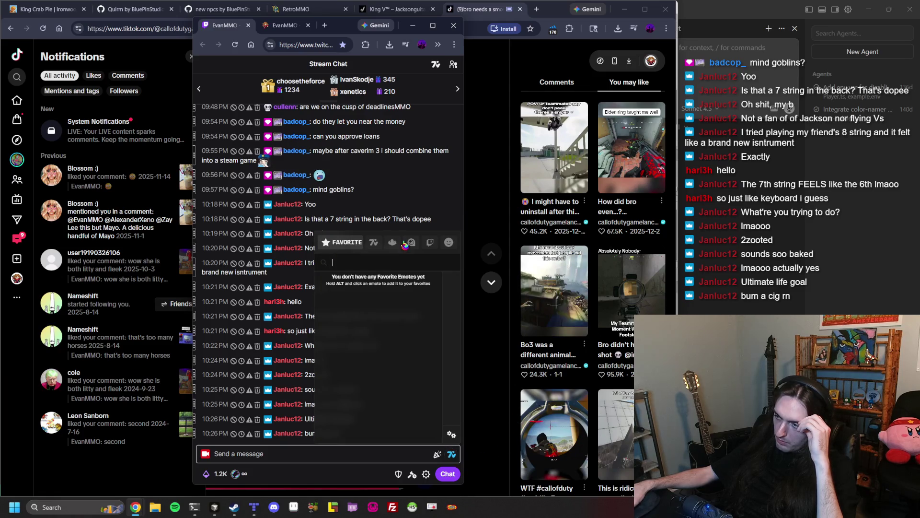
click(430, 242)
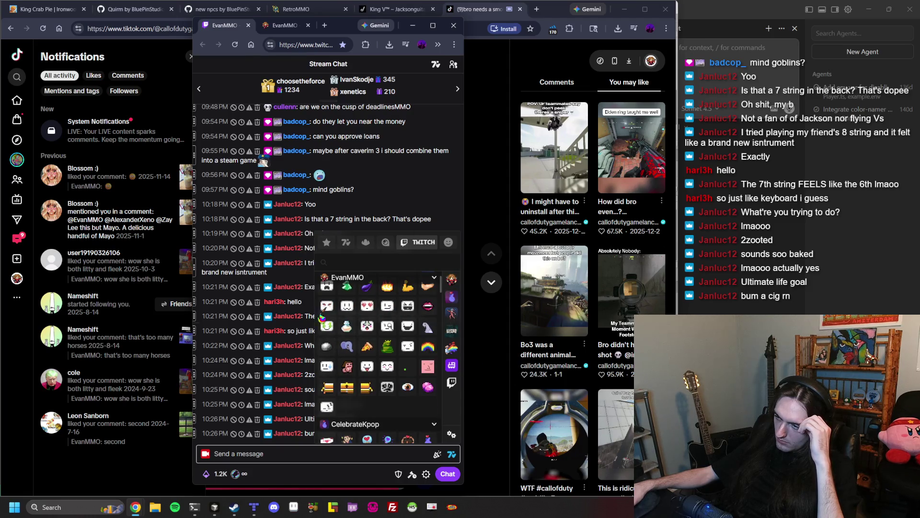
click(335, 306)
key(Return)
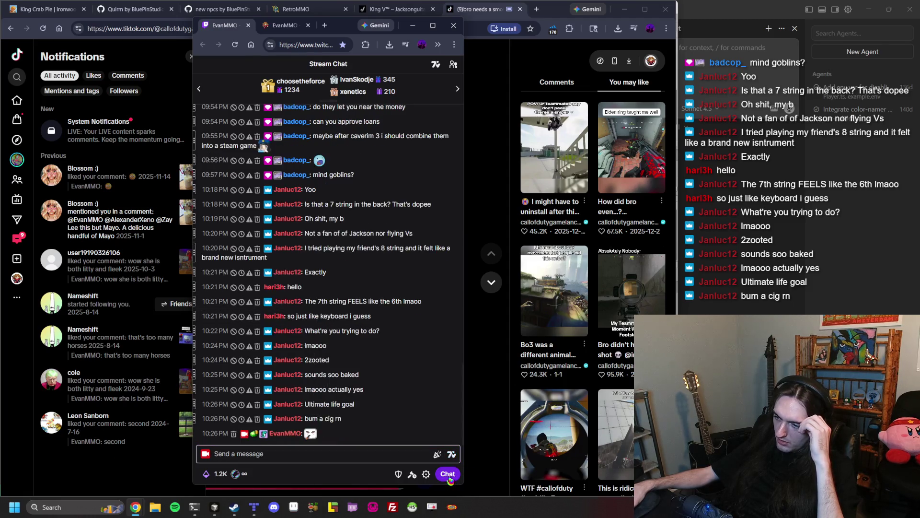
mouse_move(313, 439)
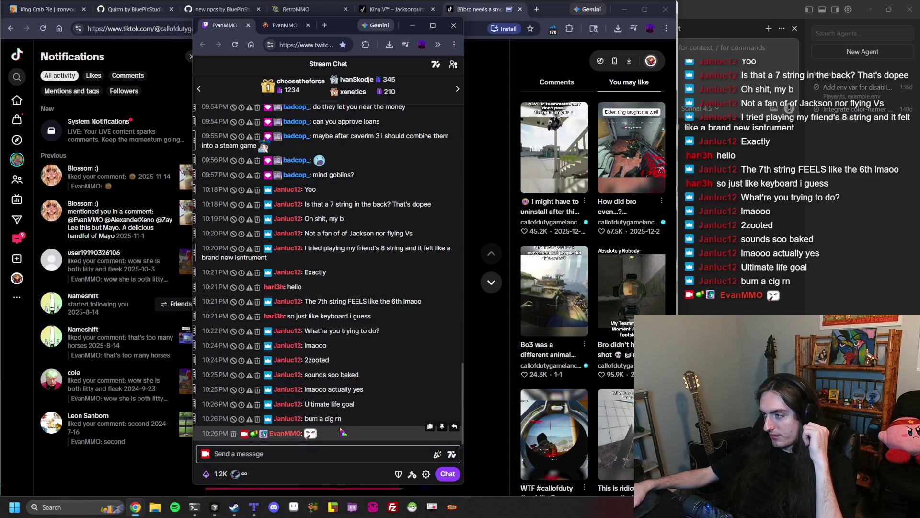
click(412, 26)
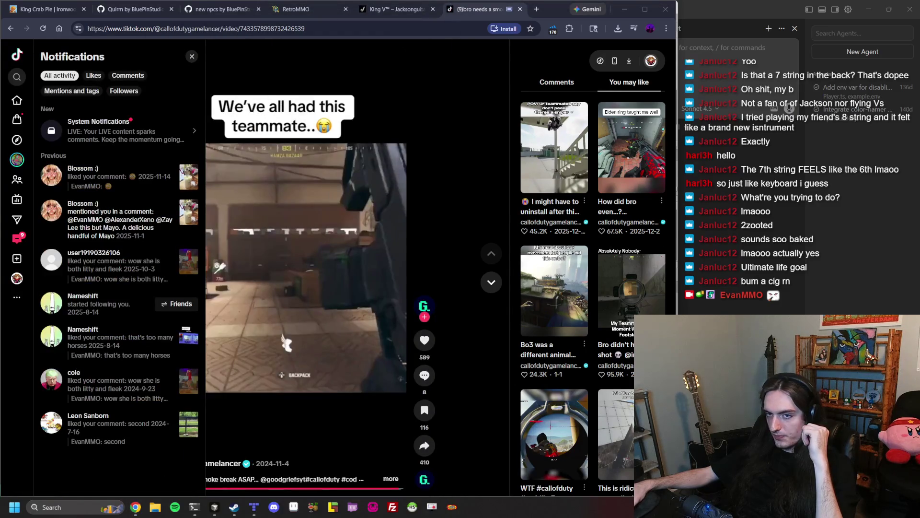
Go to the account's profile, show its liked videos and open the first one
key(alt+Left)
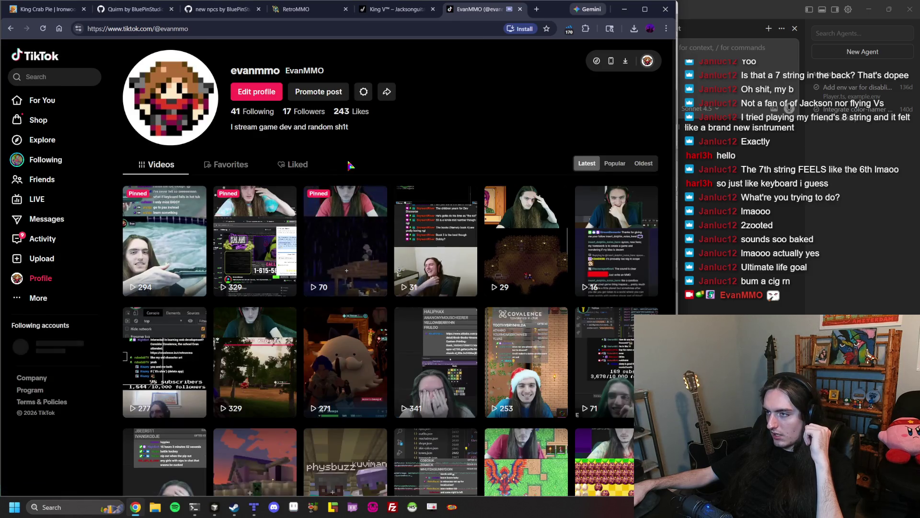
click(297, 167)
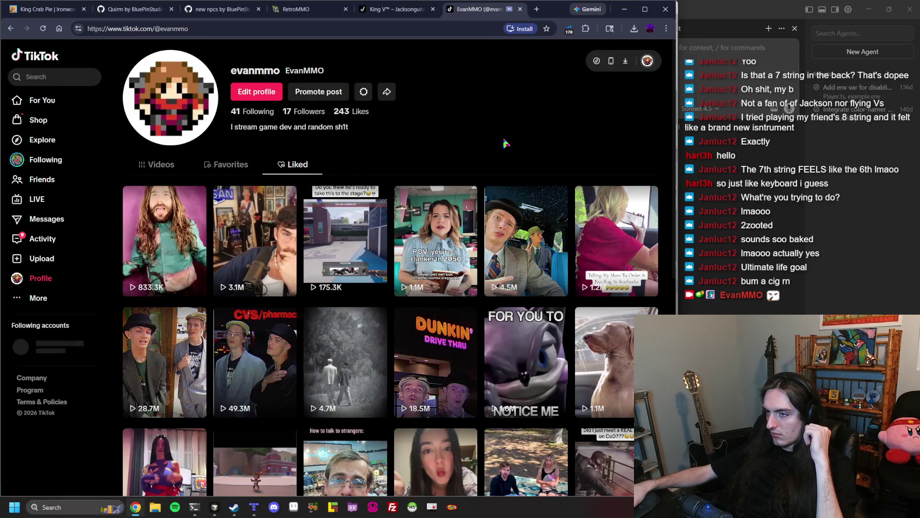
scroll(507, 137, down, 2)
scroll(510, 140, down, 3)
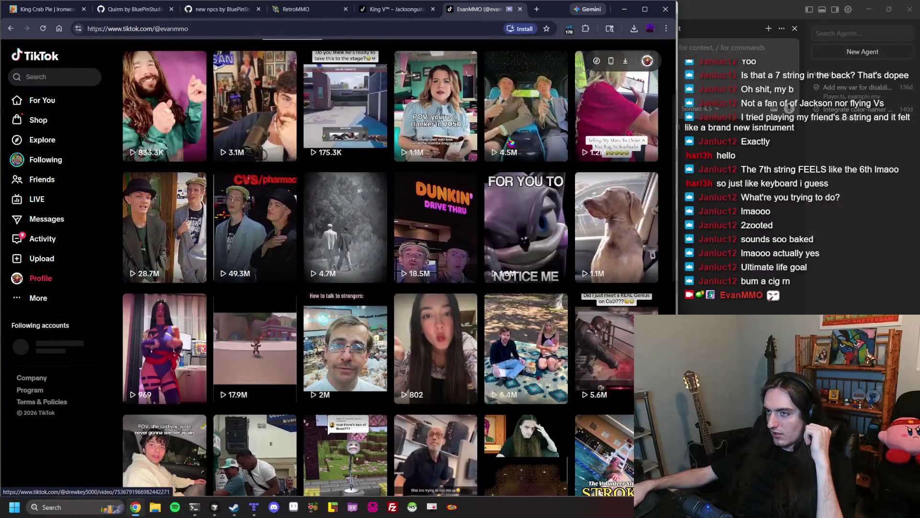
click(174, 96)
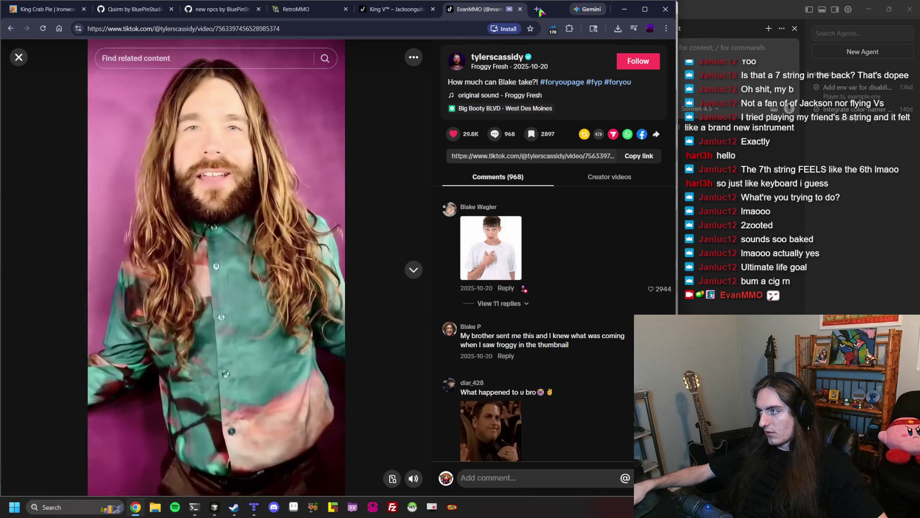
Reset the tab volume booster to 100%, resume the video, then lower it to 80%
click(553, 28)
drag(473, 169, 441, 177)
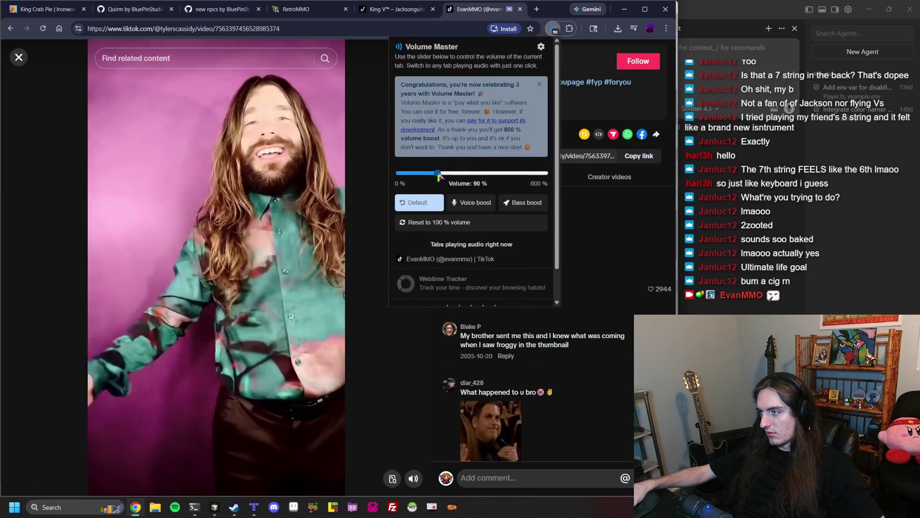
click(134, 130)
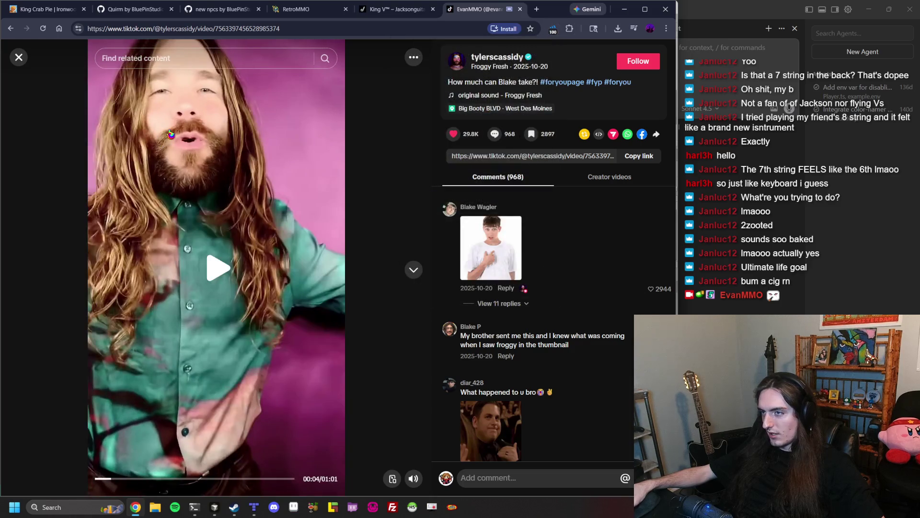
click(225, 178)
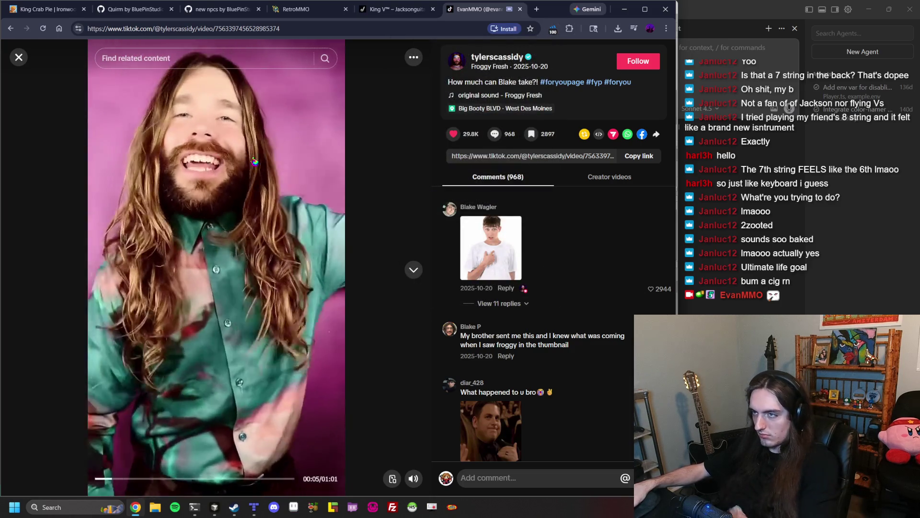
click(554, 30)
drag(443, 174, 437, 175)
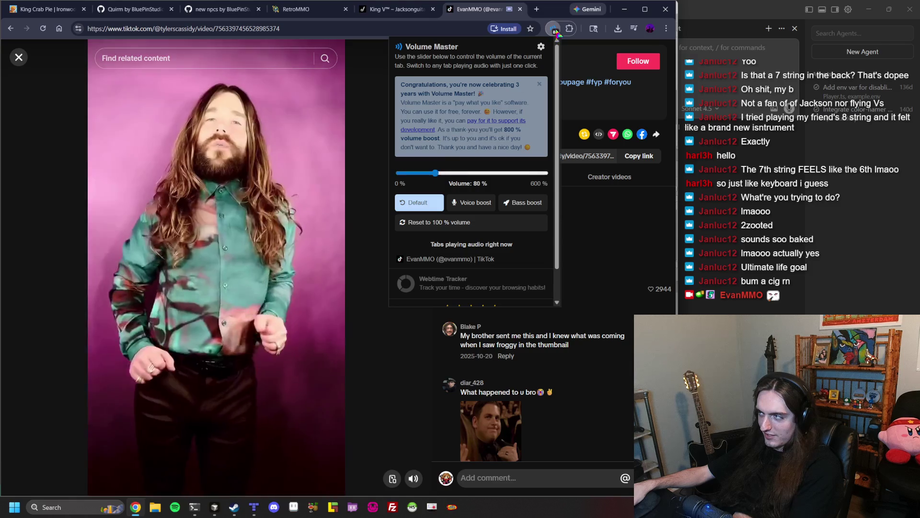
click(554, 28)
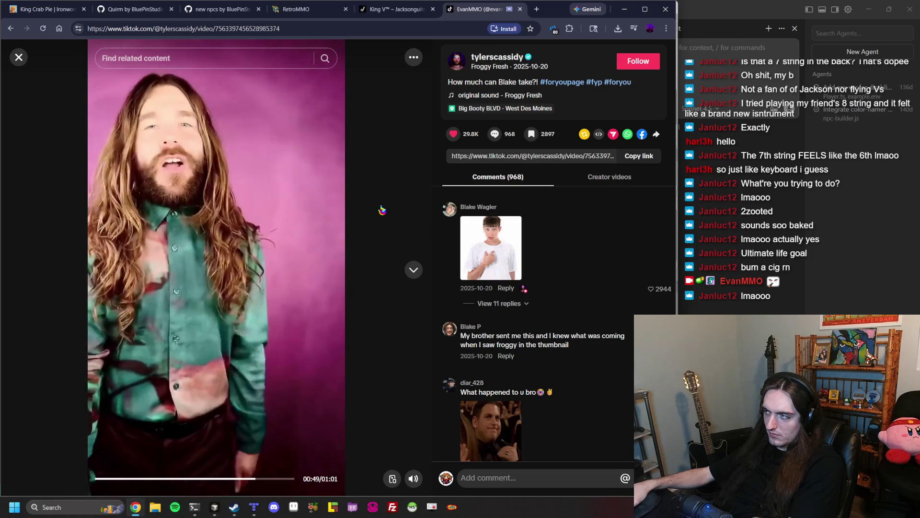
Browse liked videos: the cosplay video, the 5101-view video and the boba tea video
click(17, 58)
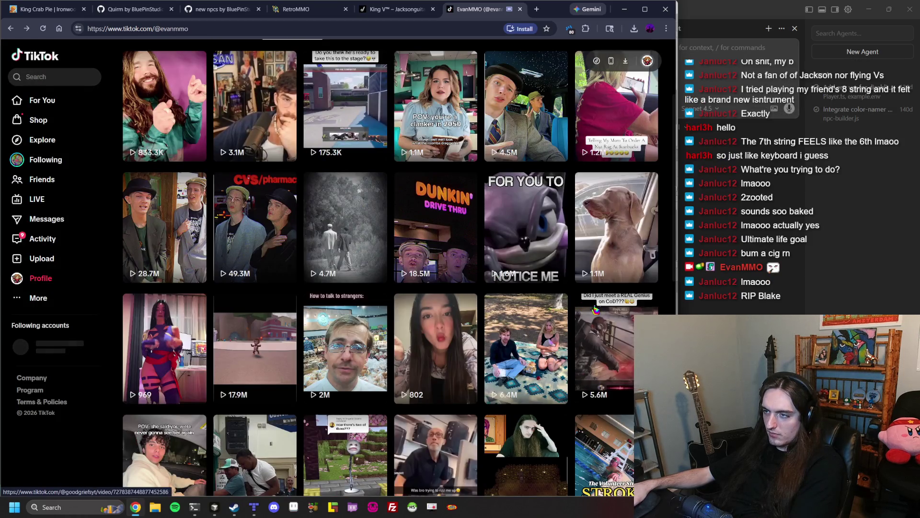
click(144, 345)
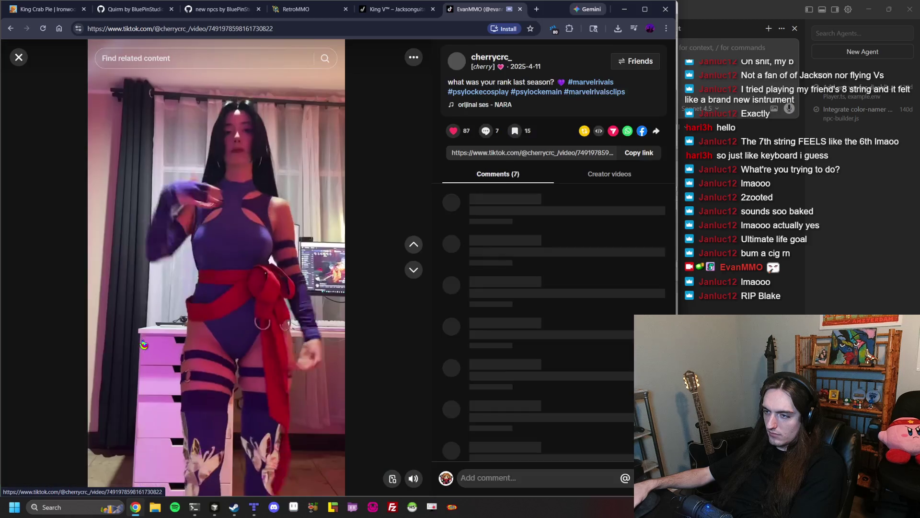
click(20, 57)
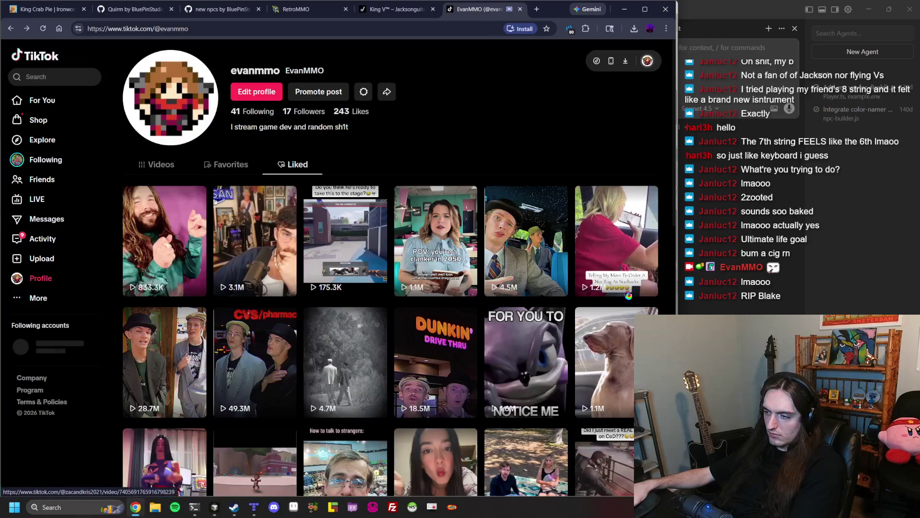
scroll(629, 295, down, 5)
scroll(629, 296, down, 9)
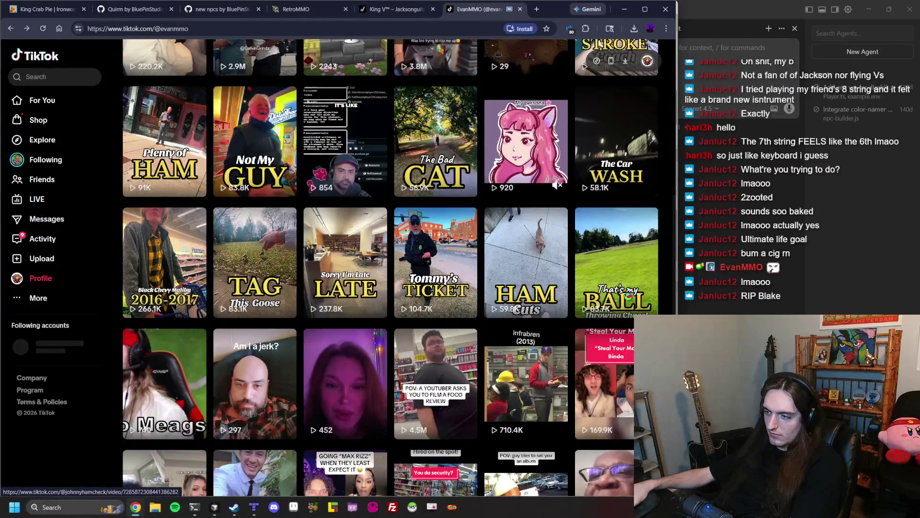
scroll(628, 295, down, 7)
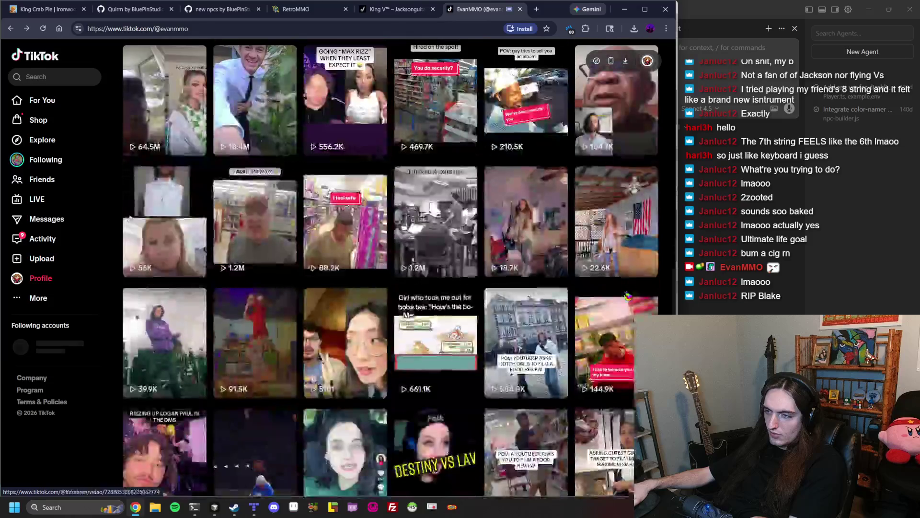
scroll(627, 295, down, 4)
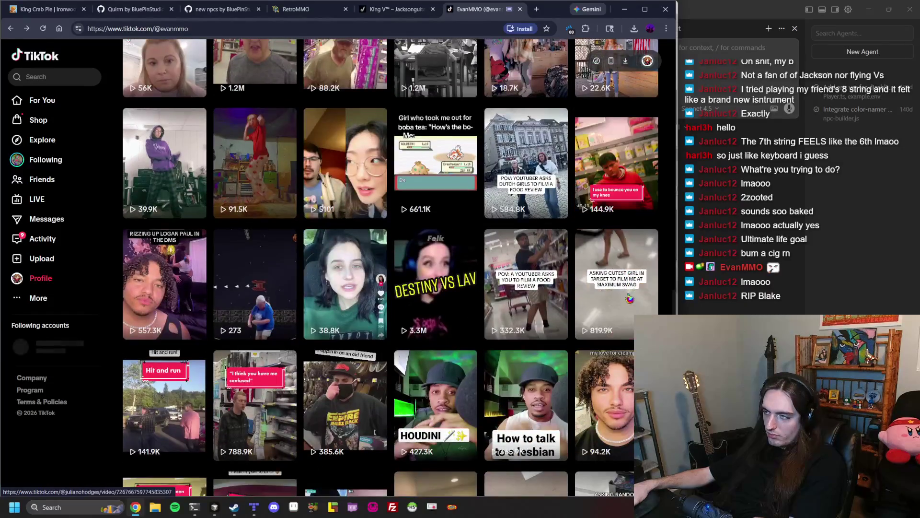
click(348, 178)
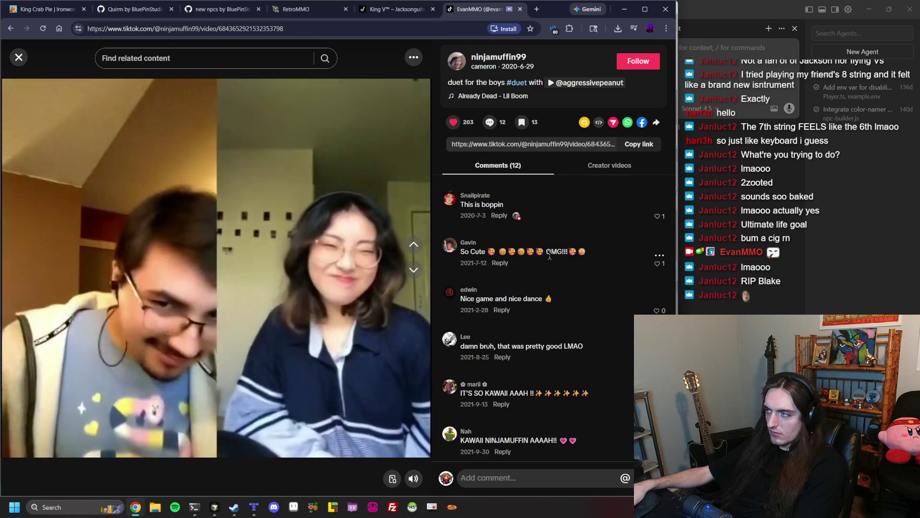
key(Down)
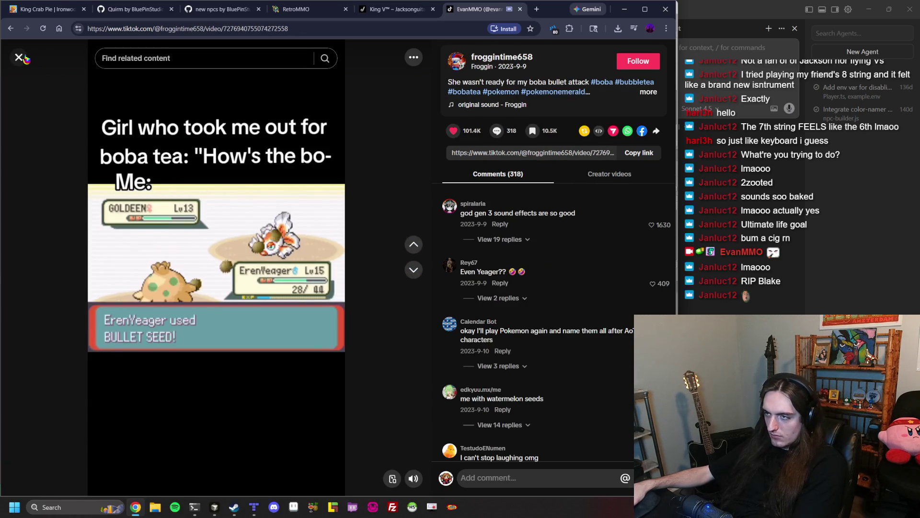
click(19, 58)
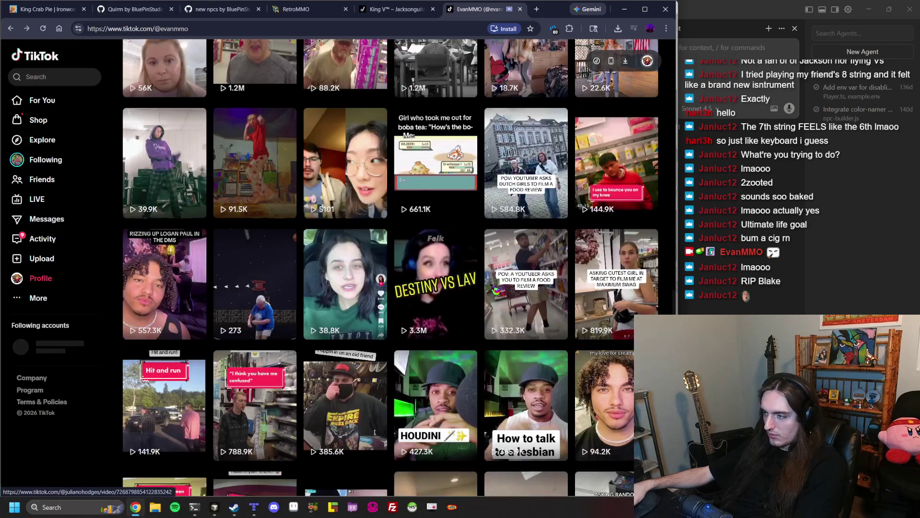
Scroll through the liked grid and briefly view the job interview video
scroll(496, 290, down, 3)
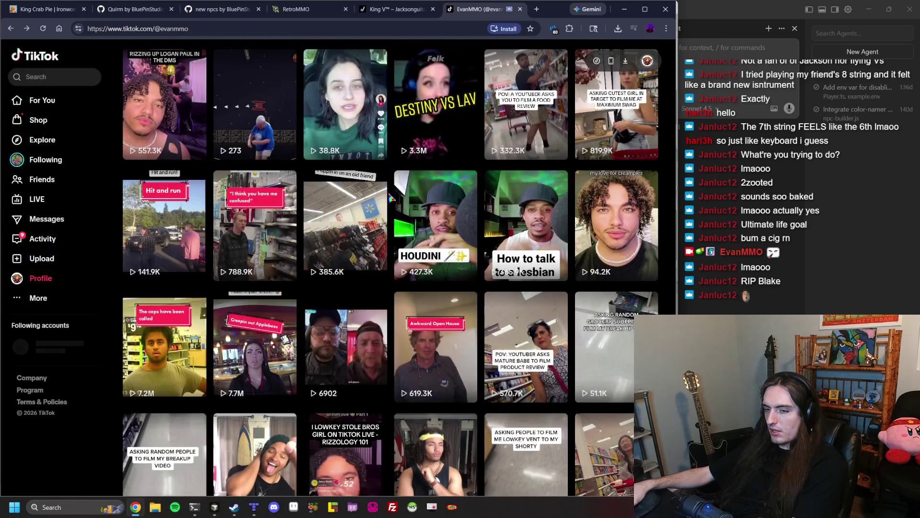
scroll(390, 198, down, 6)
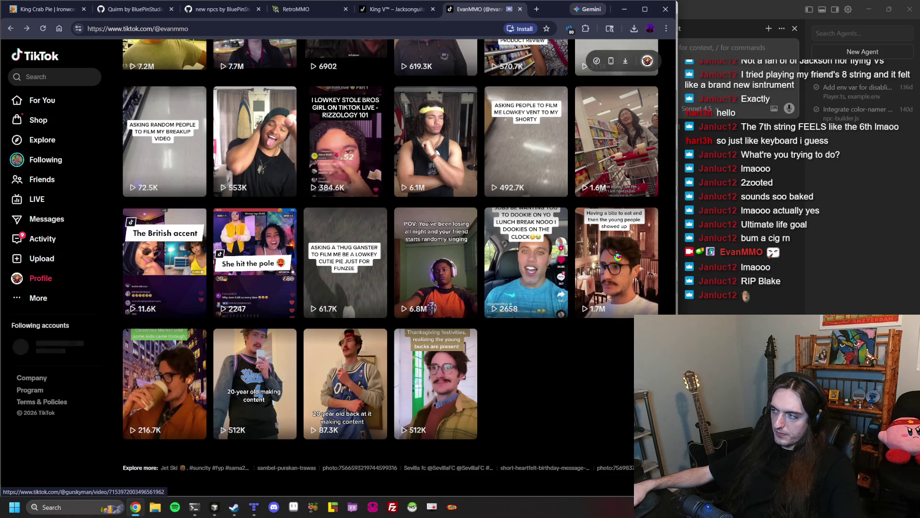
scroll(368, 233, up, 3)
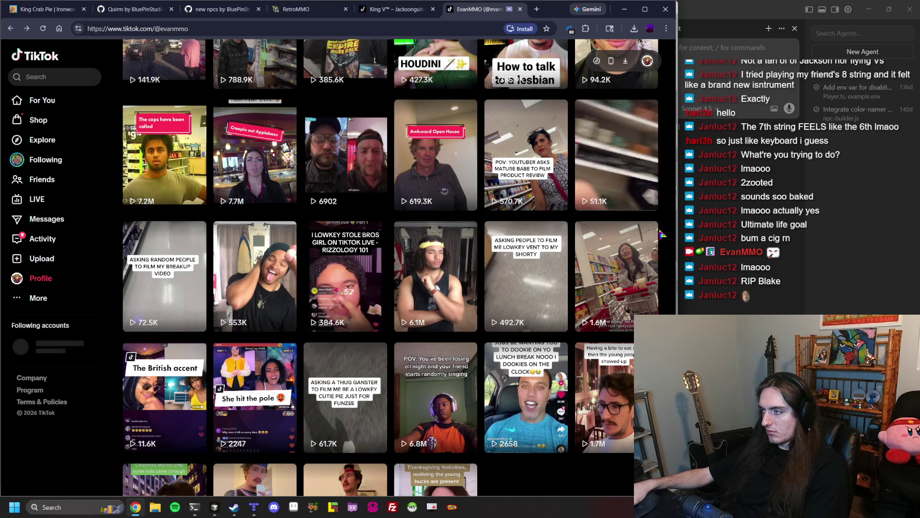
scroll(336, 288, down, 3)
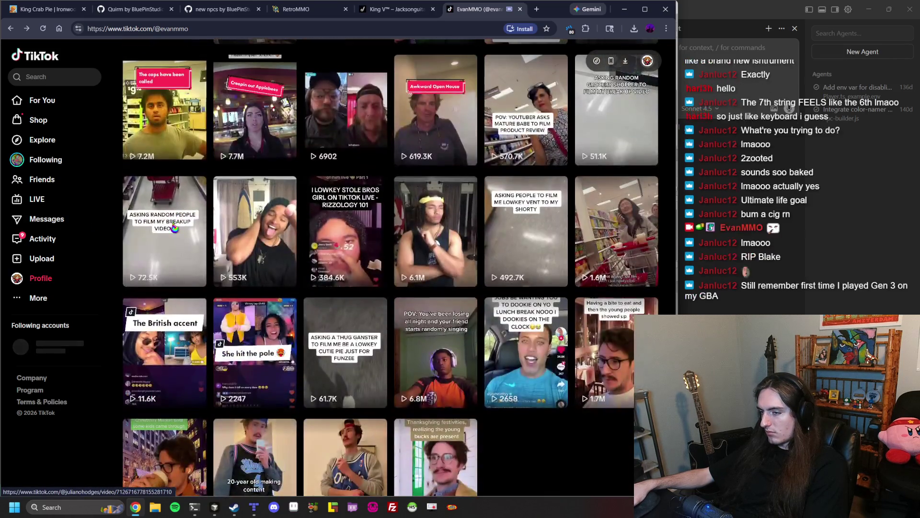
scroll(388, 315, up, 5)
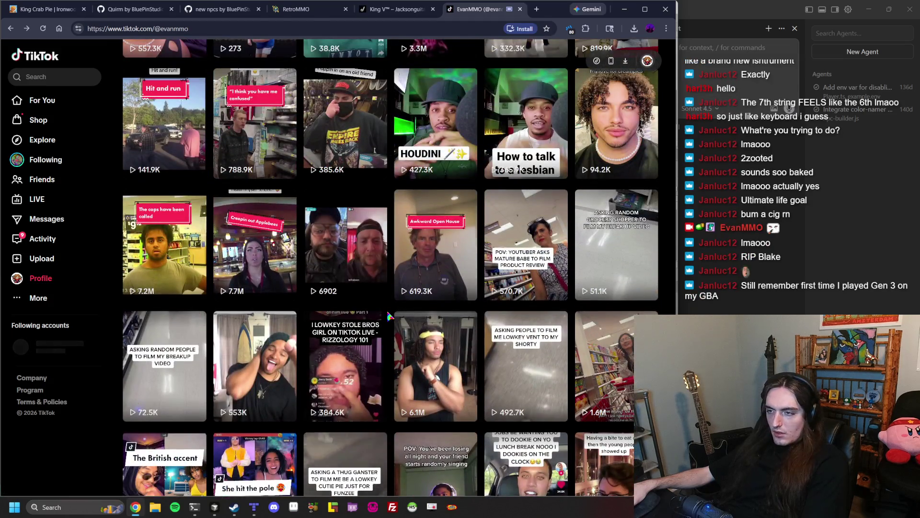
scroll(388, 316, up, 2)
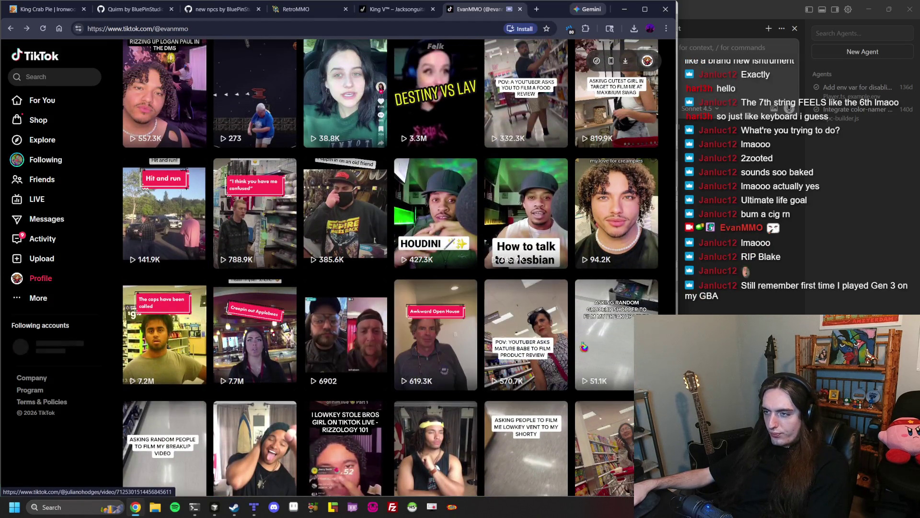
scroll(584, 346, up, 3)
scroll(567, 348, up, 3)
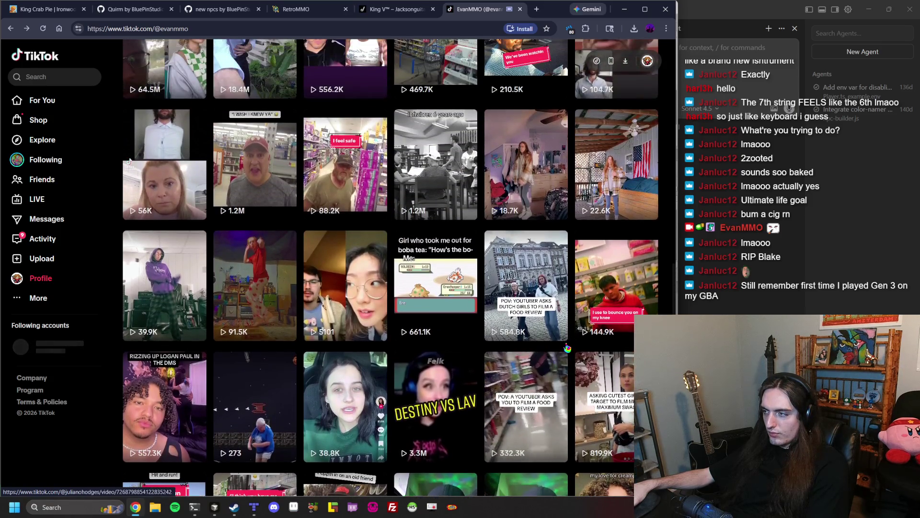
scroll(567, 347, up, 1)
scroll(569, 348, up, 3)
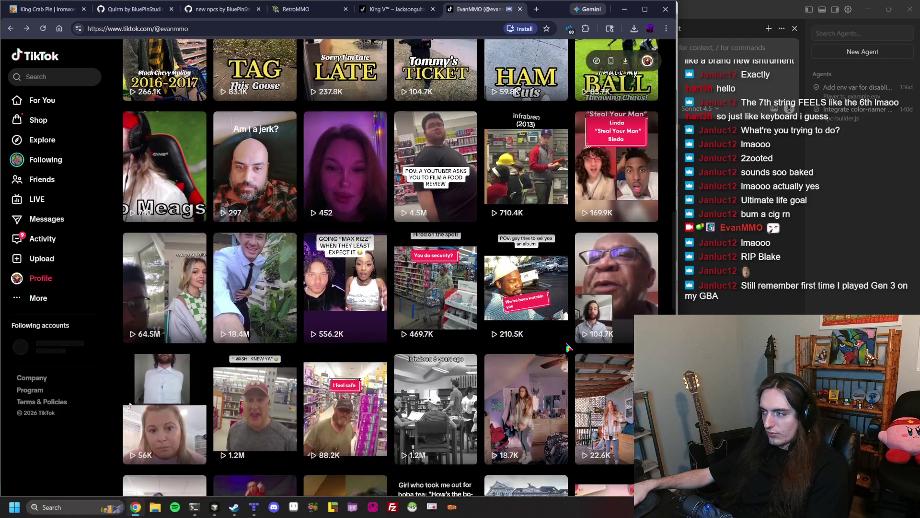
scroll(568, 348, up, 2)
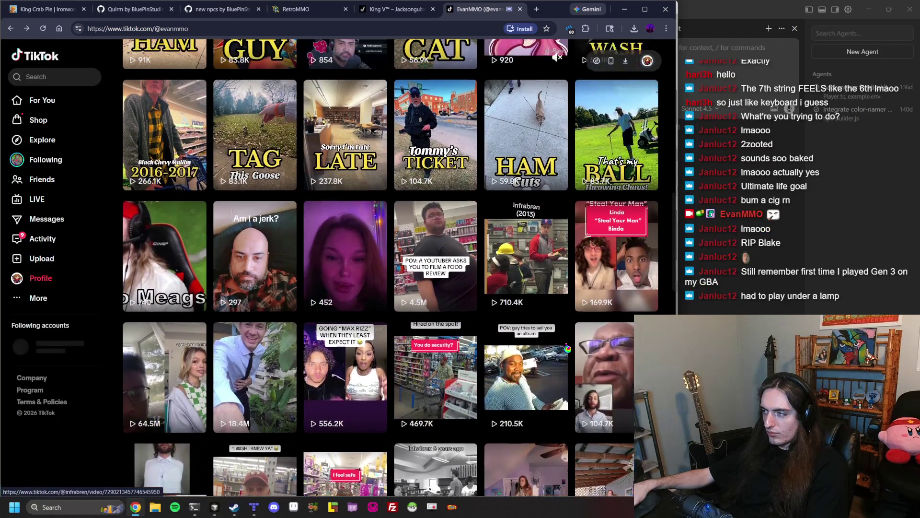
click(618, 397)
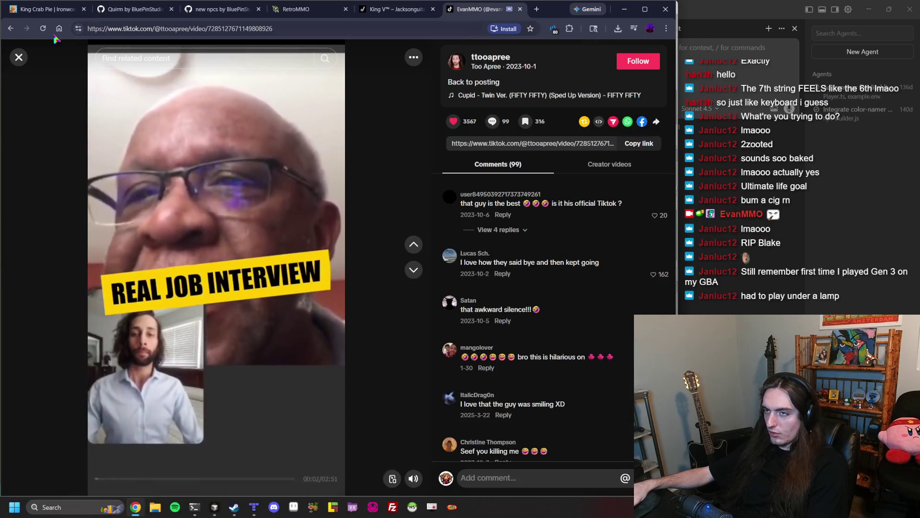
key(Escape)
Watch the CVS video, then switch back to the Tiled map editor
scroll(397, 249, up, 8)
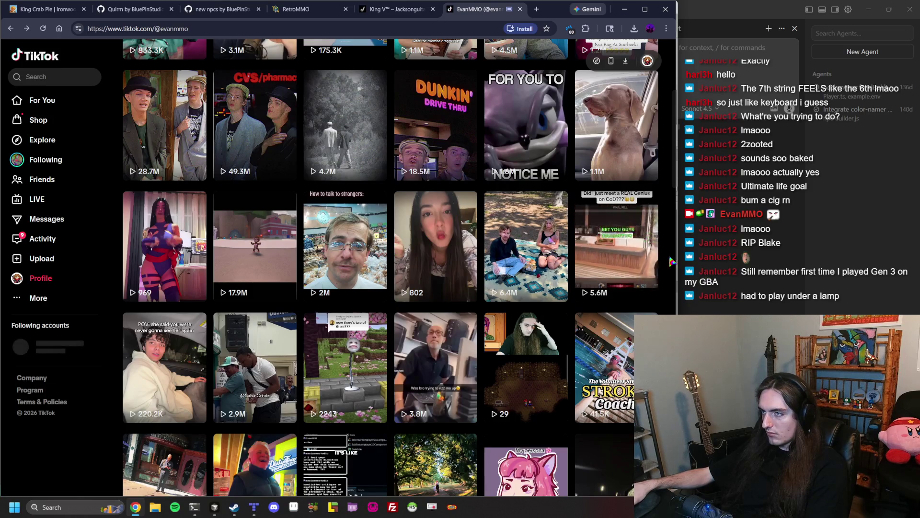
click(221, 81)
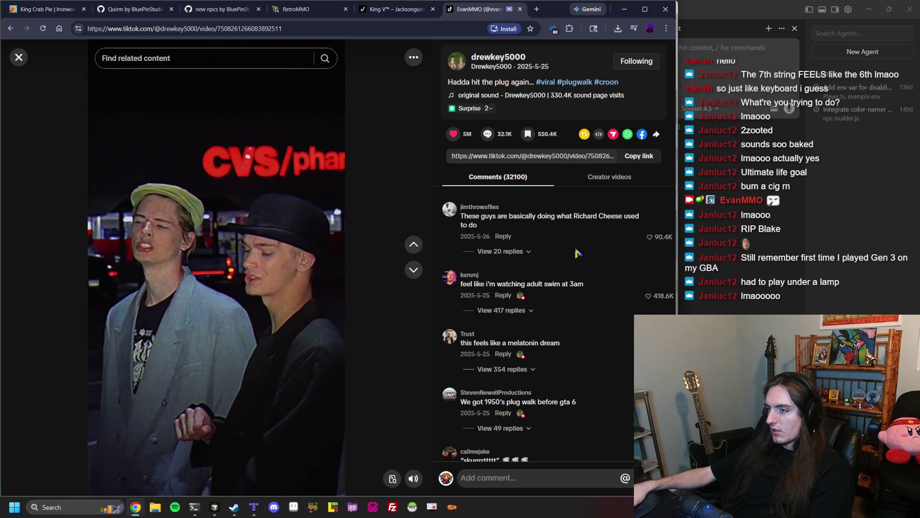
key(alt+Tab)
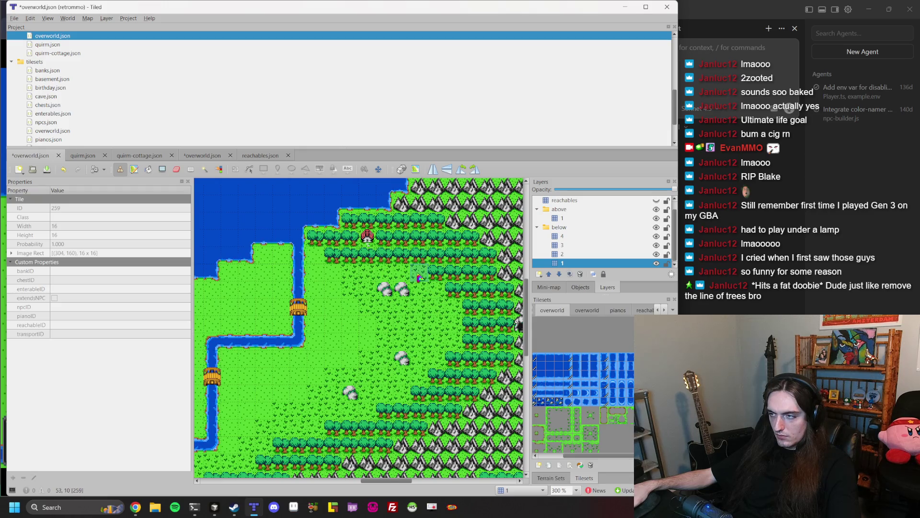
Undo the last map edit and stamp a picked tree tile below the town's tree line
scroll(296, 300, right, 2)
scroll(296, 299, up, 1)
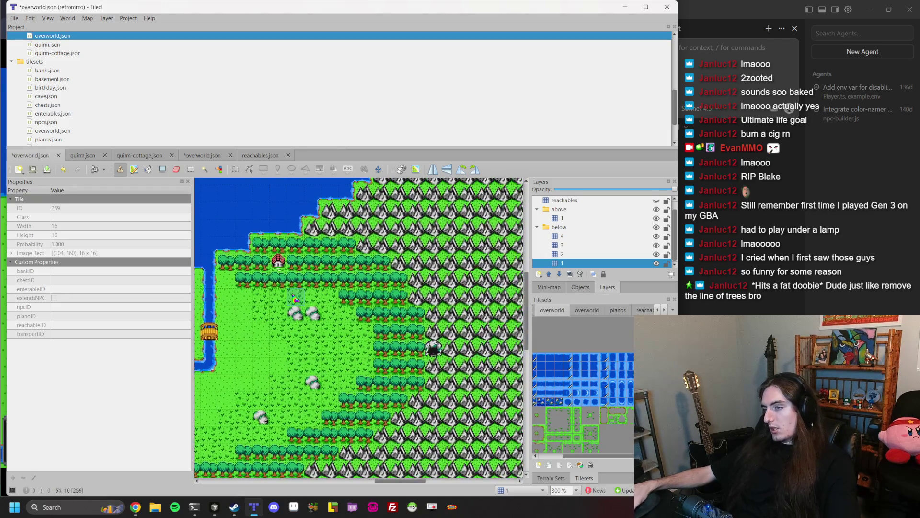
scroll(479, 311, up, 1)
scroll(480, 312, left, 1)
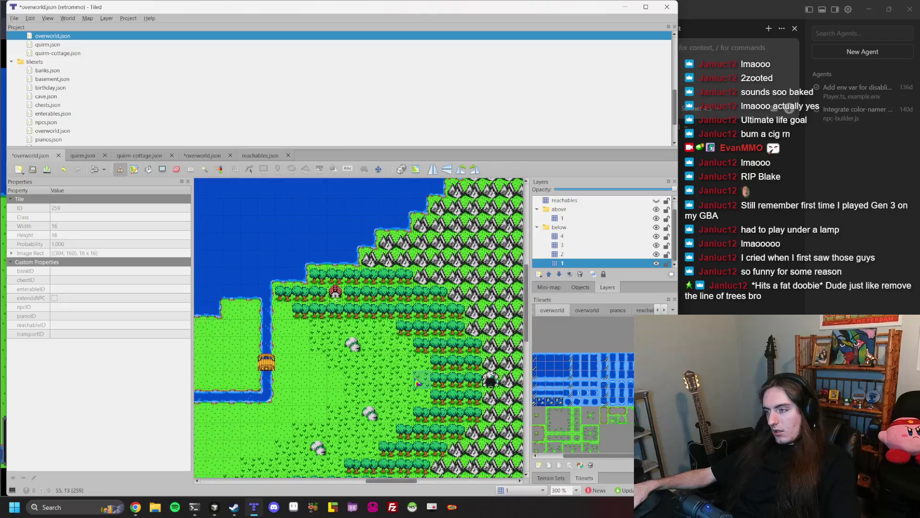
key(ctrl+z)
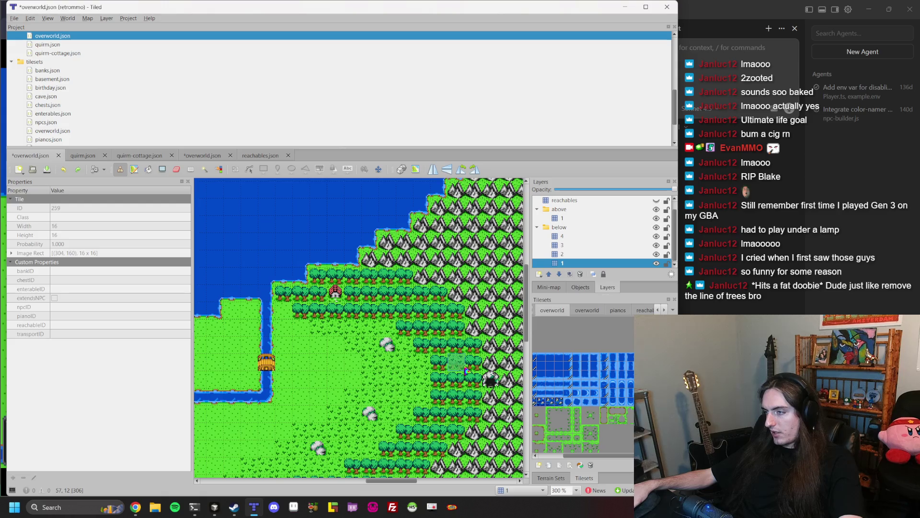
right_click(464, 368)
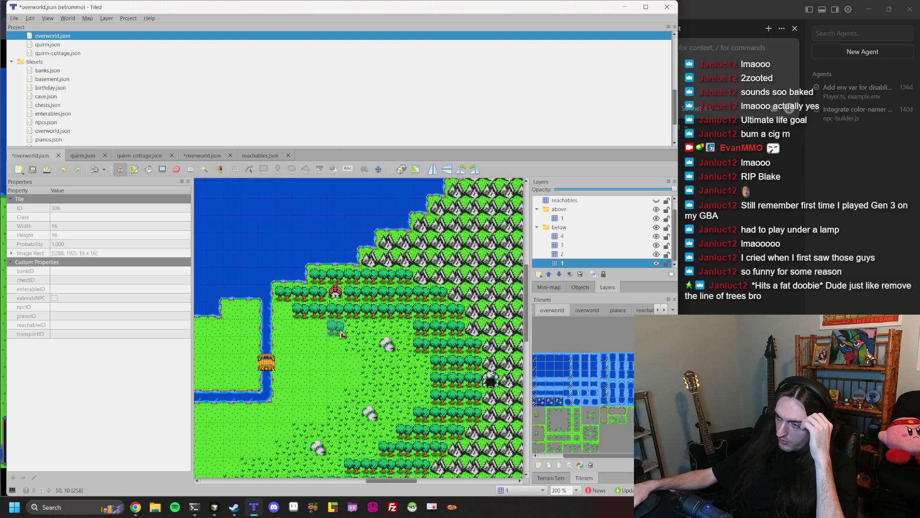
click(355, 341)
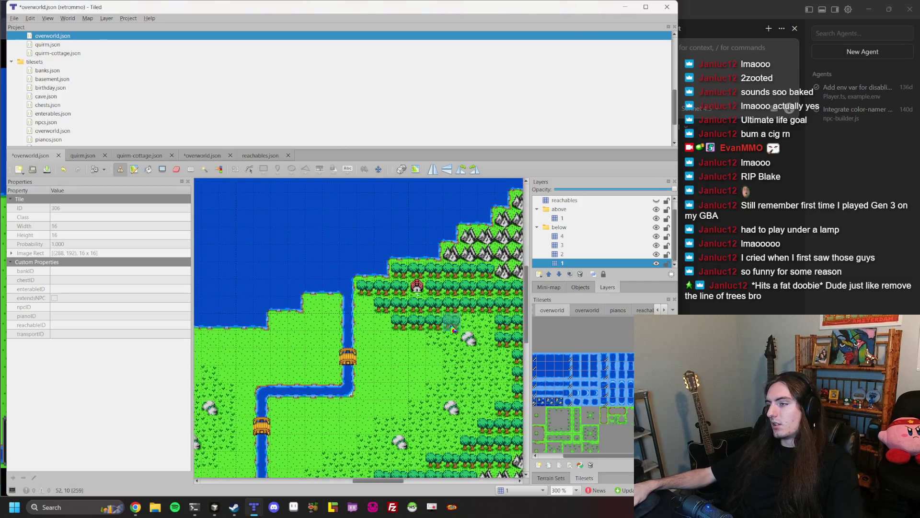
Glance at the RetroMMO game, then return to Tiled and show the reachables layer
click(137, 508)
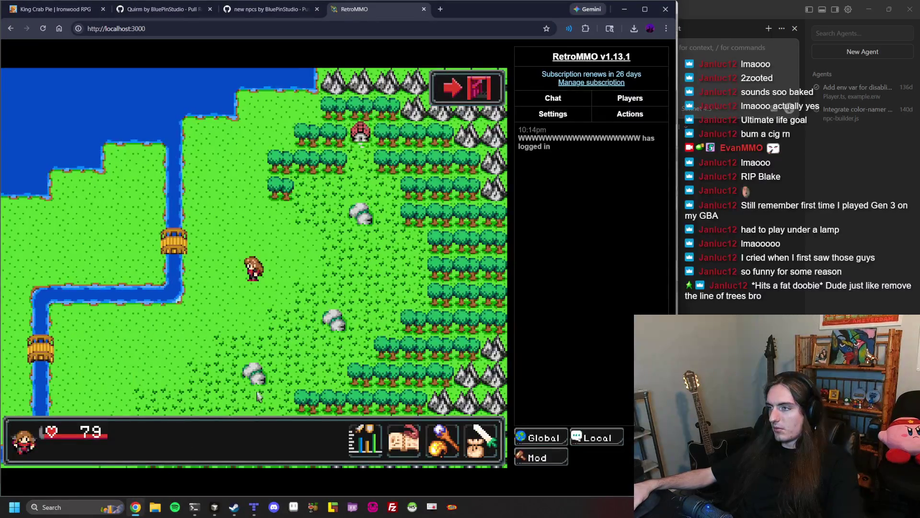
click(254, 506)
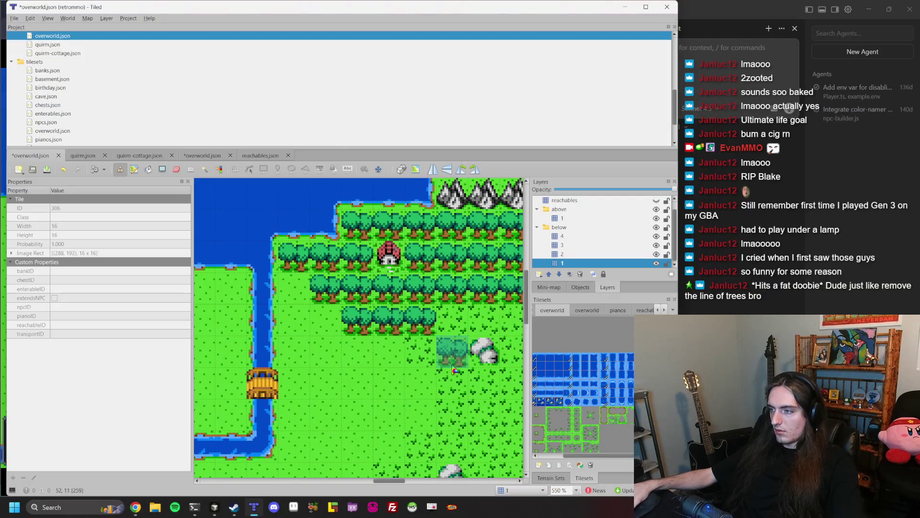
scroll(449, 362, down, 1)
scroll(471, 380, down, 1)
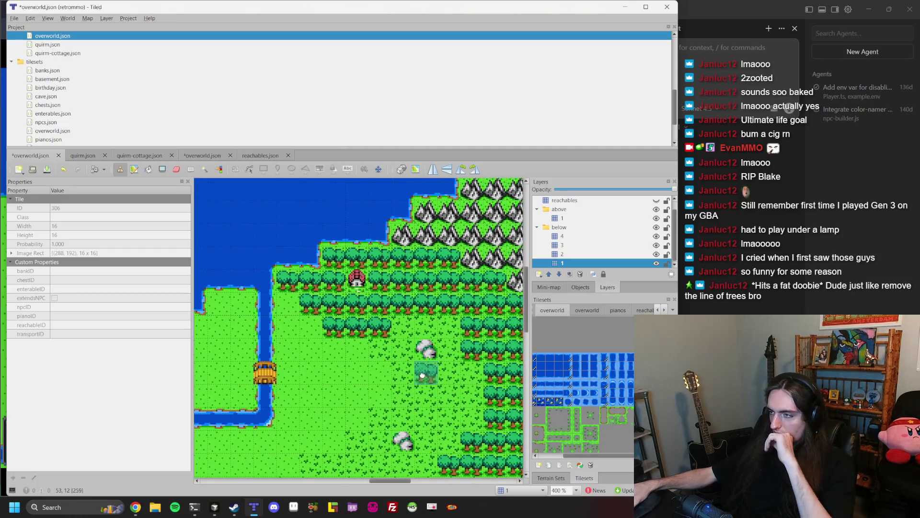
scroll(424, 384, right, 3)
scroll(426, 386, down, 1)
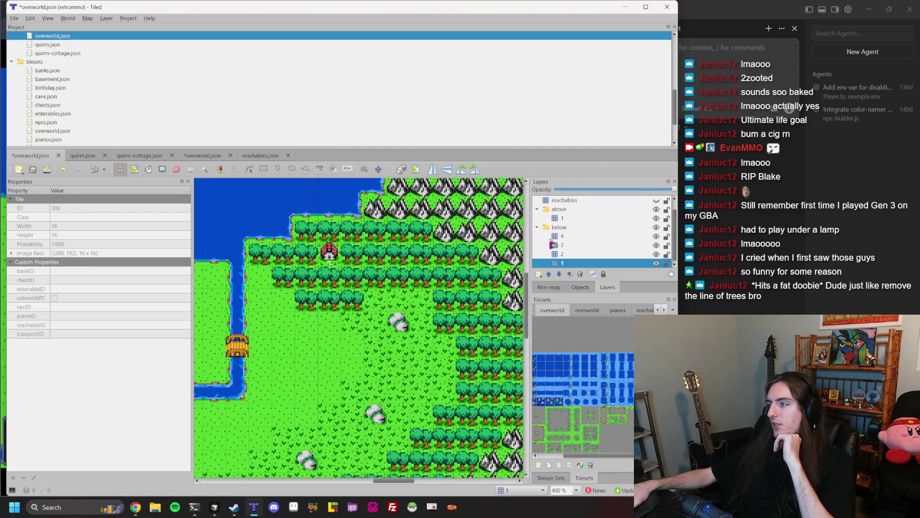
click(657, 201)
Show the transports layer and make it the active editing layer
scroll(661, 206, up, 1)
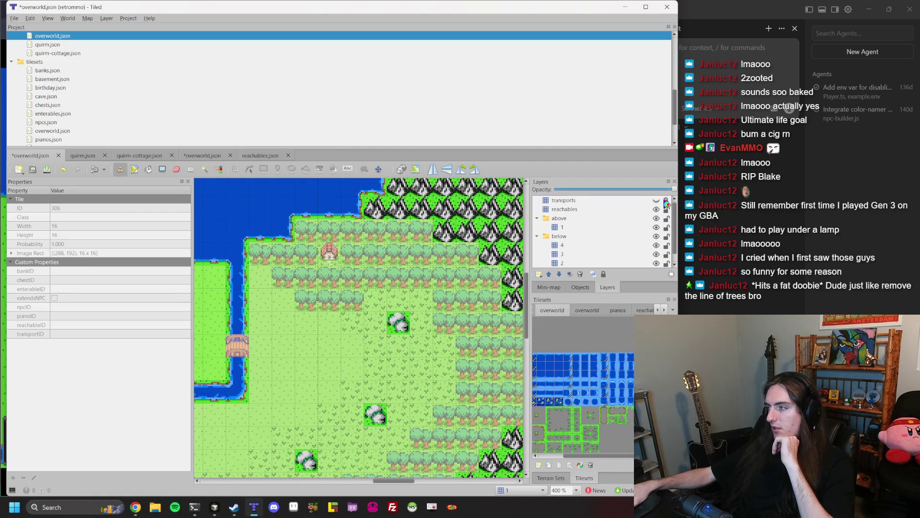
click(657, 201)
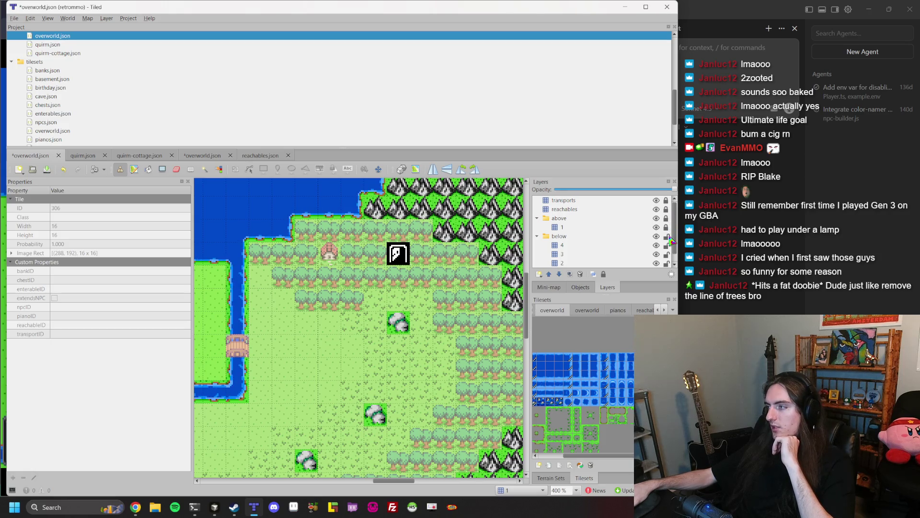
scroll(671, 259, down, 1)
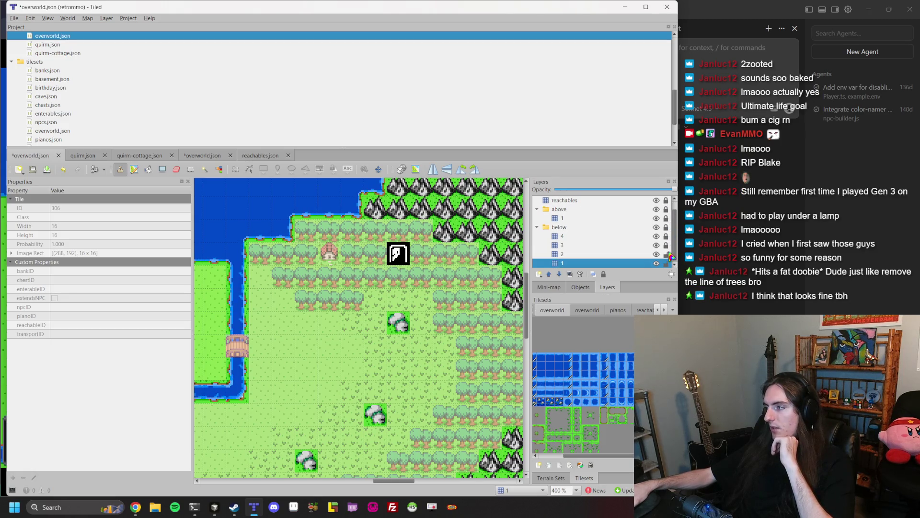
scroll(667, 263, up, 1)
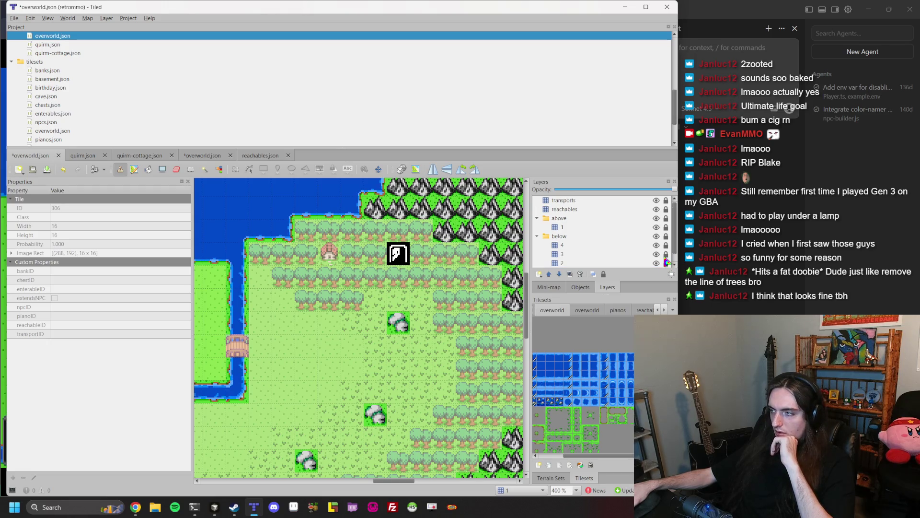
click(652, 201)
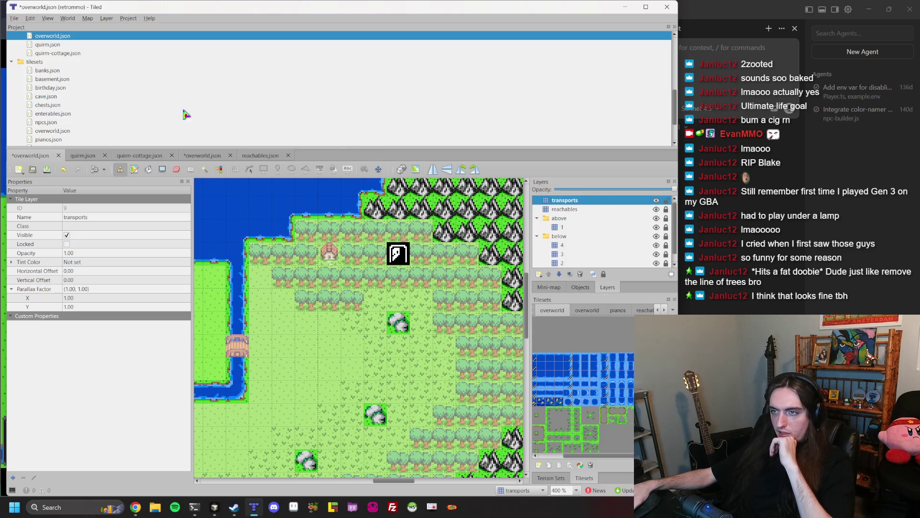
Erase the right-hand transport door tile beside the town with the Eraser
scroll(72, 63, up, 2)
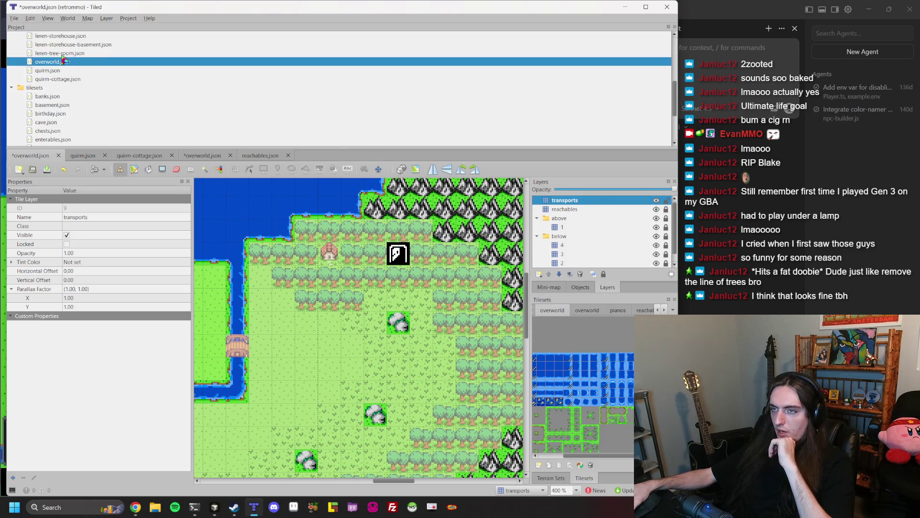
right_click(398, 253)
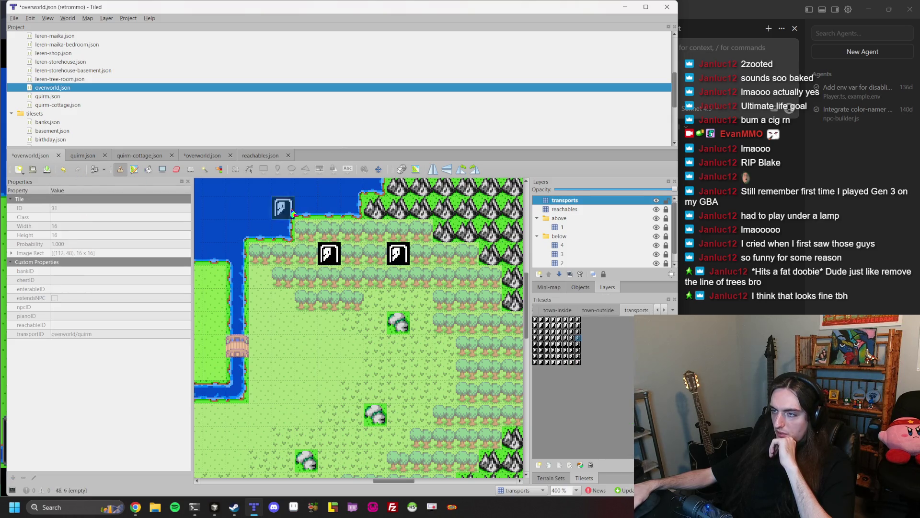
click(177, 169)
click(398, 253)
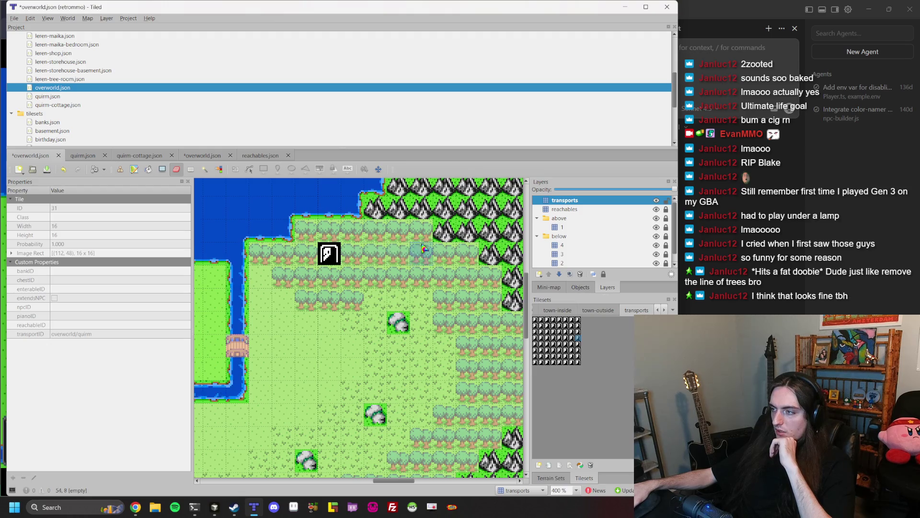
Undo the last edit and save overworld.json
scroll(653, 234, down, 1)
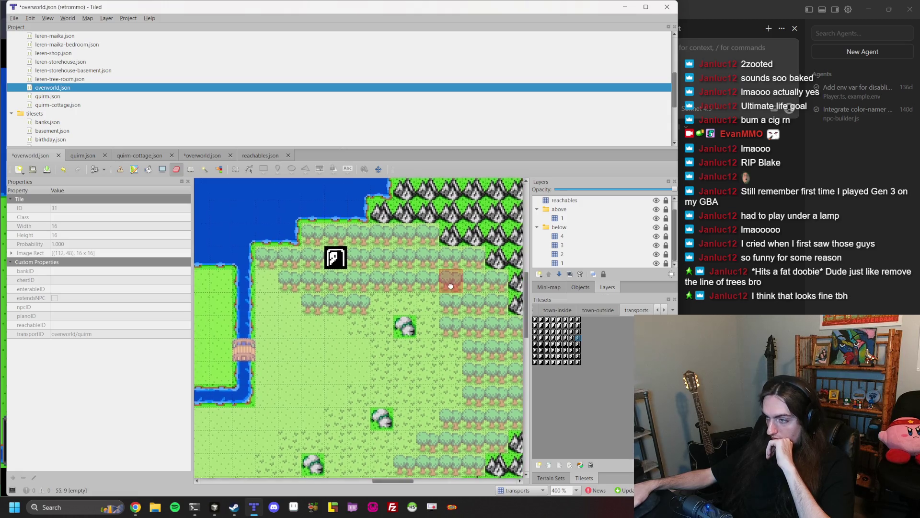
scroll(452, 278, up, 1)
scroll(456, 291, down, 2)
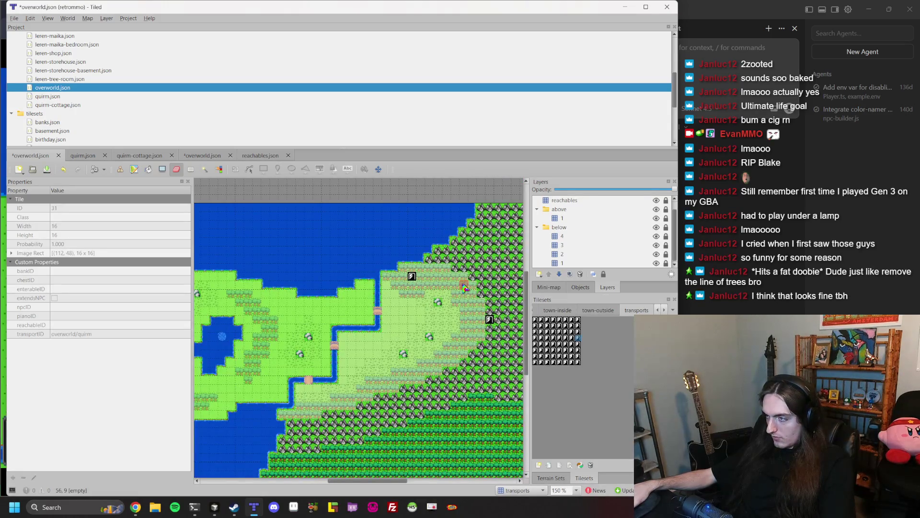
scroll(427, 304, up, 3)
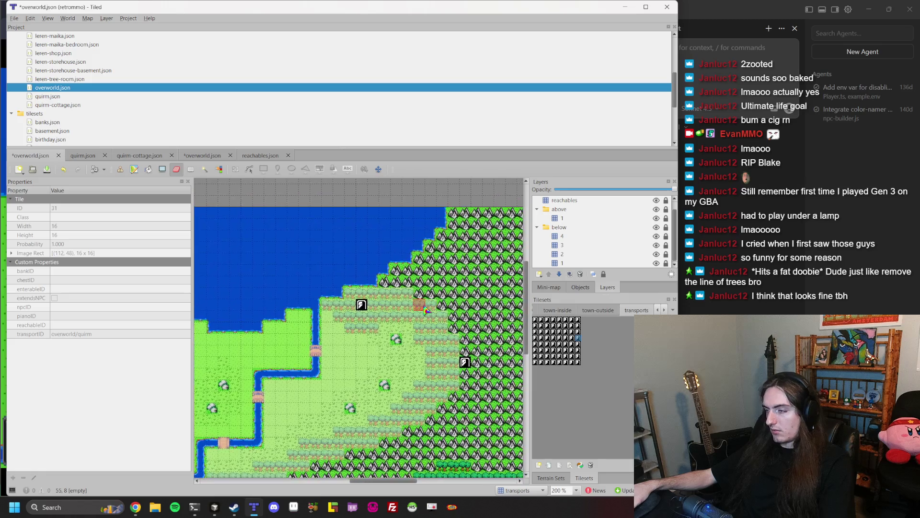
scroll(350, 285, right, 2)
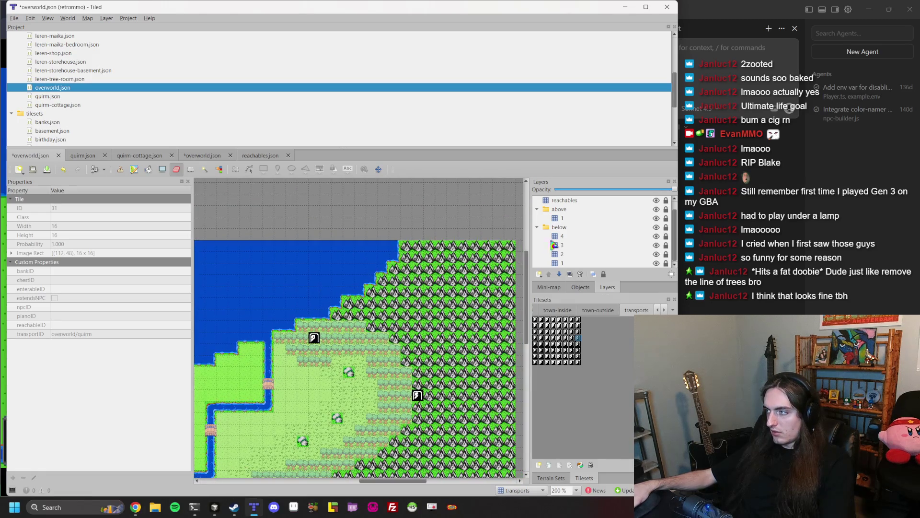
key(ctrl+z)
key(ctrl+s)
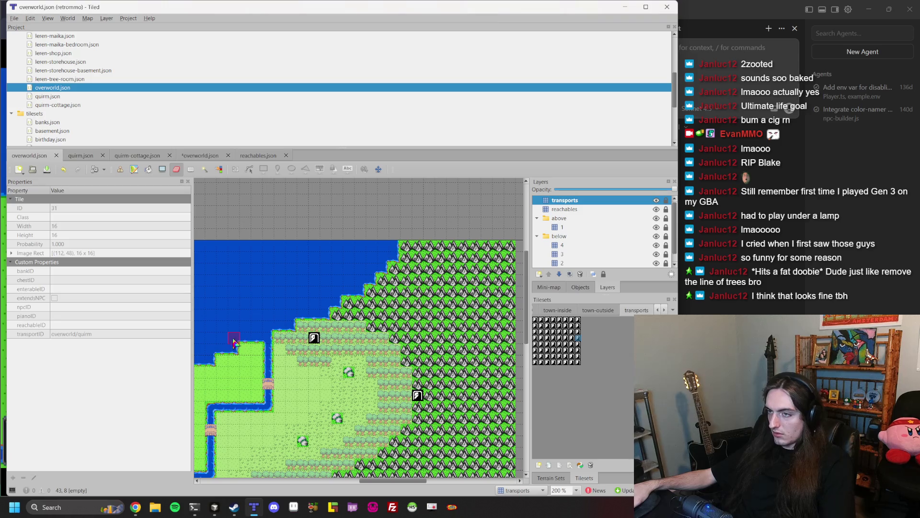
key(alt+Tab)
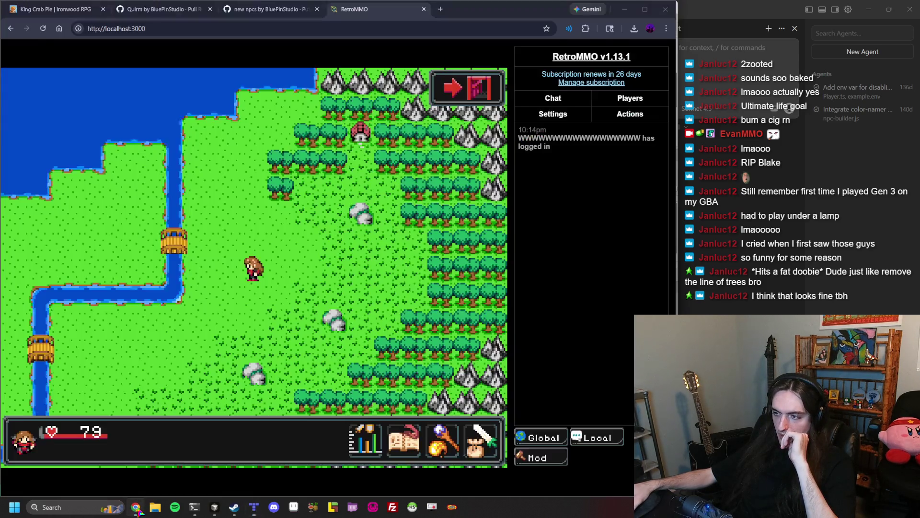
Reload the game at localhost:3000 once the server is up, after checking an old-map screenshot
key(F5)
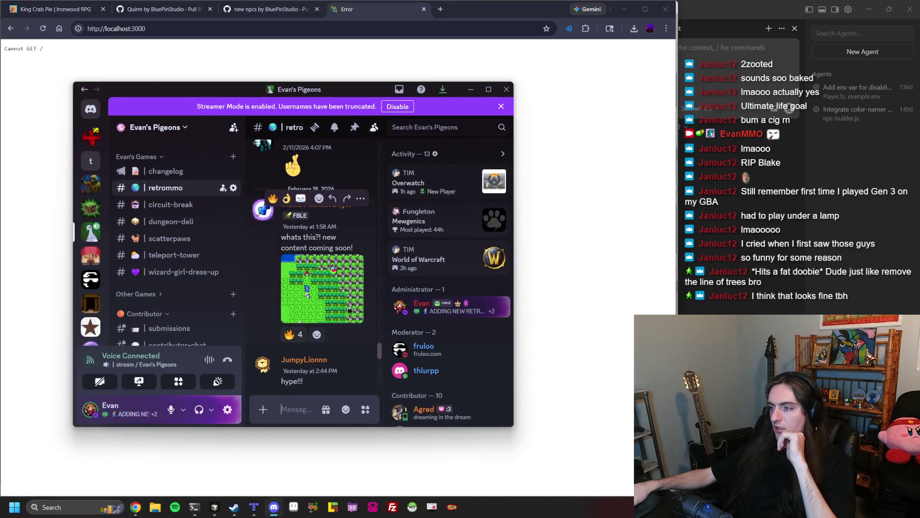
click(333, 273)
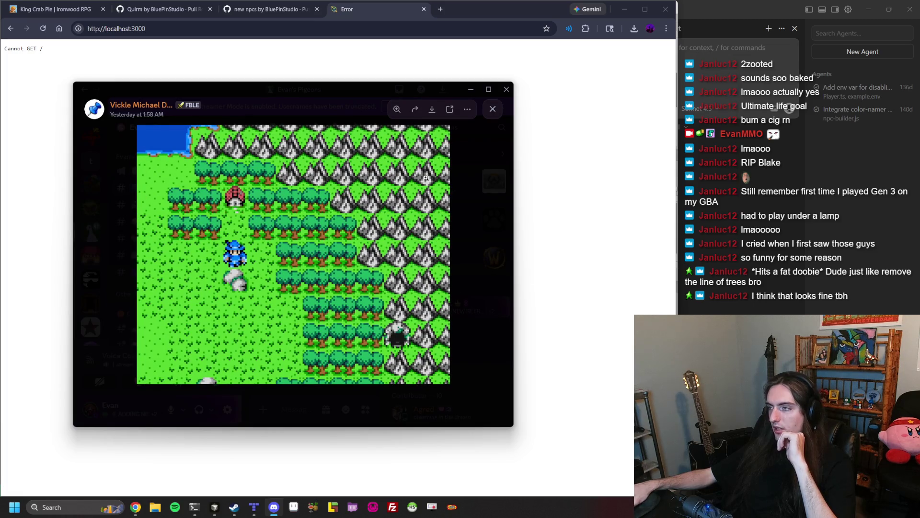
key(Escape)
click(274, 506)
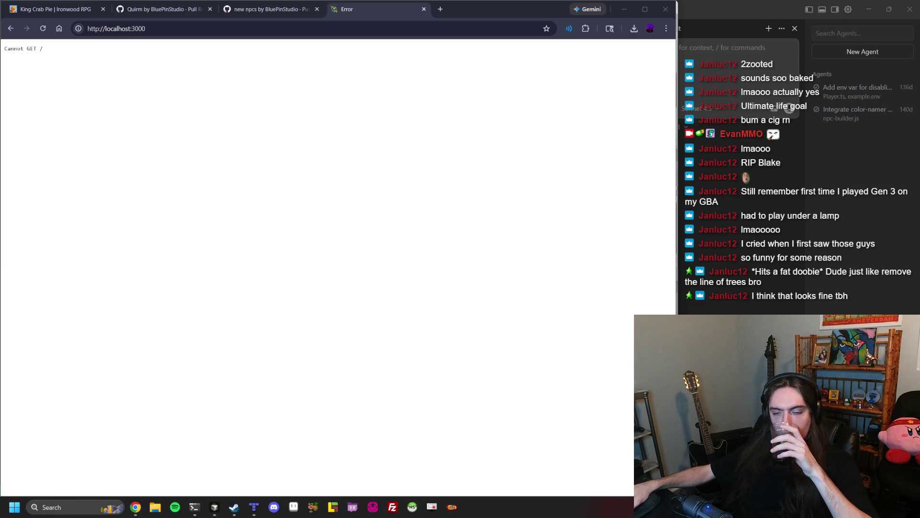
click(58, 28)
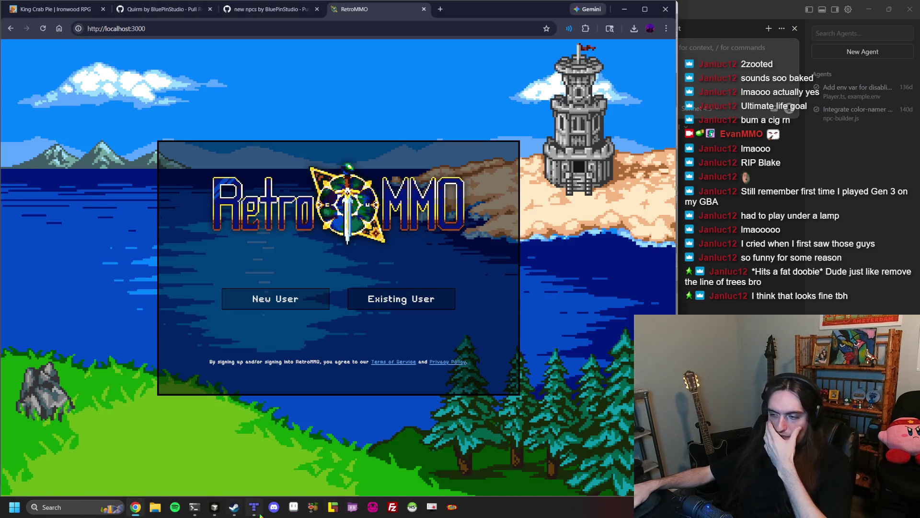
click(256, 511)
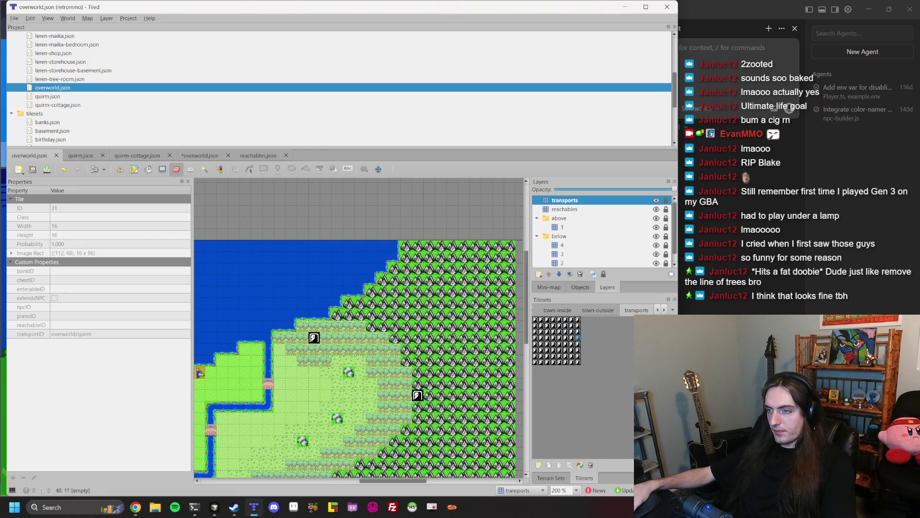
click(136, 507)
Log in as an existing user, enter with the character and walk around the edited trees
click(384, 309)
click(383, 309)
click(413, 242)
key(Up)
key(Right)
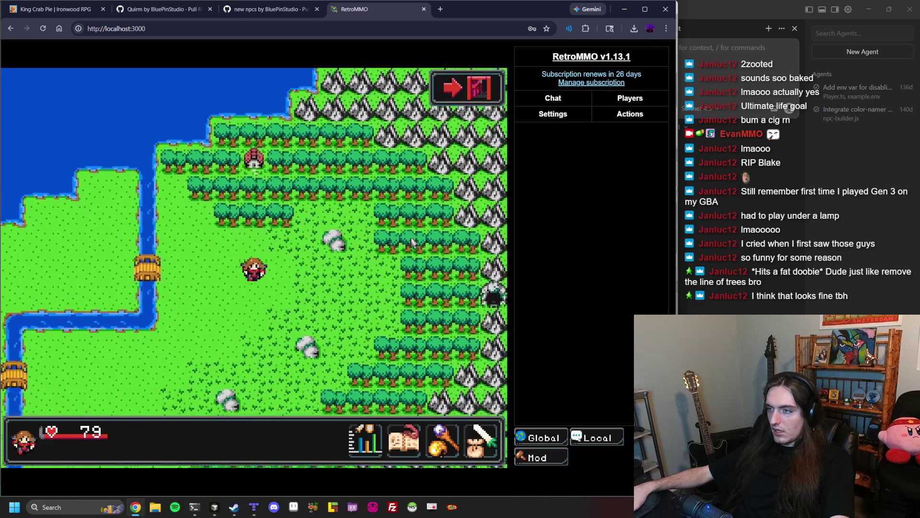
key(Down)
key(Down)
key(Left)
key(Up)
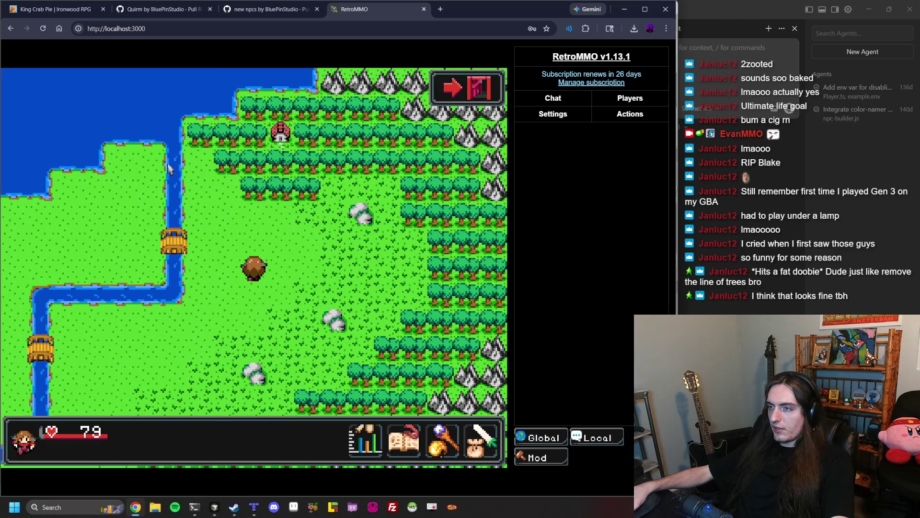
click(254, 507)
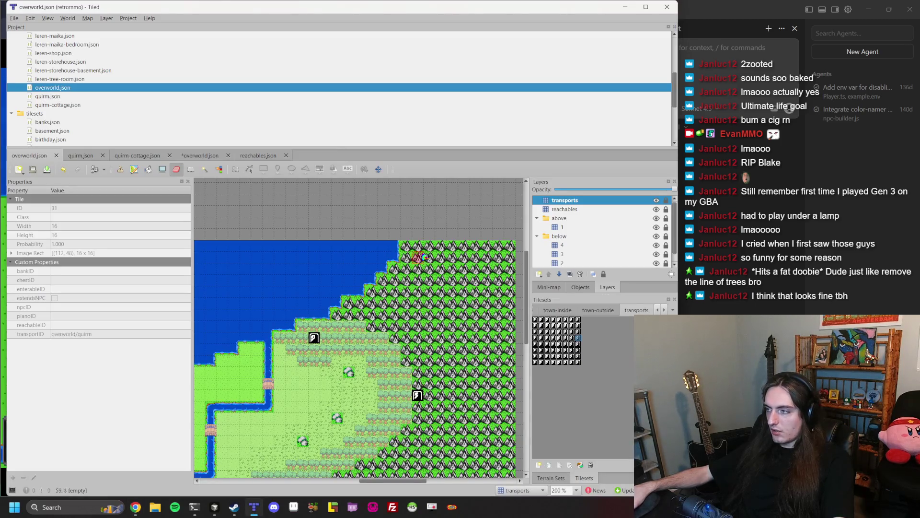
Select ground layer 1 and unlock the below layer group
scroll(597, 252, down, 1)
click(602, 264)
click(656, 227)
click(656, 228)
click(666, 228)
scroll(655, 233, up, 1)
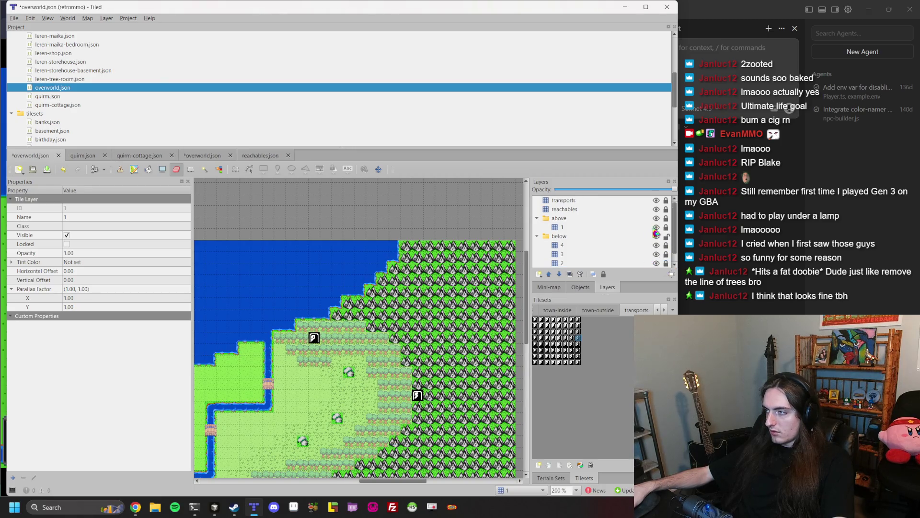
Hide the reachables overlay and close the duplicate overworld.json tab, discarding its changes
click(656, 210)
click(260, 155)
click(202, 155)
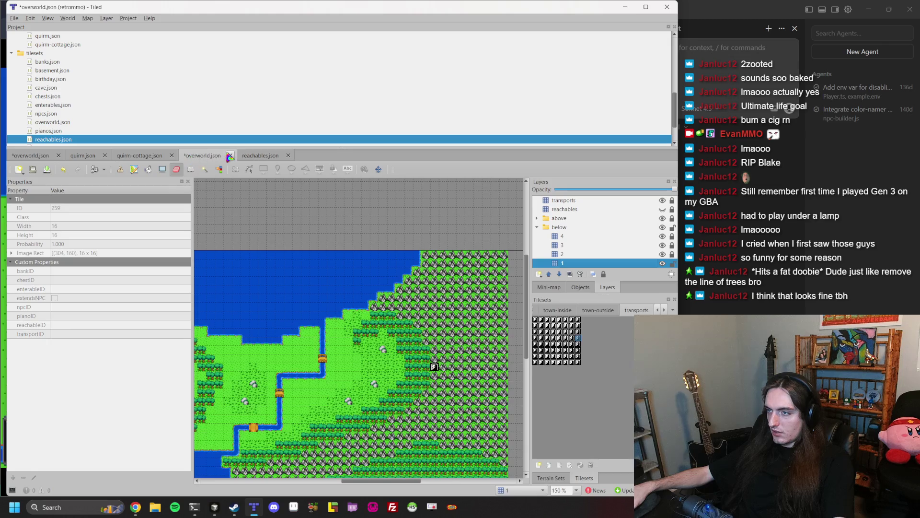
click(230, 155)
click(369, 262)
click(31, 155)
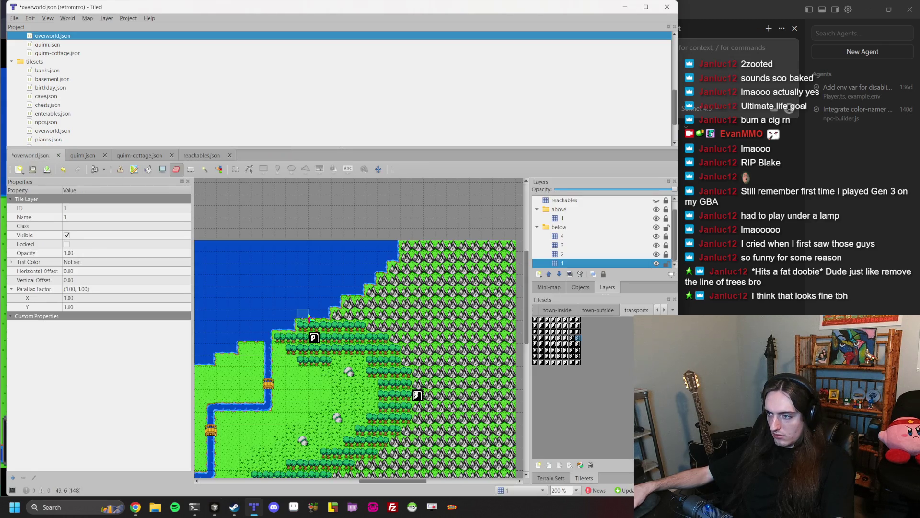
Pick up a grass tile with the Stamp Brush and pan toward the town and river
scroll(435, 272, up, 3)
click(119, 169)
scroll(374, 374, down, 1)
right_click(359, 376)
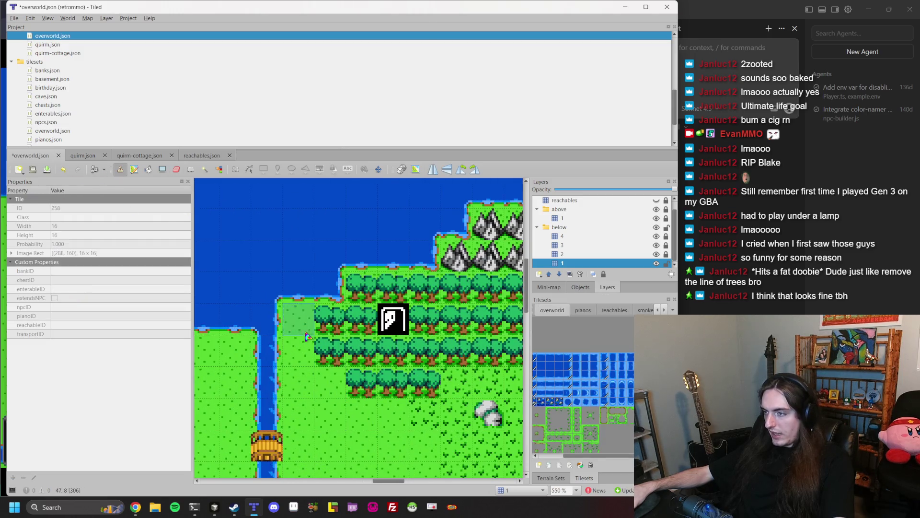
scroll(358, 377, down, 2)
scroll(326, 337, up, 1)
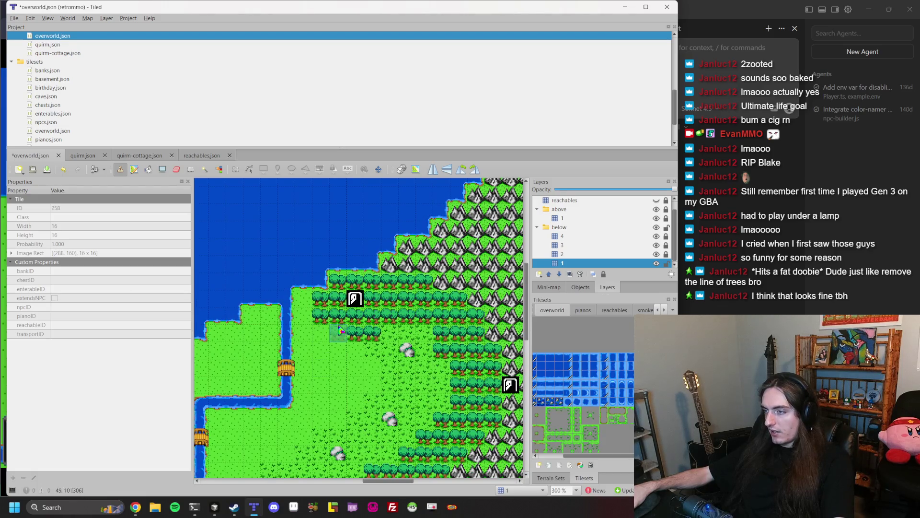
scroll(339, 330, up, 3)
mouse_move(349, 412)
mouse_down()
mouse_move(314, 409)
mouse_move(341, 327)
mouse_up()
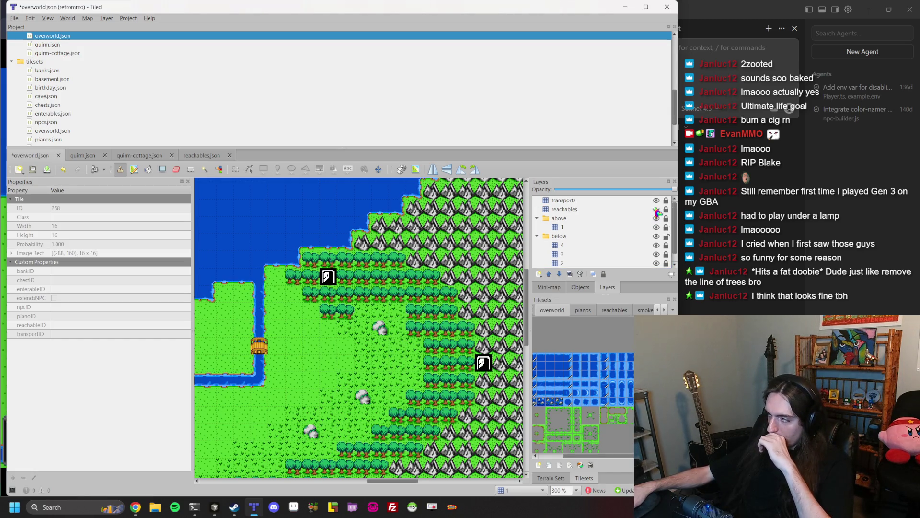
mouse_move(331, 335)
mouse_down()
mouse_move(352, 364)
mouse_move(450, 268)
mouse_move(461, 366)
mouse_move(344, 393)
mouse_move(356, 393)
mouse_move(340, 416)
mouse_up()
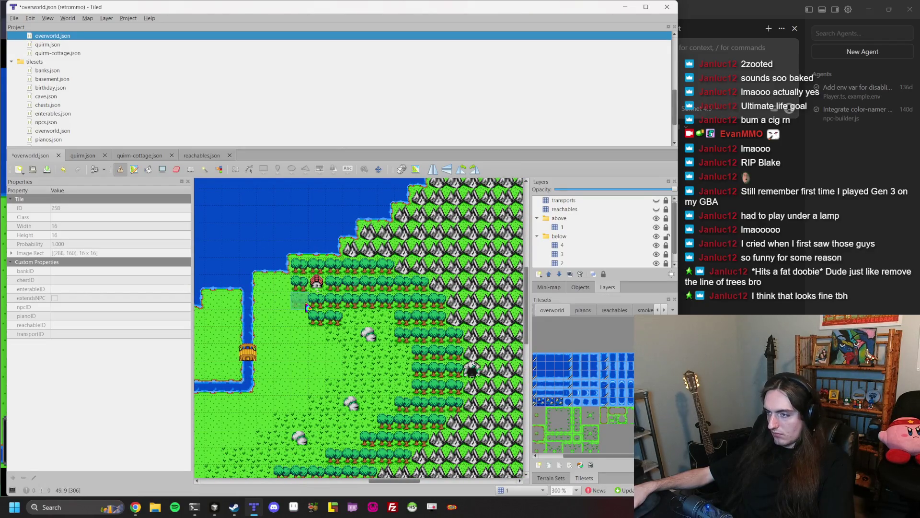
Paint grass over a single tree and a row of trees near the red-roofed town
click(321, 326)
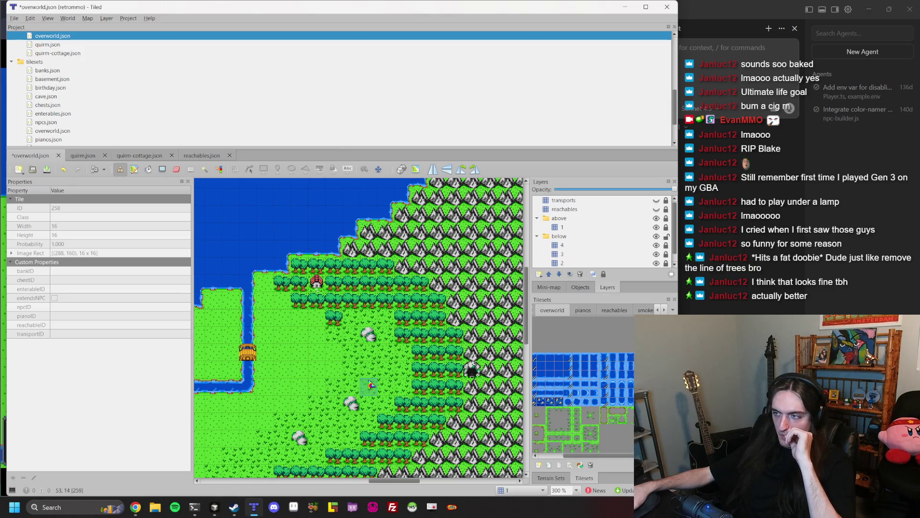
scroll(371, 379, down, 3)
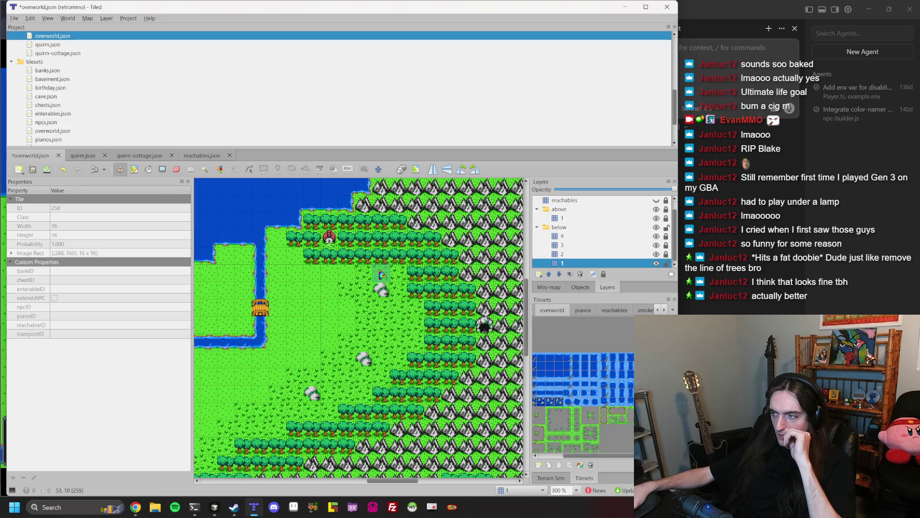
mouse_move(343, 280)
mouse_down()
mouse_move(402, 257)
mouse_move(379, 269)
mouse_move(397, 281)
mouse_up()
scroll(379, 326, right, 2)
scroll(378, 326, up, 3)
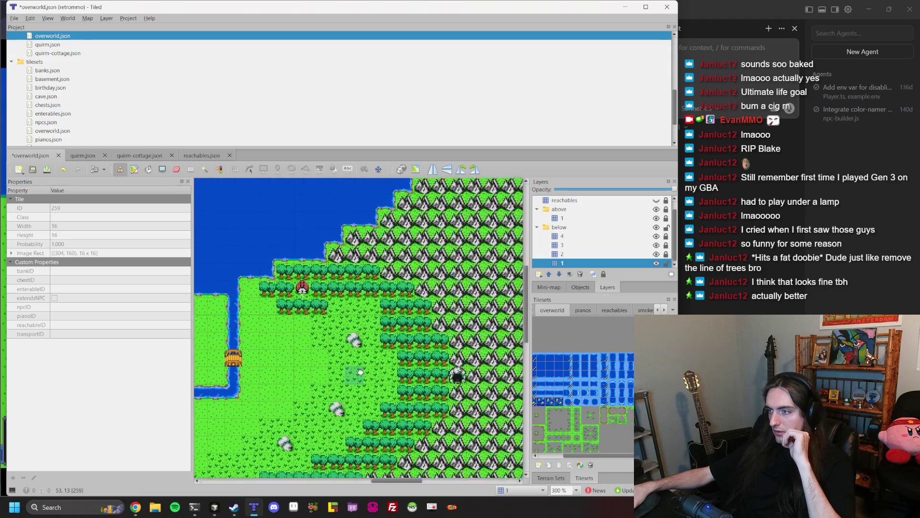
scroll(357, 378, down, 1)
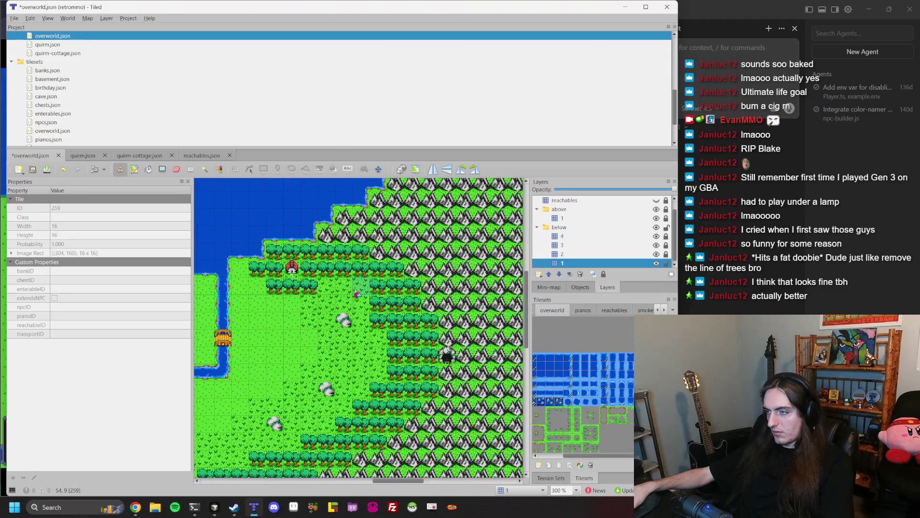
scroll(377, 360, down, 1)
scroll(370, 393, up, 4)
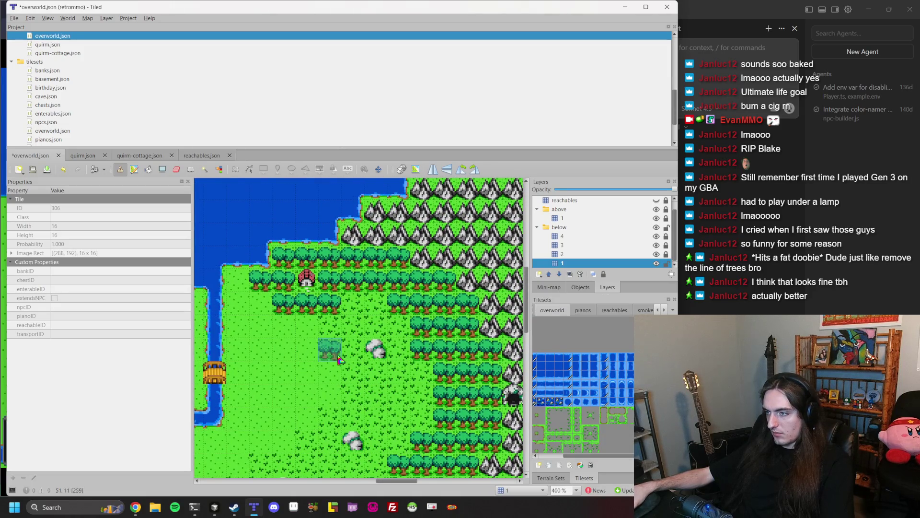
scroll(339, 359, down, 2)
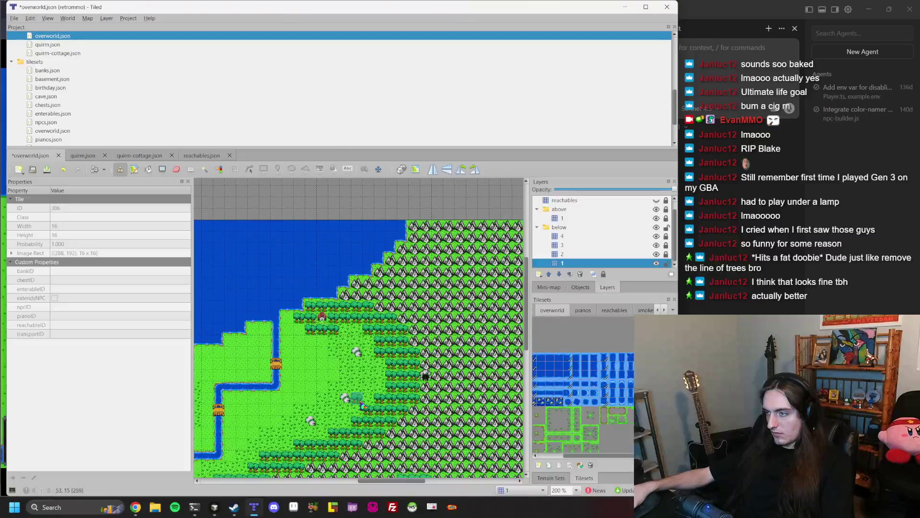
Reframe the town, make the transports layer visible to check its door tile, and save
drag(369, 399, 436, 368)
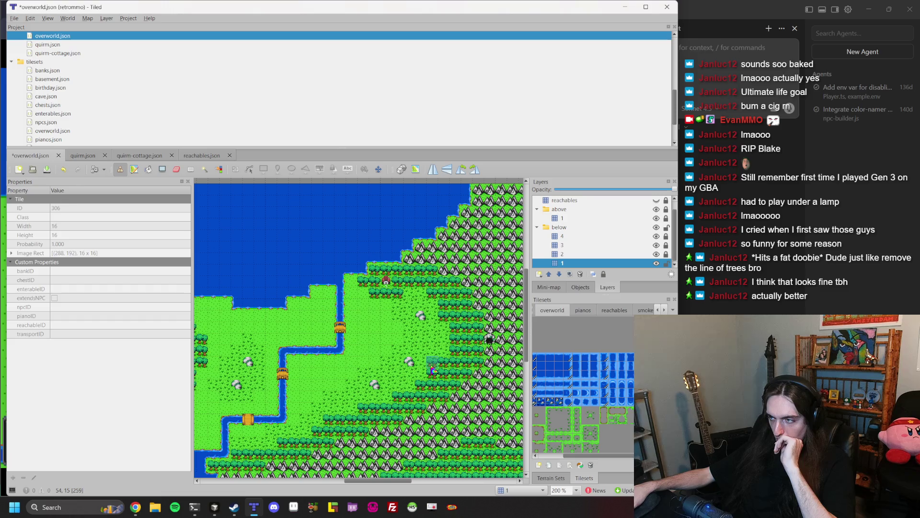
scroll(373, 369, up, 3)
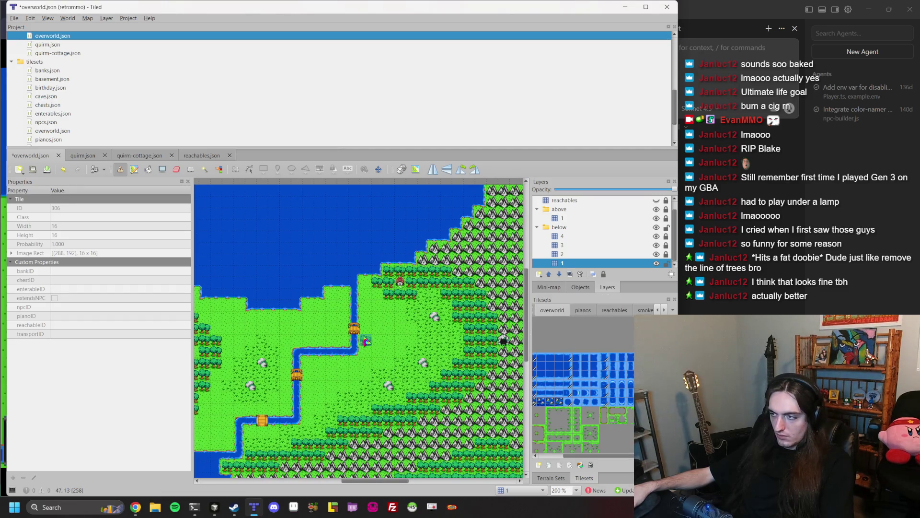
scroll(458, 298, up, 3)
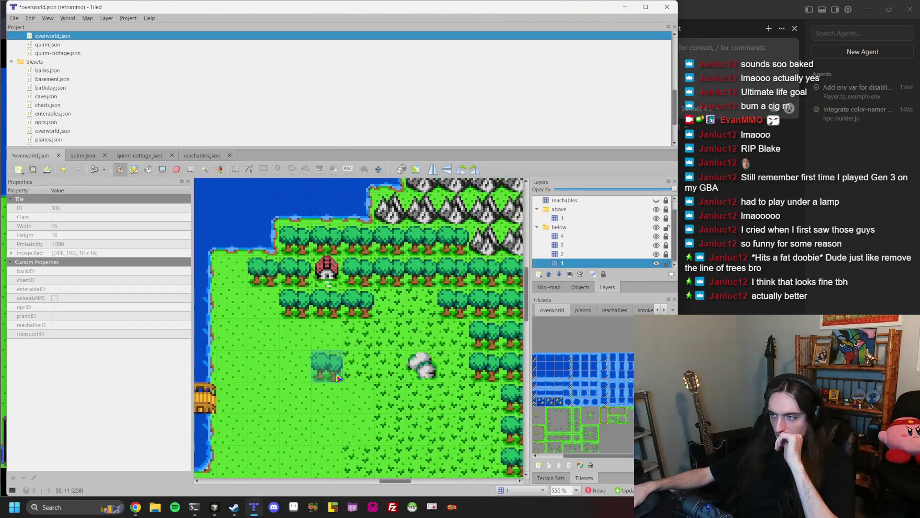
scroll(420, 361, right, 3)
mouse_move(375, 409)
mouse_down()
mouse_move(412, 378)
mouse_move(383, 357)
mouse_move(307, 384)
mouse_move(347, 452)
mouse_up()
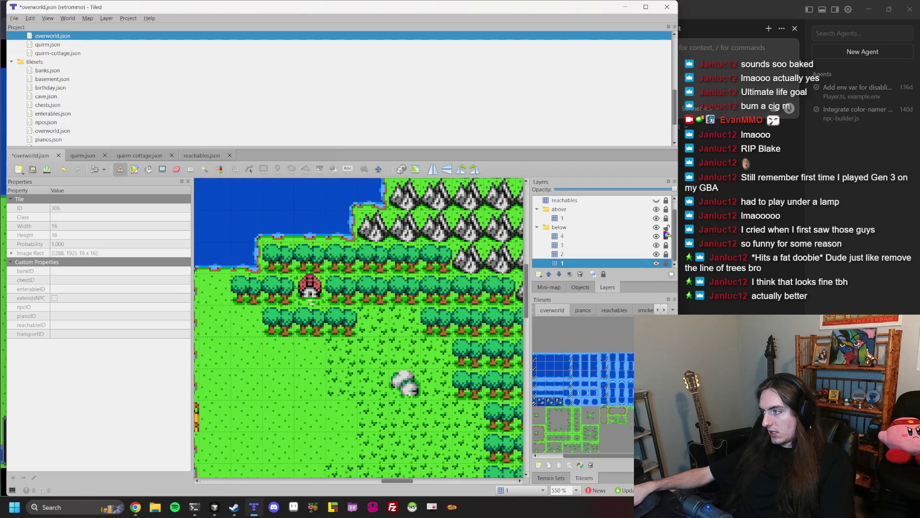
key(ctrl+z)
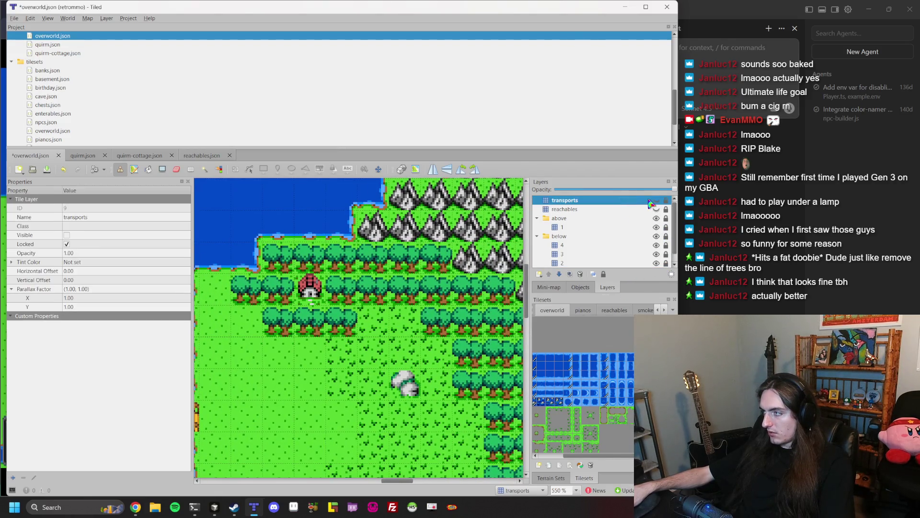
click(656, 201)
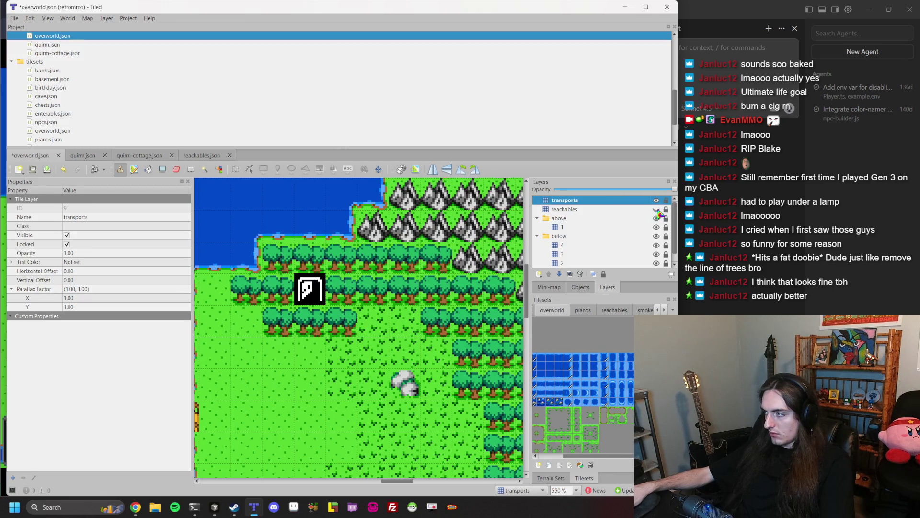
key(ctrl+y)
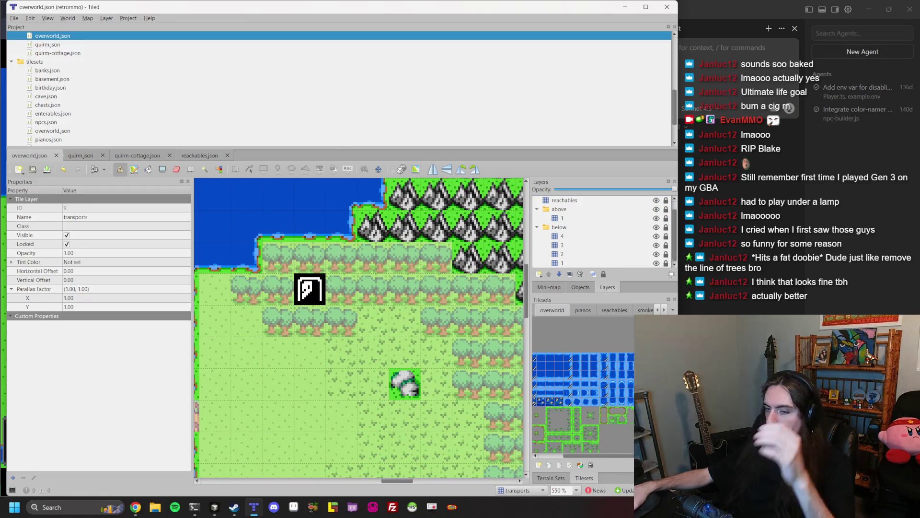
Switch to the quirm.json map and cancel the Resize Map dialog without changes
click(79, 155)
scroll(367, 294, down, 3)
scroll(367, 295, up, 2)
scroll(340, 300, down, 2)
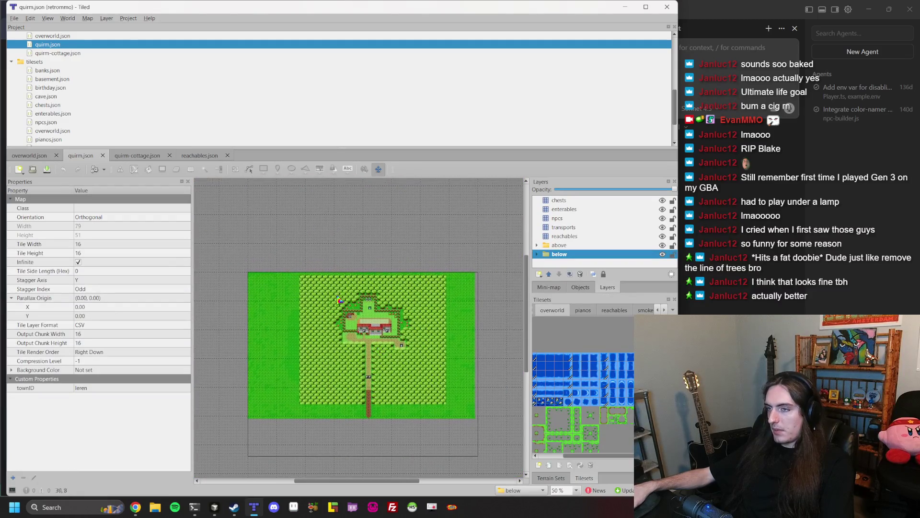
click(84, 19)
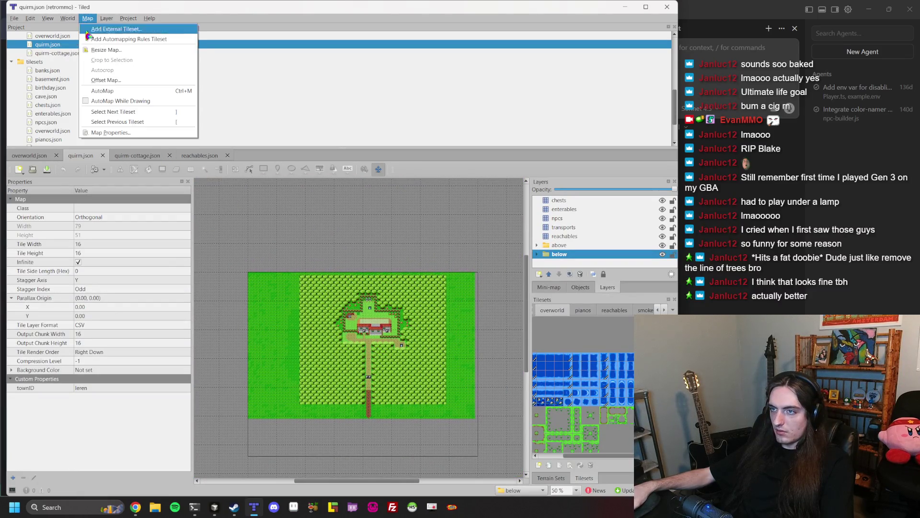
click(96, 52)
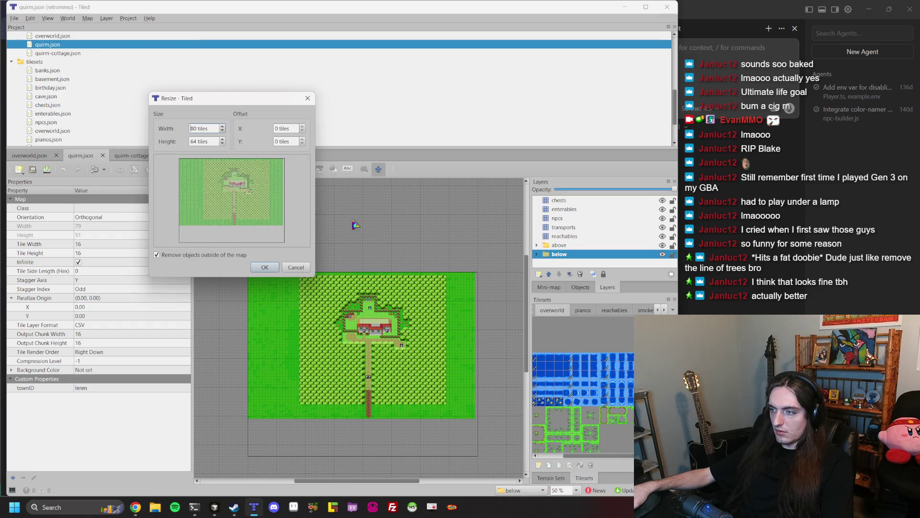
click(296, 268)
On the reachables layer, erase the row of tiles below the gravestones, then go to Chrome
scroll(376, 355, up, 5)
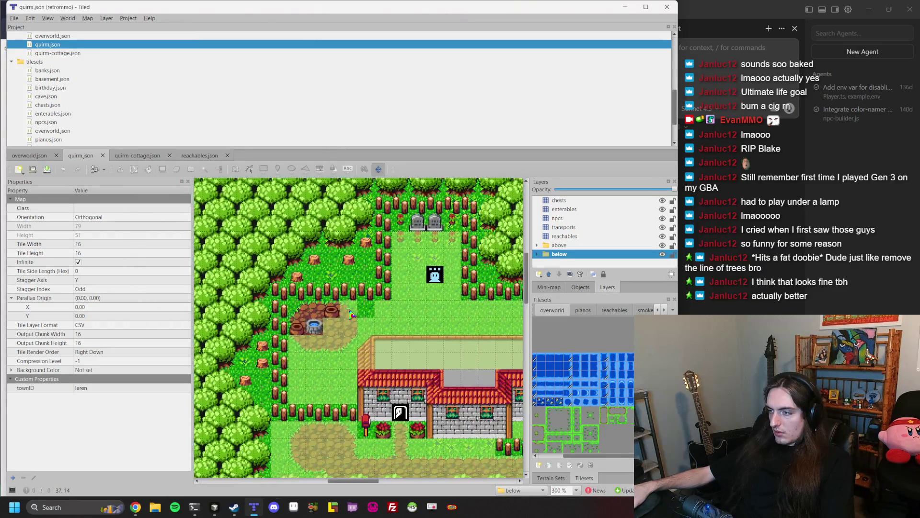
scroll(330, 344, up, 2)
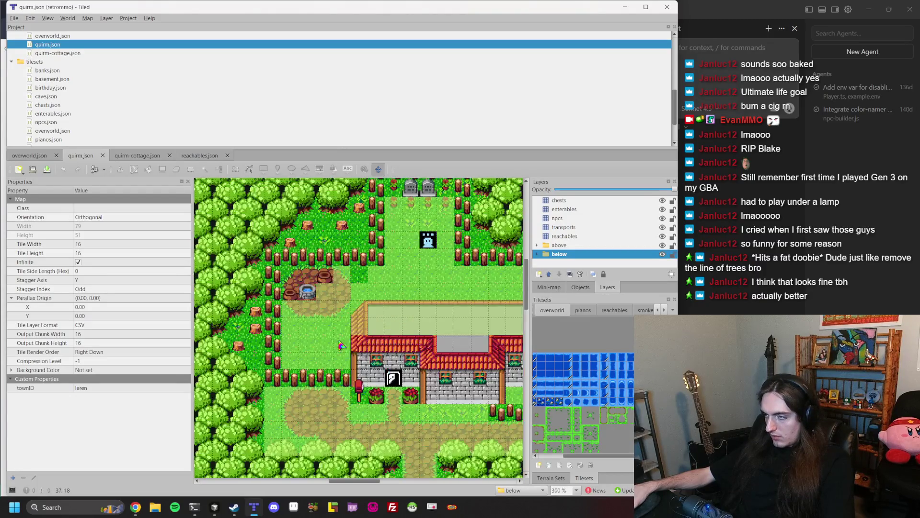
scroll(330, 343, down, 2)
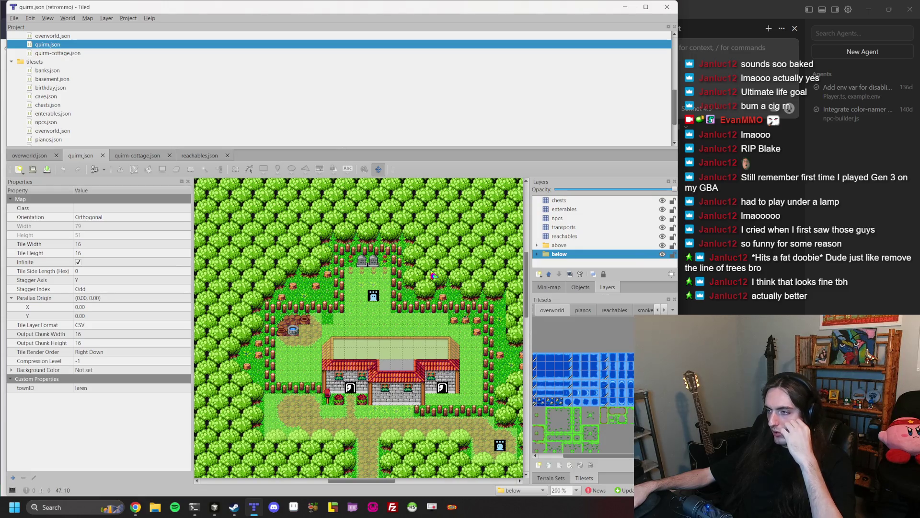
scroll(363, 286, up, 3)
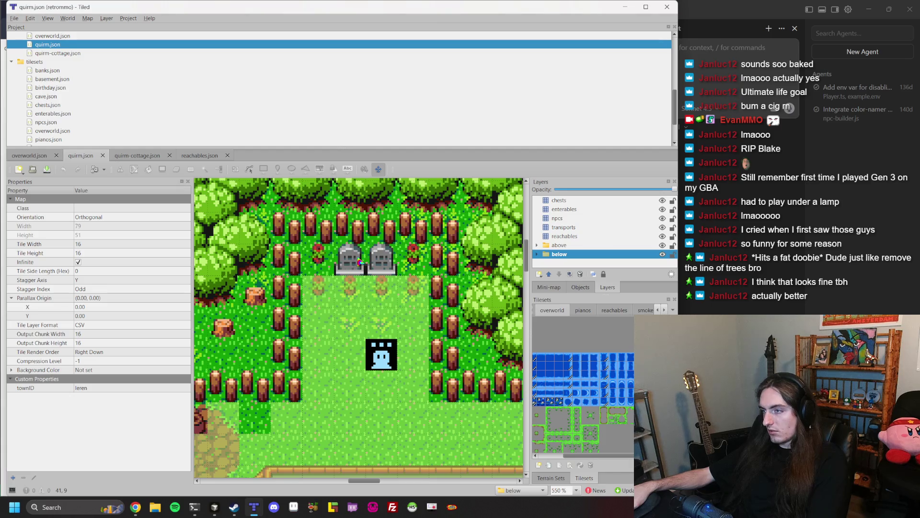
click(565, 227)
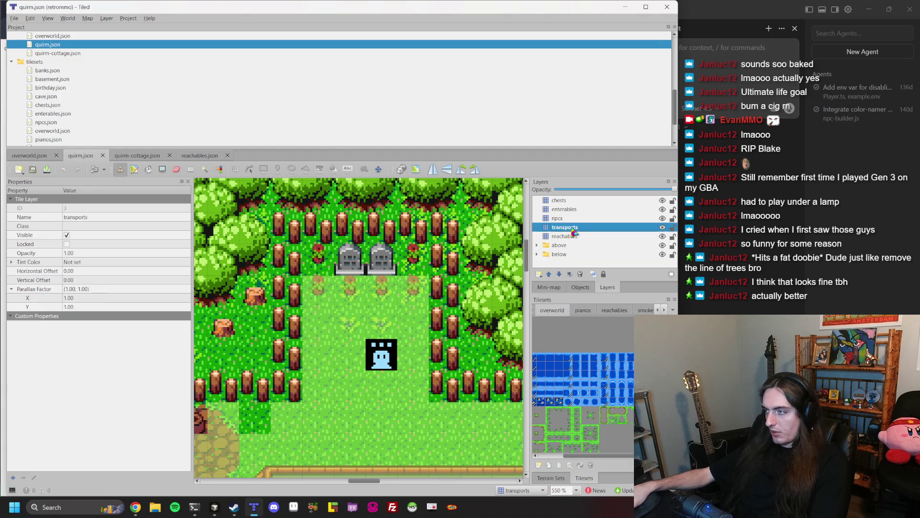
click(625, 238)
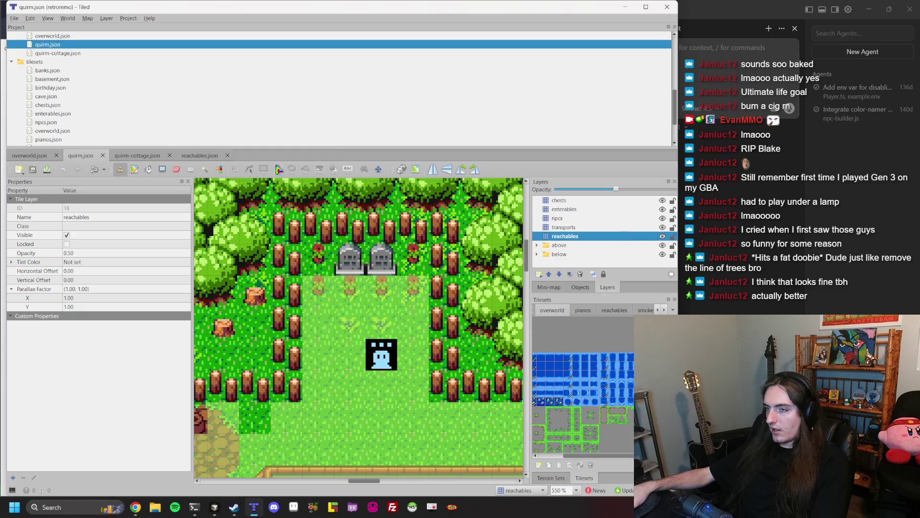
click(177, 170)
drag(278, 290, 424, 292)
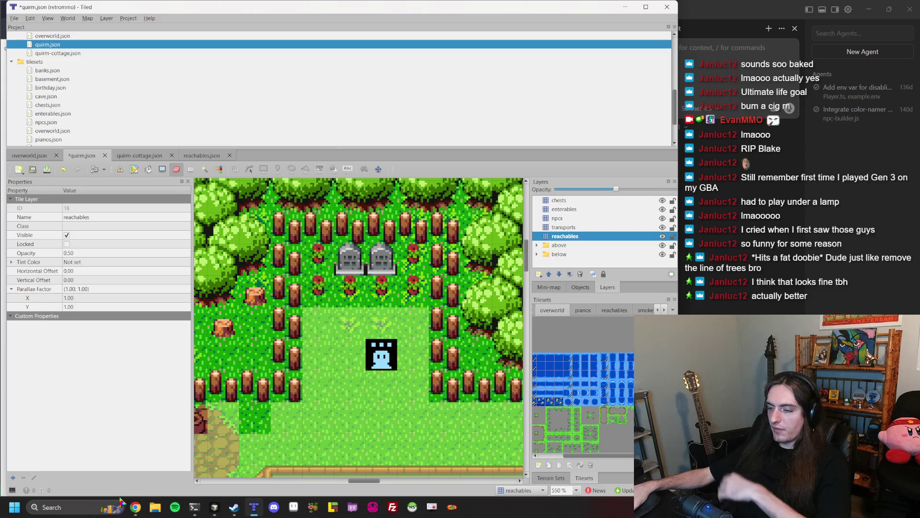
key(ctrl+z)
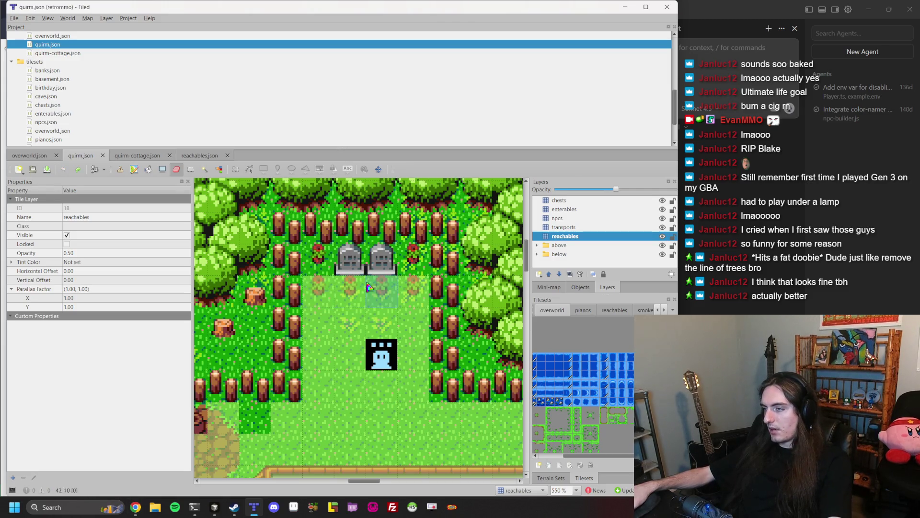
key(ctrl+y)
key(alt+Tab)
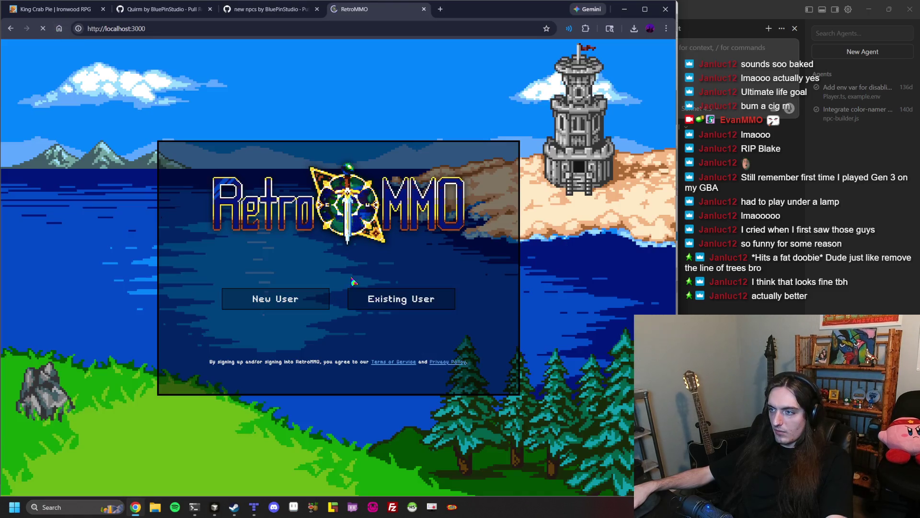
Sign in with the test account's e-mail and password and enter with the first character
click(401, 299)
text(1@1)
key(Tab)
text(1)
key(Return)
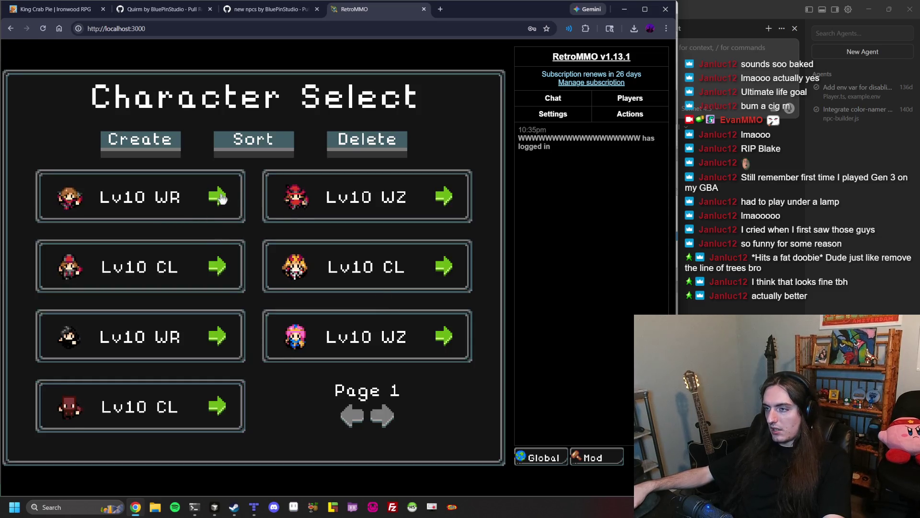
click(226, 199)
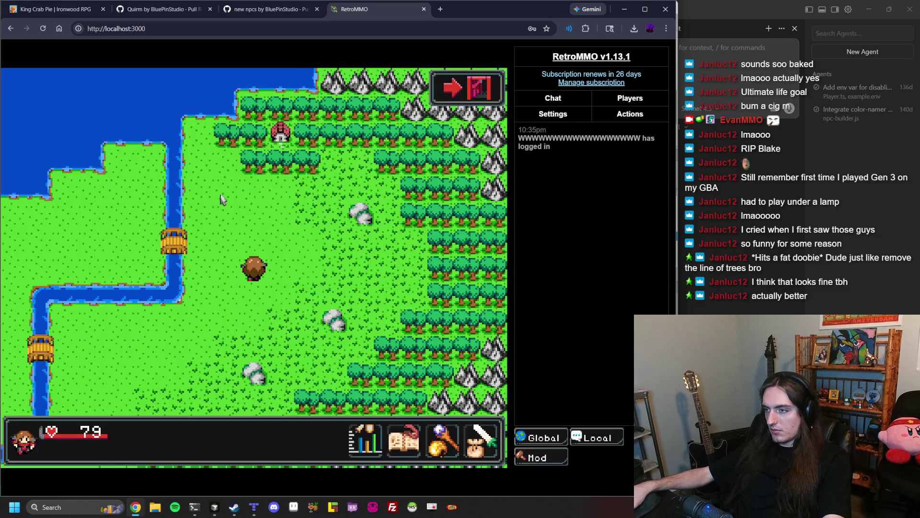
Walk the character right and down past the trees, checking Tiled's overworld map in between
key(Right)
key(Down)
key(Down)
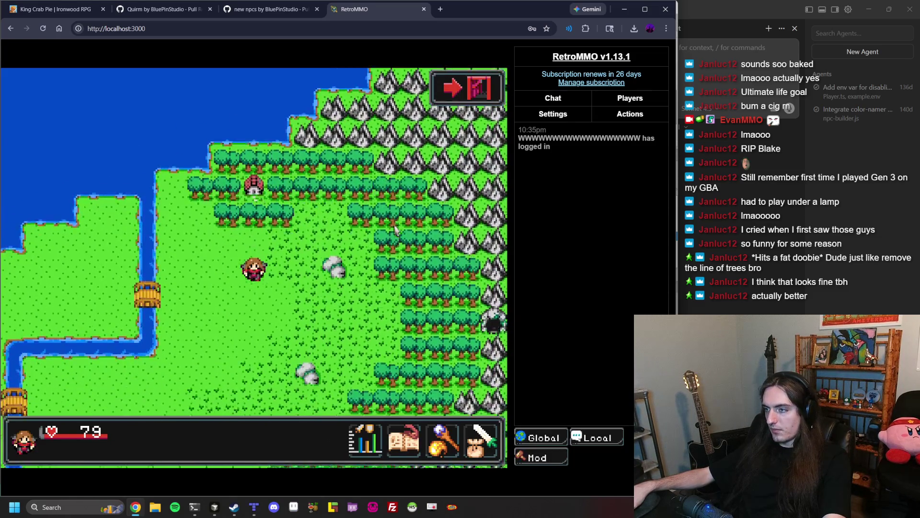
key(Up)
click(254, 507)
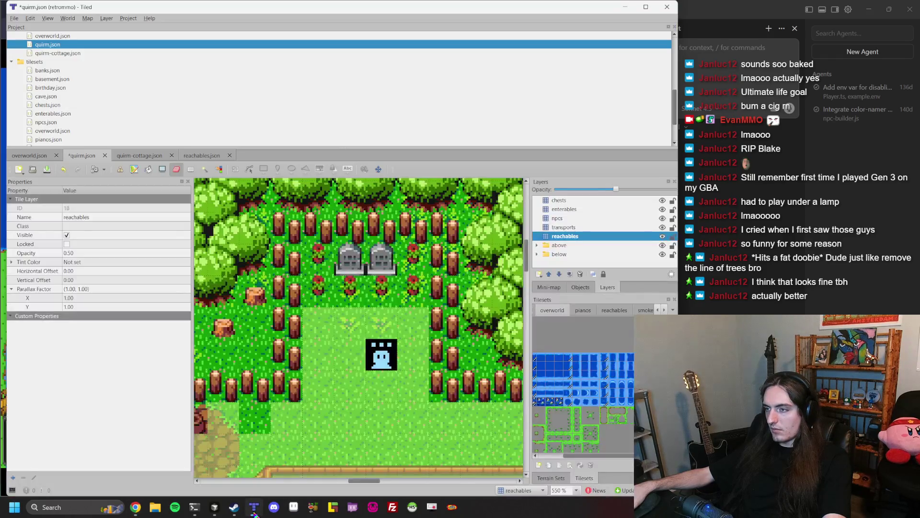
click(42, 157)
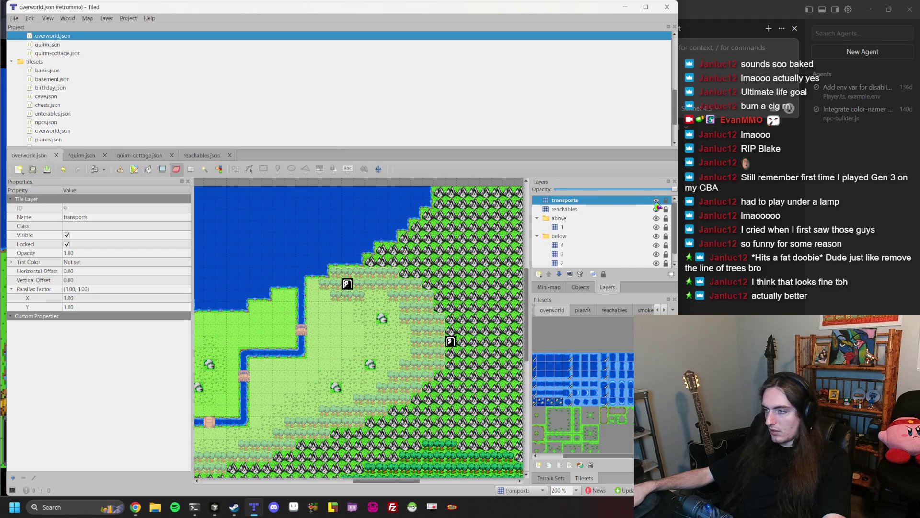
click(136, 507)
key(Down)
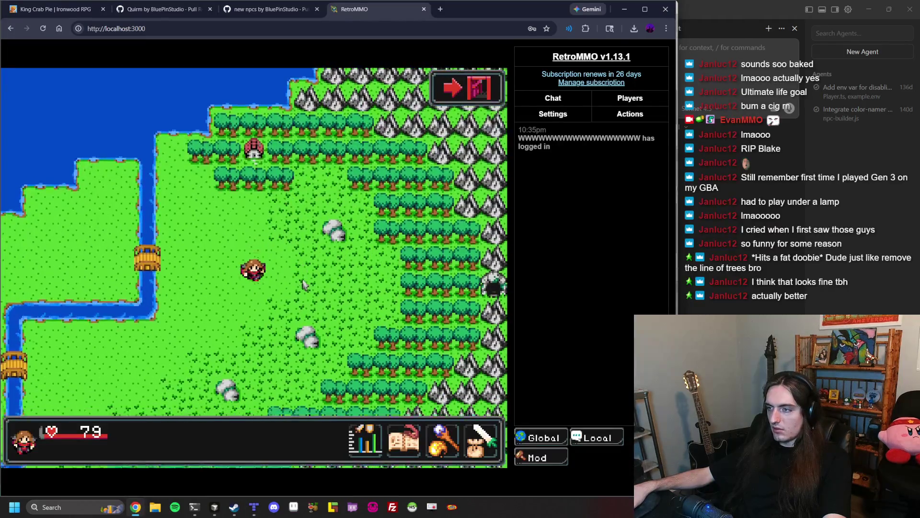
key(Left)
key(Left)
key(Left)
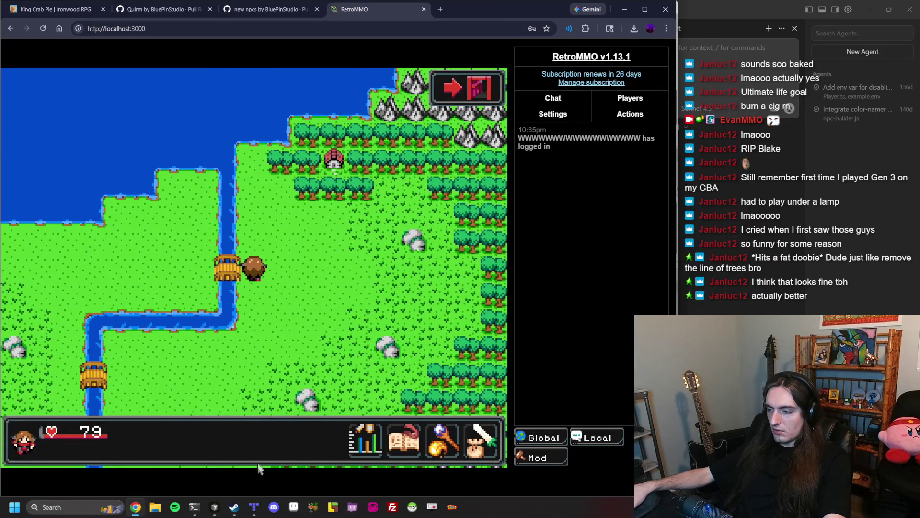
Back in Tiled, hide the reachables overlay layer
click(253, 508)
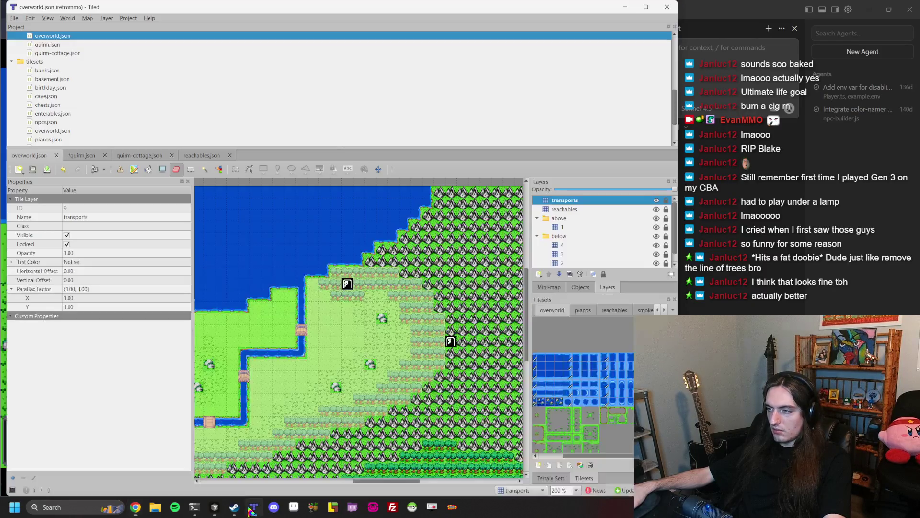
click(661, 210)
scroll(621, 245, down, 1)
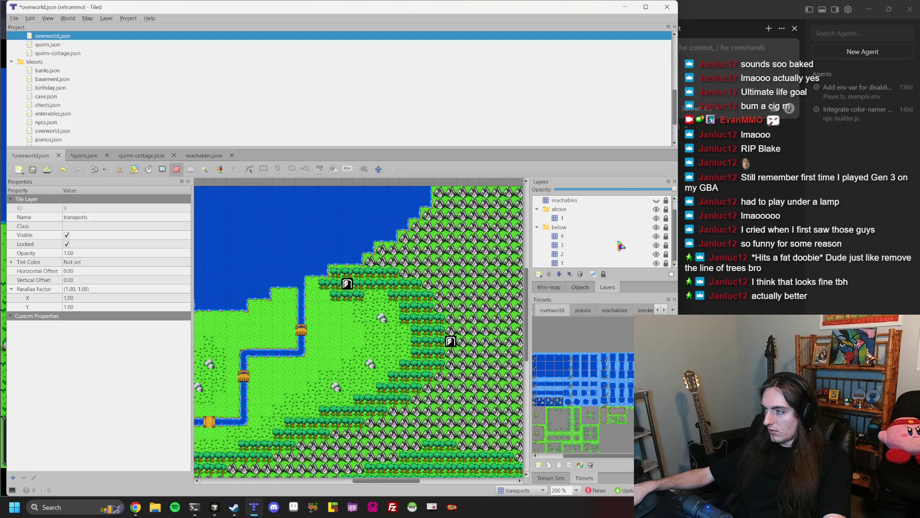
On tile layer 1, pick up the tree tile from the map as the stamp brush
click(654, 264)
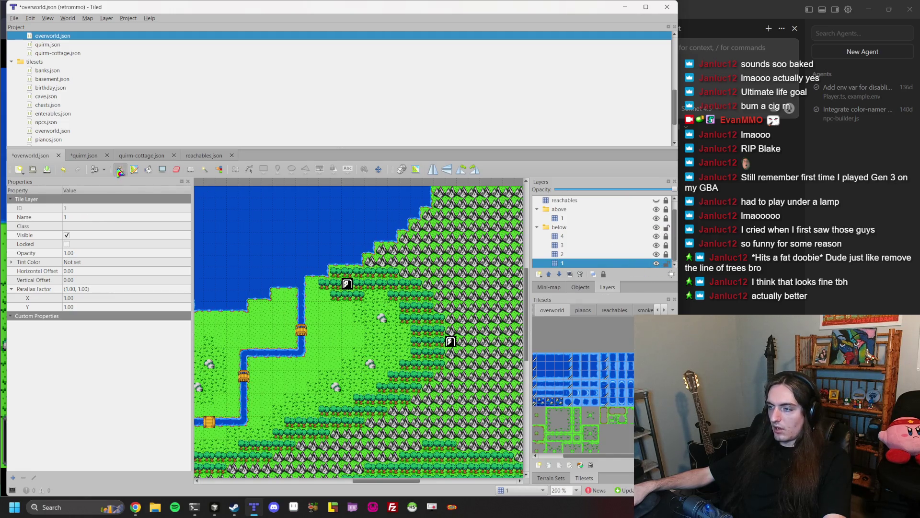
click(119, 170)
scroll(232, 287, up, 1)
right_click(408, 303)
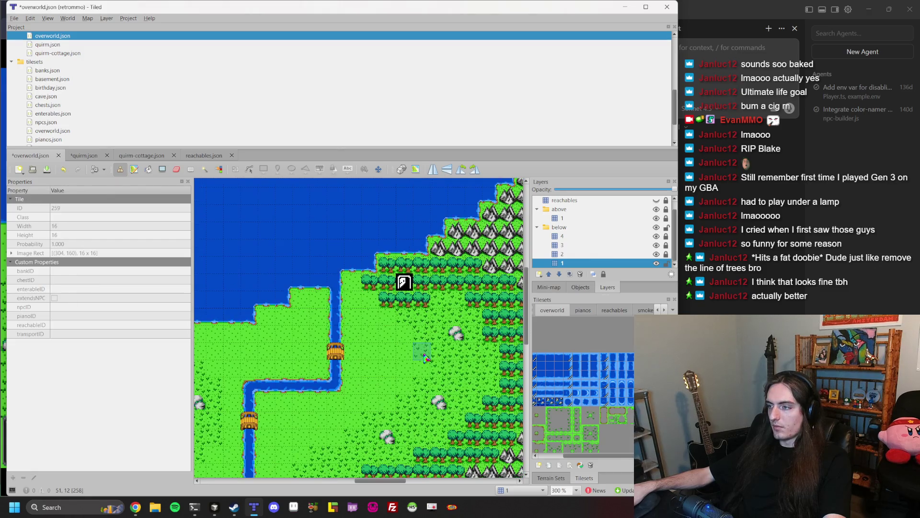
scroll(454, 384, down, 1)
scroll(336, 345, up, 2)
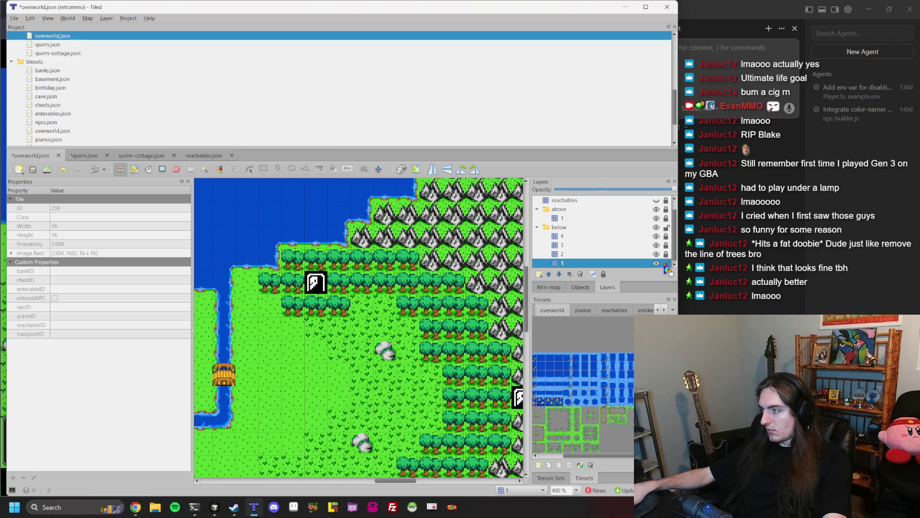
scroll(646, 246, up, 1)
Highlight only the current layer, then bring the stream chat window to the front
key(h)
scroll(657, 214, down, 1)
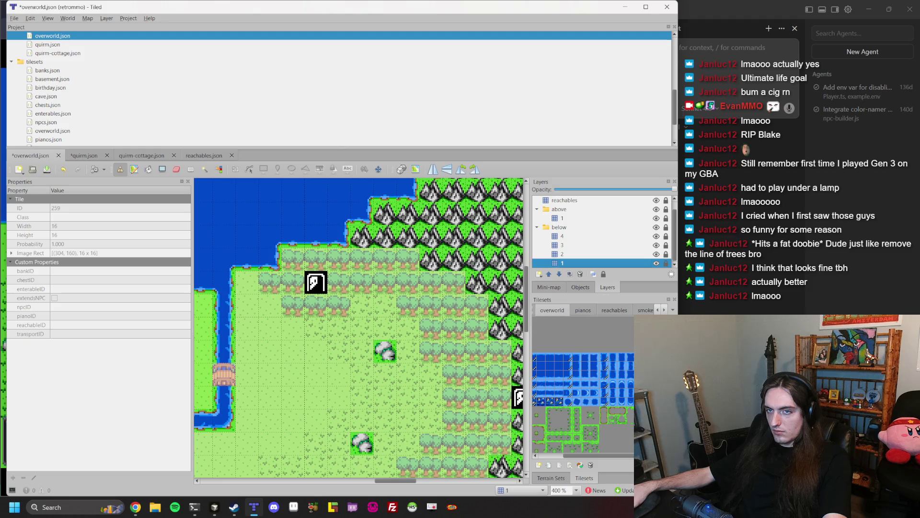
key(alt+Tab)
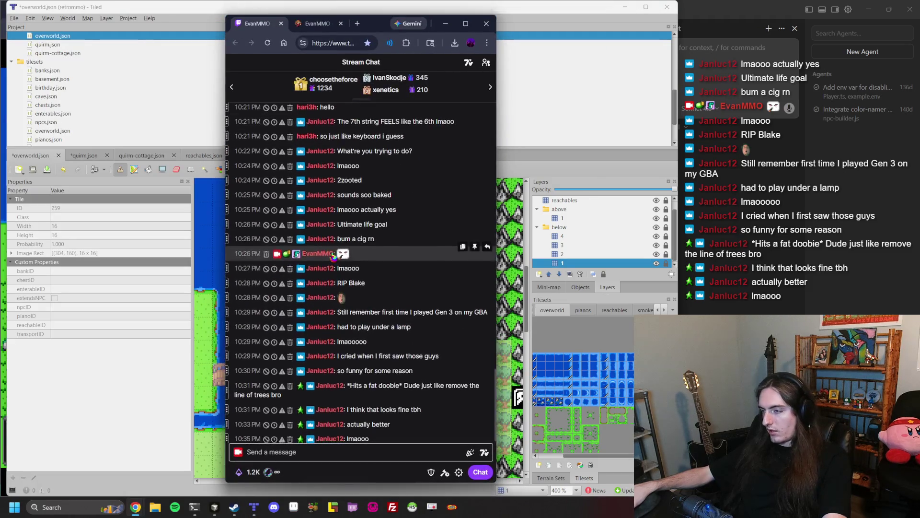
Post the !sub and !subs commands in chat, then return to the Tiled window
click(445, 455)
text(!)
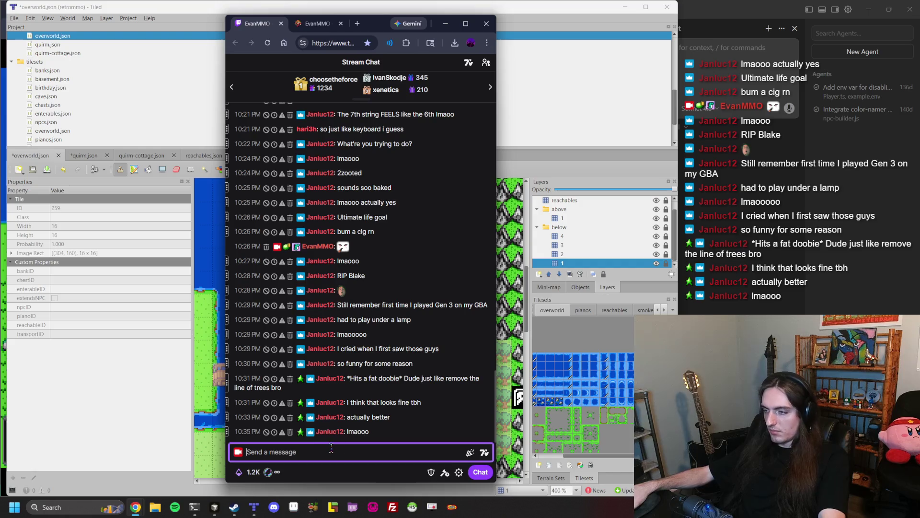
text(sub)
key(Return)
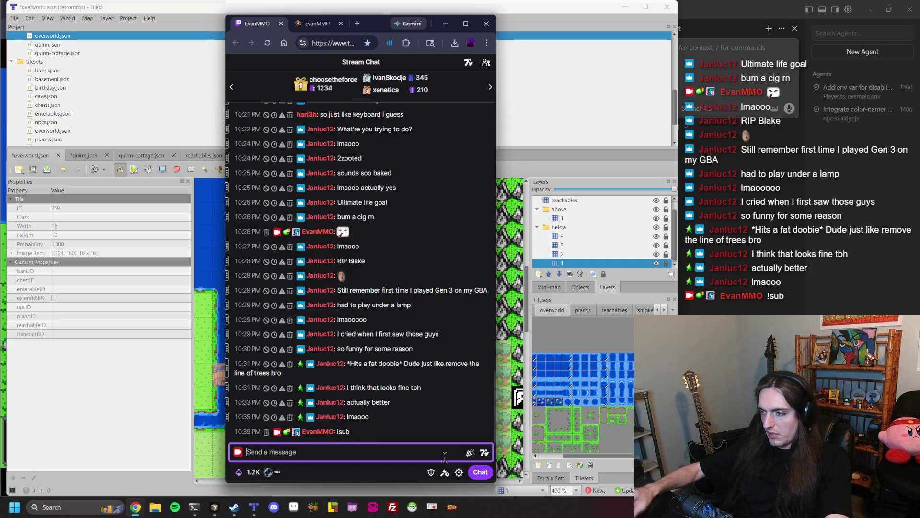
text(!subs)
key(Return)
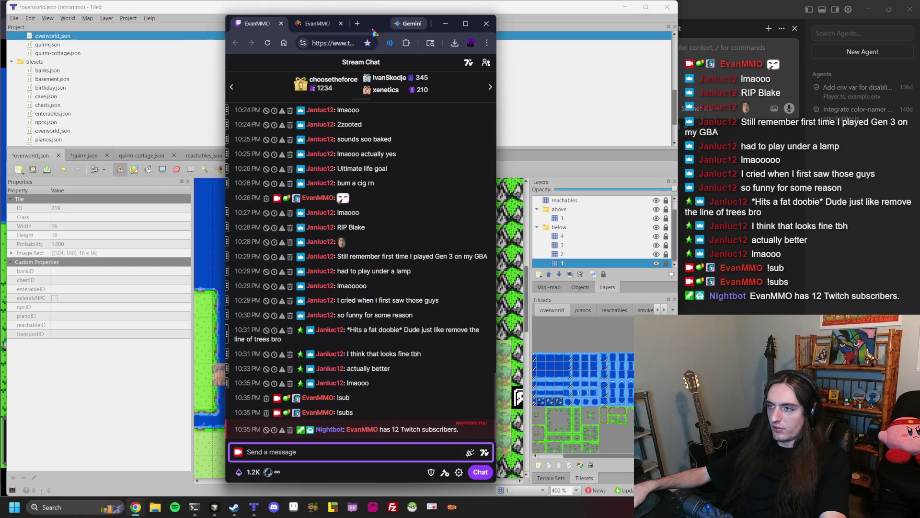
click(445, 23)
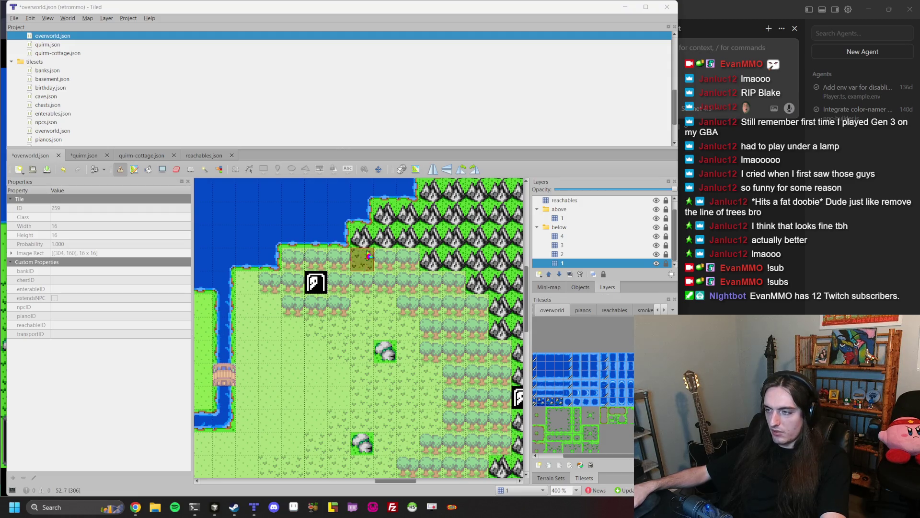
Nudge the overworld view slightly and save overworld.json with Ctrl+S
scroll(370, 256, up, 1)
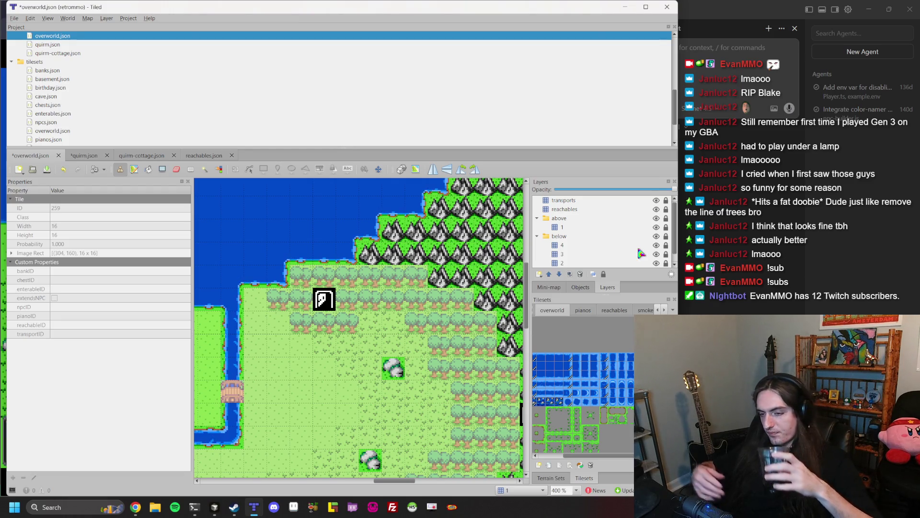
key(super+n)
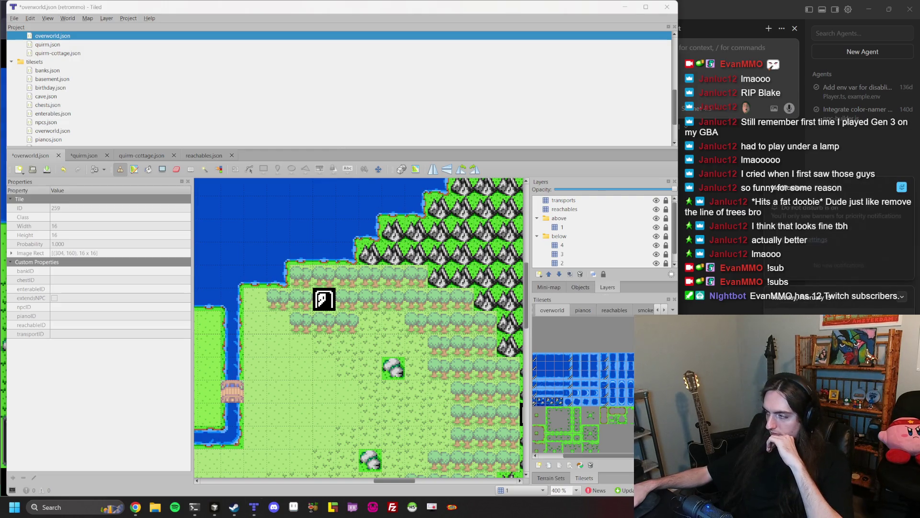
drag(371, 354, 375, 367)
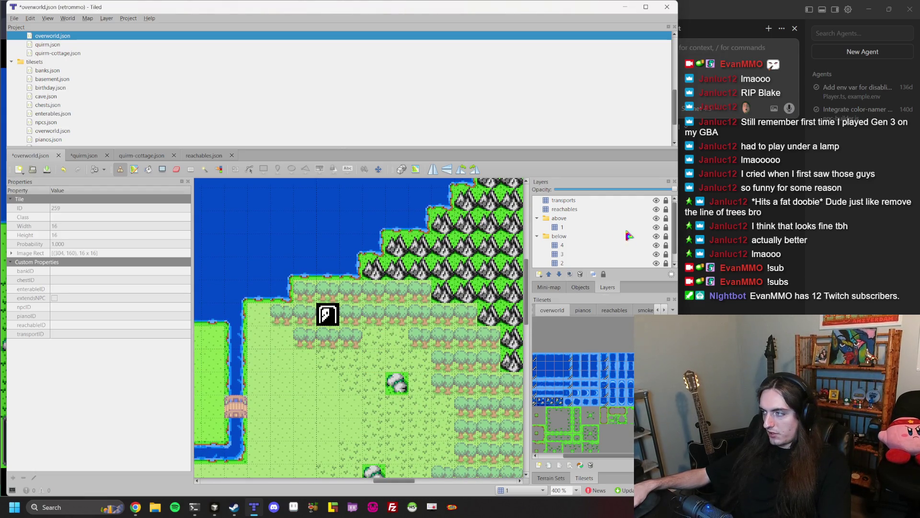
scroll(630, 235, down, 1)
key(ctrl+s)
ctrl+scroll(403, 369, down, 2)
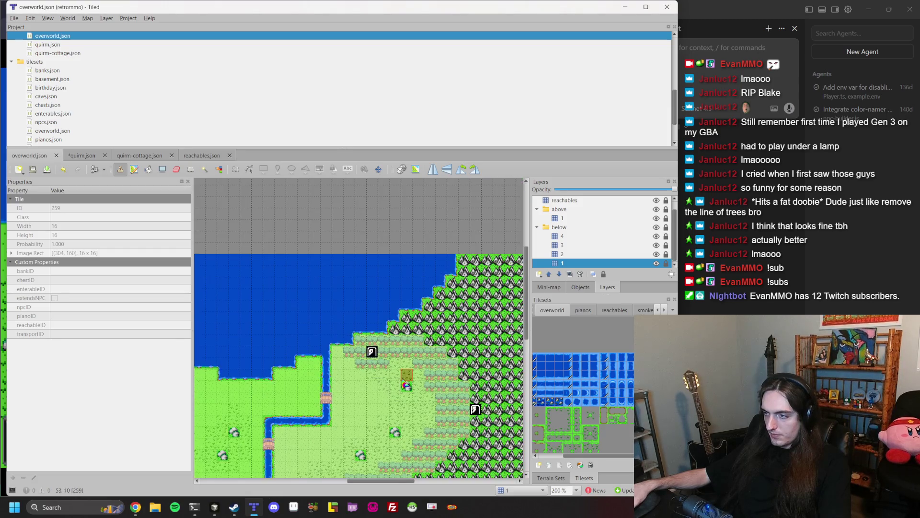
Pan to the tree rows west of town, hide the reachables layer, and sample a grass tile
mouse_move(410, 398)
mouse_down()
mouse_move(389, 313)
mouse_move(397, 291)
mouse_up()
scroll(399, 372, up, 2)
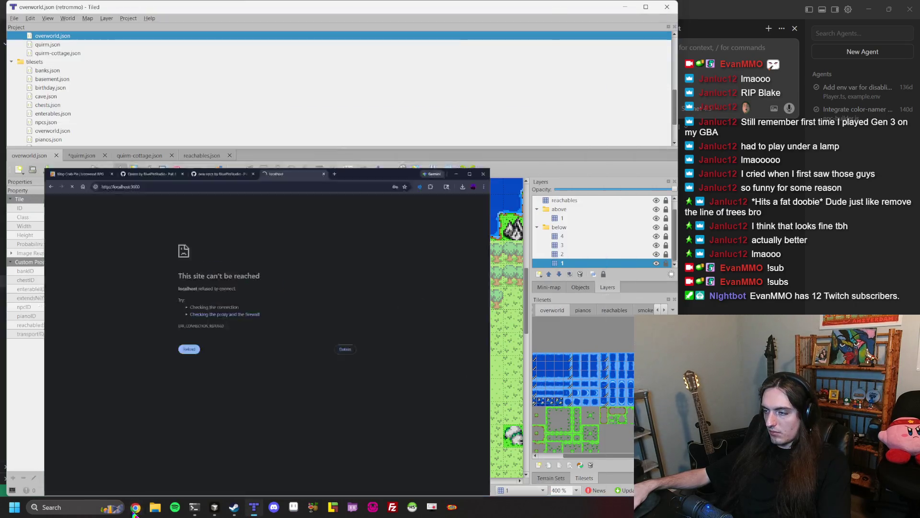
mouse_move(299, 349)
mouse_down()
mouse_move(325, 306)
mouse_move(351, 291)
mouse_move(411, 312)
mouse_move(401, 302)
mouse_move(334, 345)
mouse_move(294, 335)
mouse_move(258, 382)
mouse_up()
scroll(350, 329, up, 1)
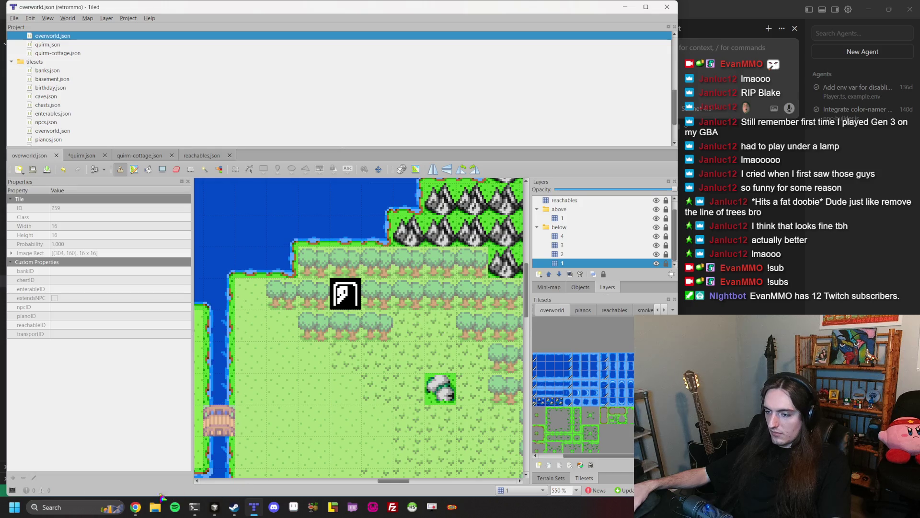
scroll(462, 427, down, 2)
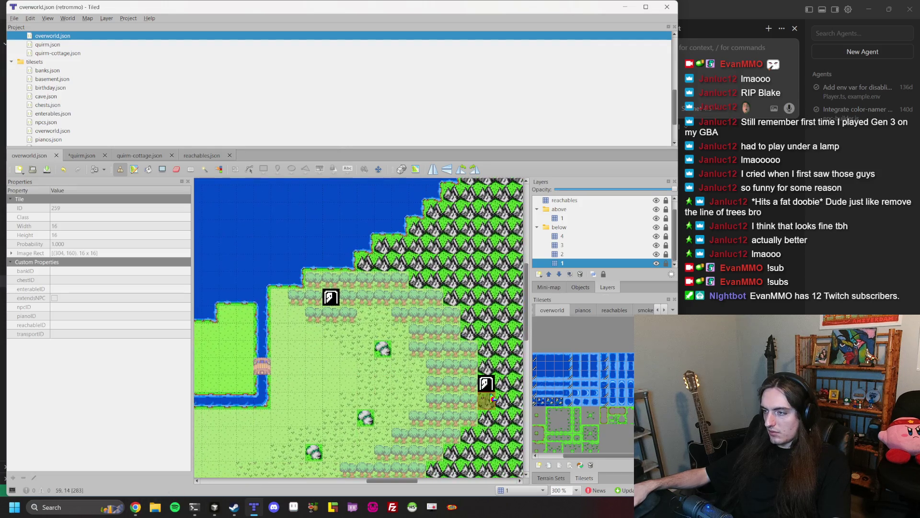
mouse_move(419, 426)
mouse_down()
mouse_move(449, 319)
mouse_move(416, 390)
mouse_up()
click(656, 201)
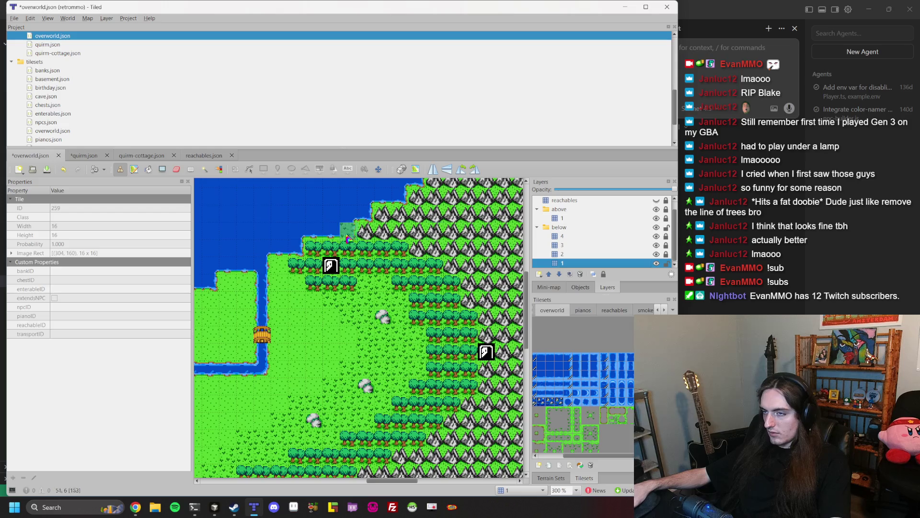
right_click(352, 341)
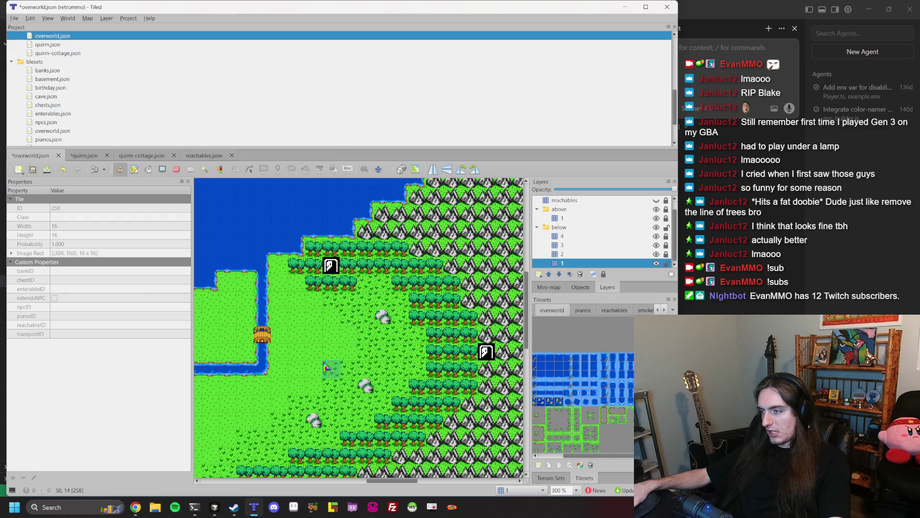
Look over the trees east of the town and the southern treeline, then go to the game
scroll(327, 367, down, 2)
scroll(316, 381, up, 3)
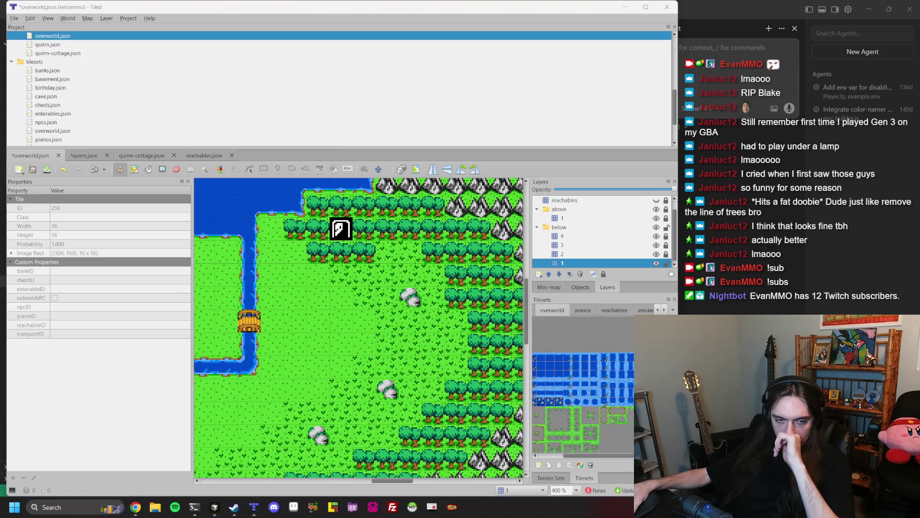
scroll(320, 364, up, 3)
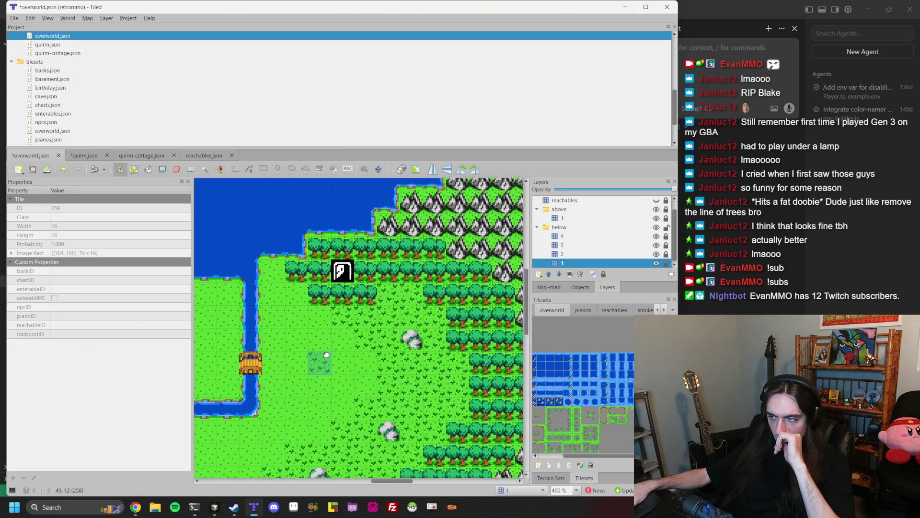
drag(416, 369, 353, 335)
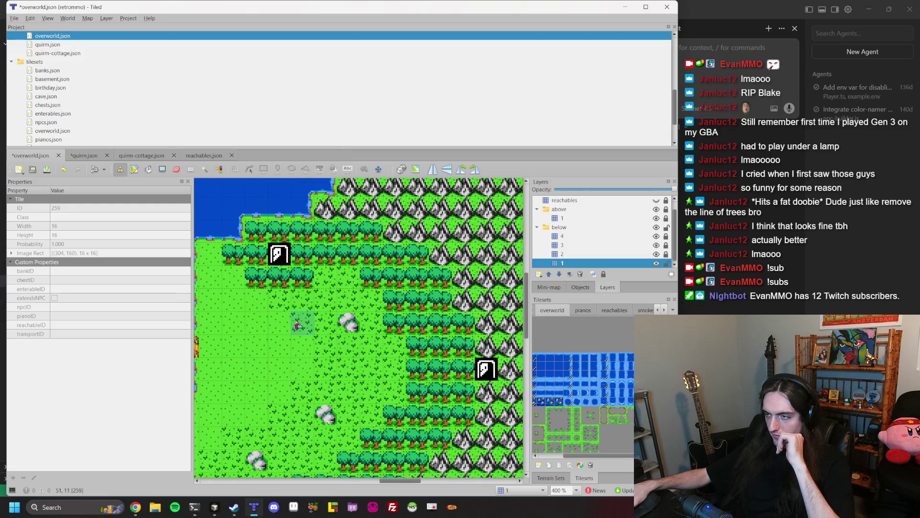
scroll(306, 330, up, 1)
scroll(402, 335, down, 2)
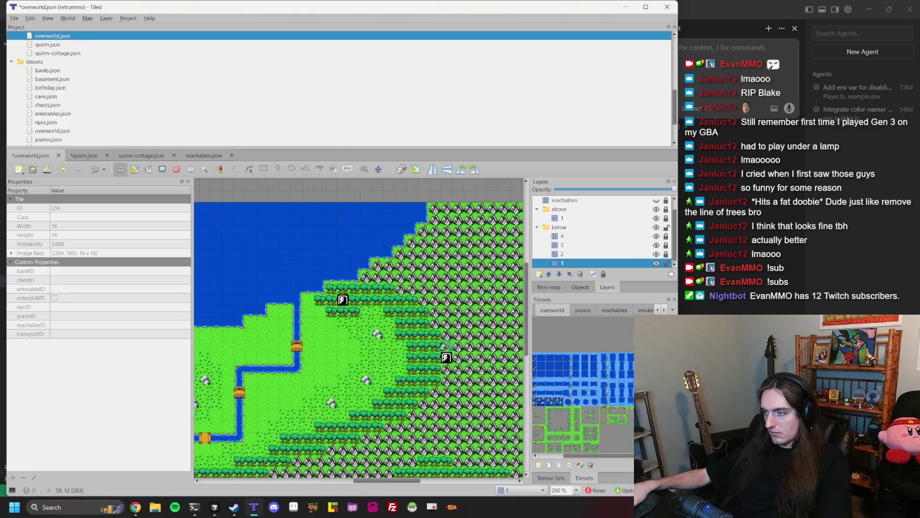
drag(403, 382, 454, 331)
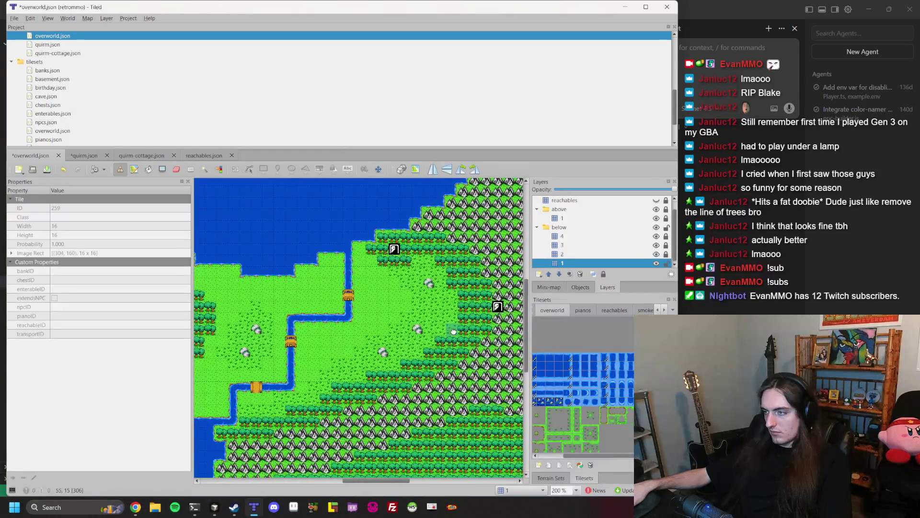
click(136, 507)
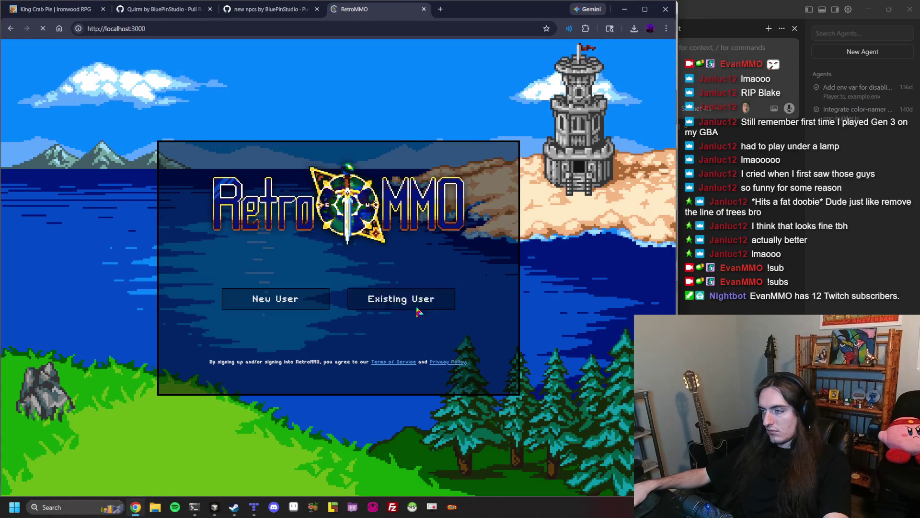
Sign in to RetroMMO as the existing user and enter the overworld
click(416, 309)
key(Return)
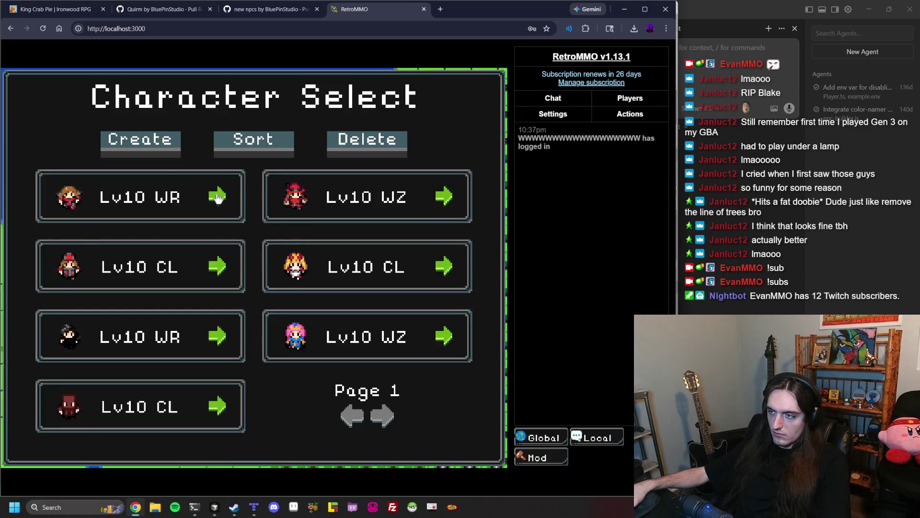
click(218, 197)
Walk the character west past the bridge and around the red-roofed house, then return to Tiled
key(Right)
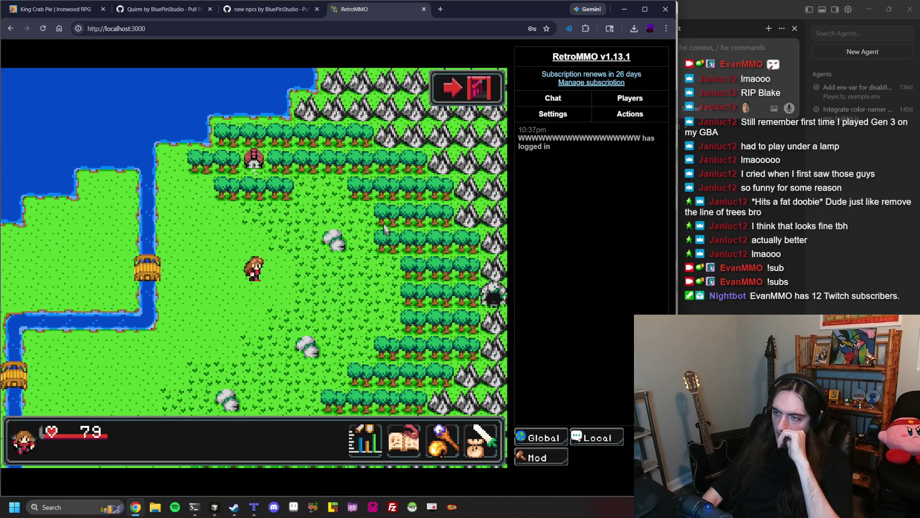
key(Left)
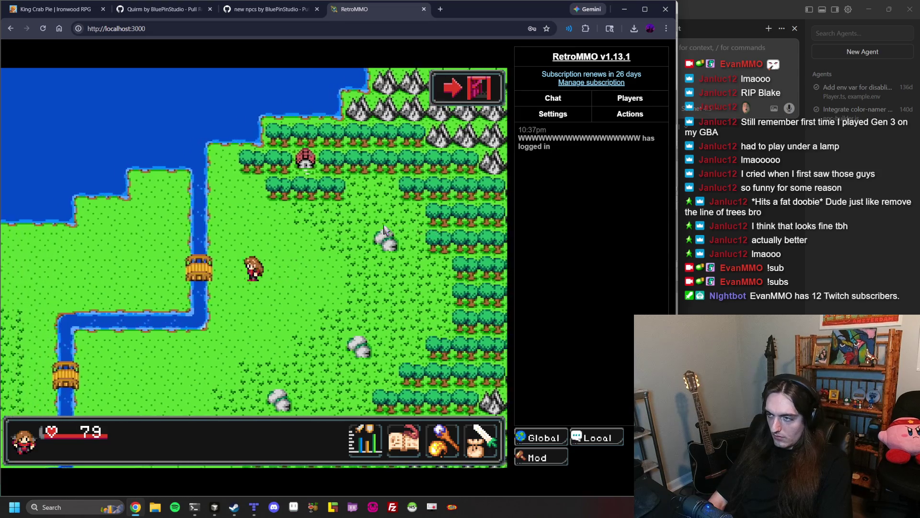
key(Down)
key(Left)
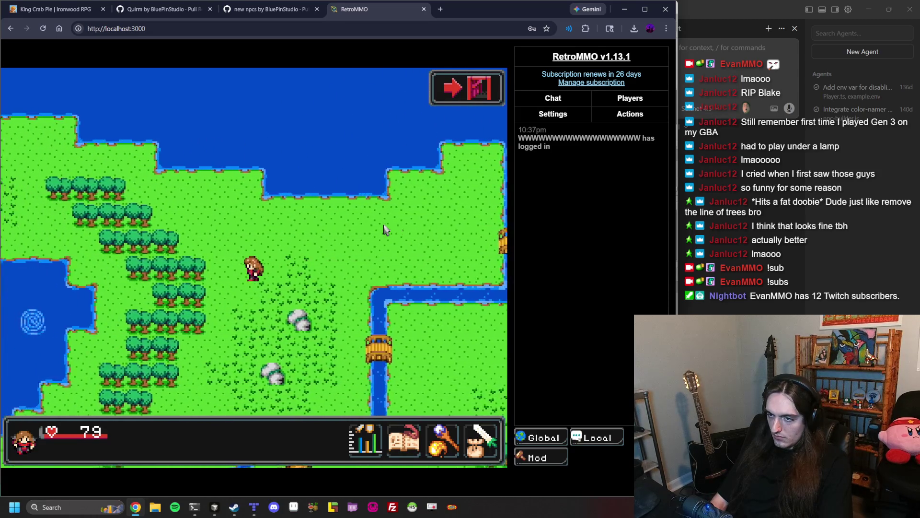
key(Left)
key(Down)
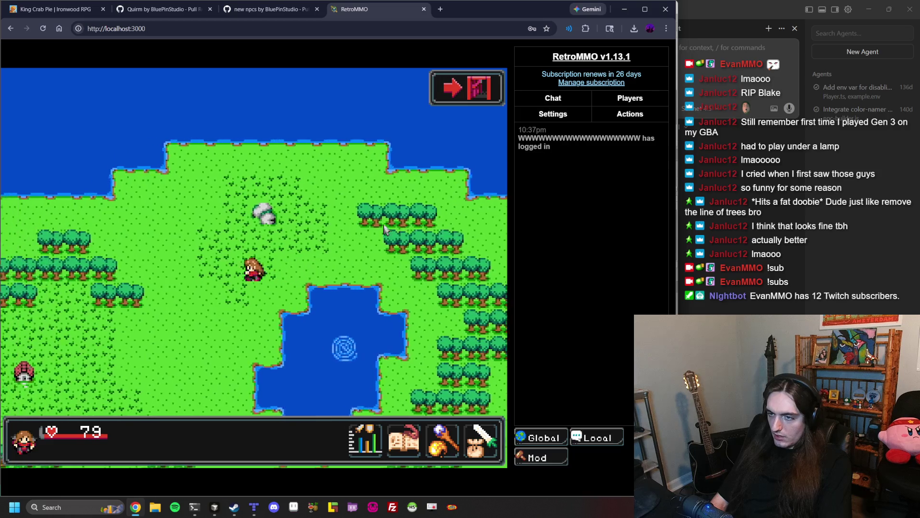
key(Left)
key(Down)
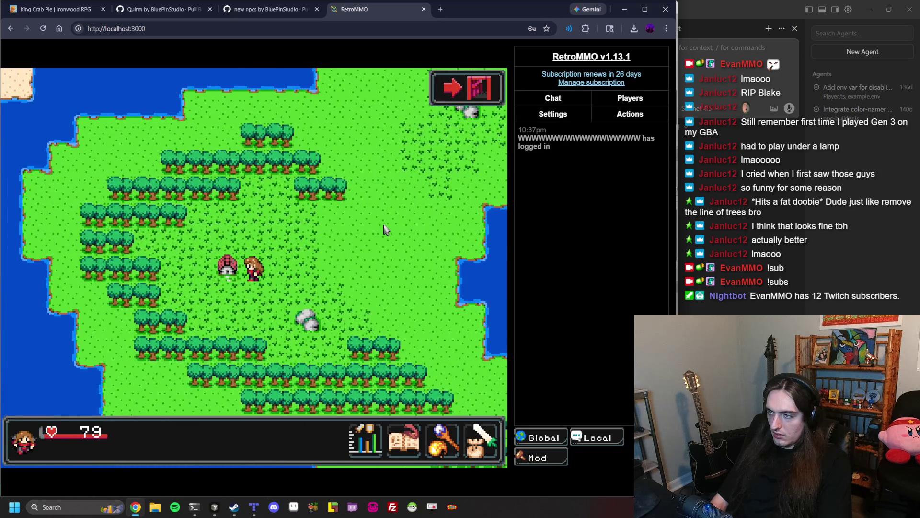
key(Left)
key(Down)
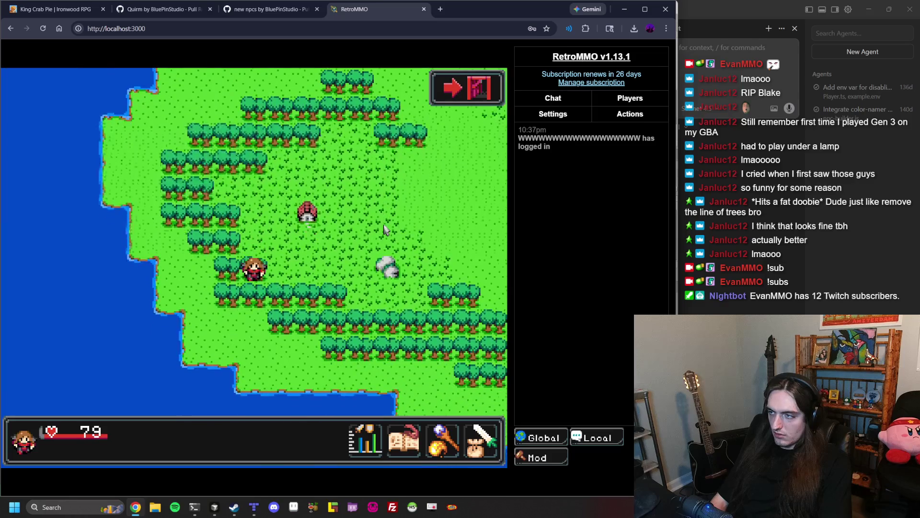
key(Right)
key(Up)
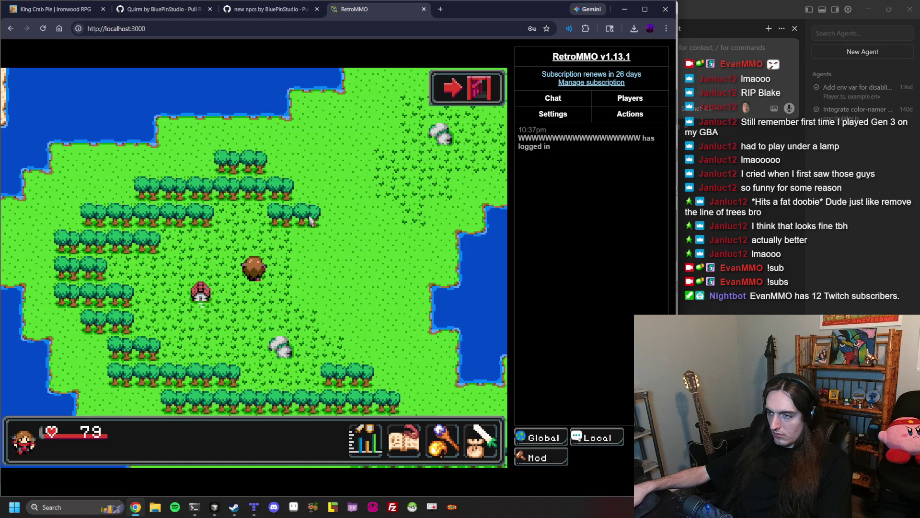
key(Down)
key(Left)
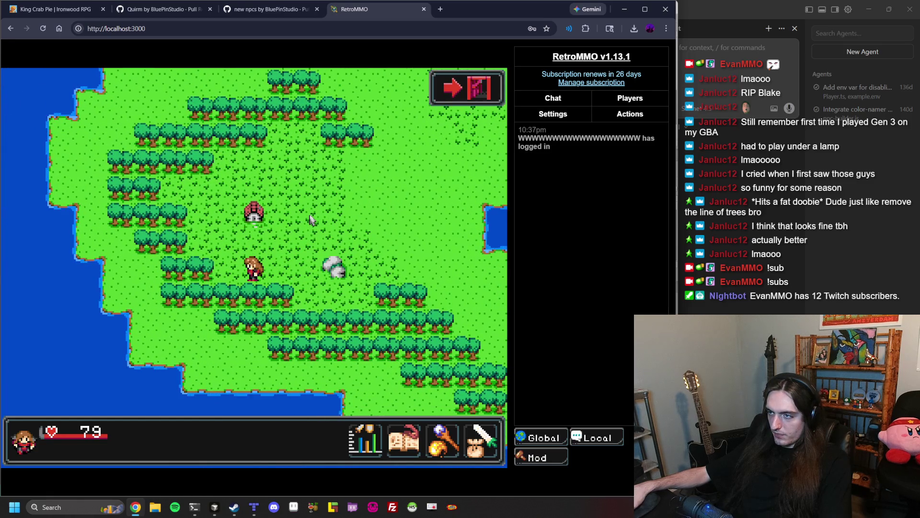
key(Right)
key(Up)
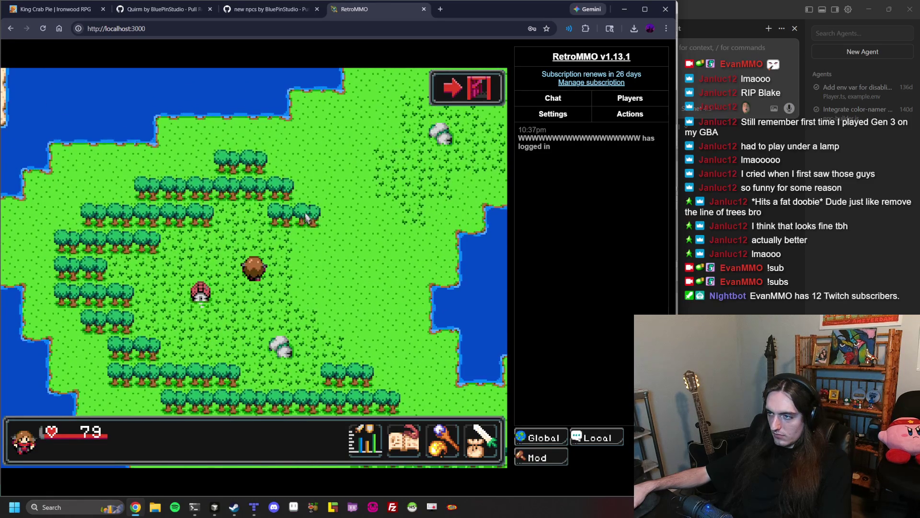
key(Left)
click(254, 506)
Undo the last tile change on the overworld map with Ctrl+Z
scroll(496, 280, up, 5)
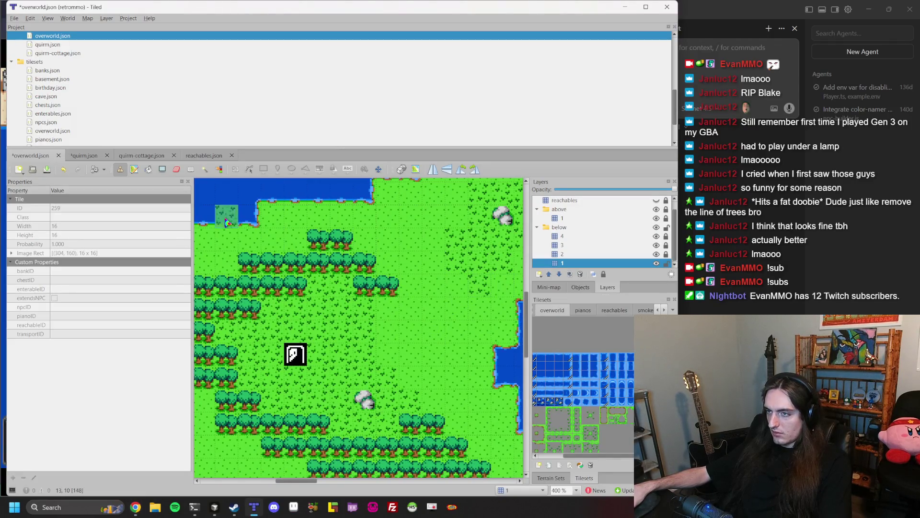
scroll(482, 385, down, 3)
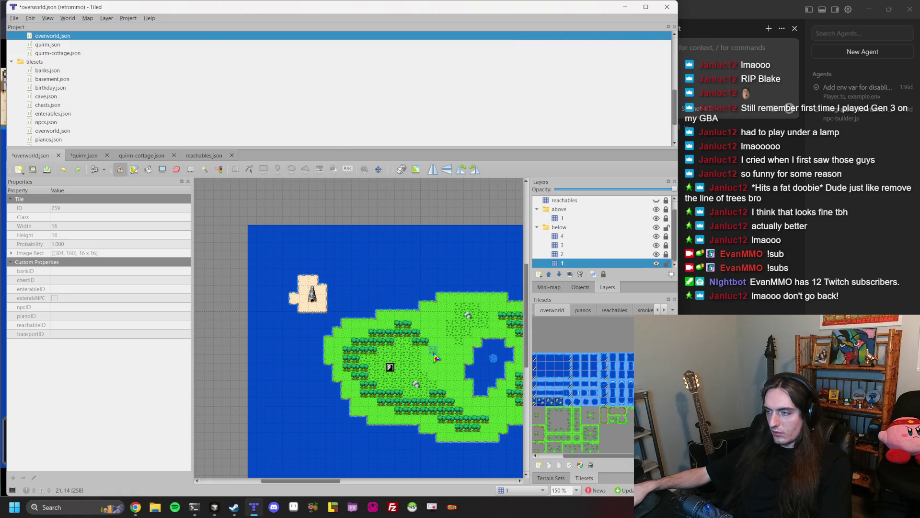
key(ctrl+z)
scroll(433, 358, up, 3)
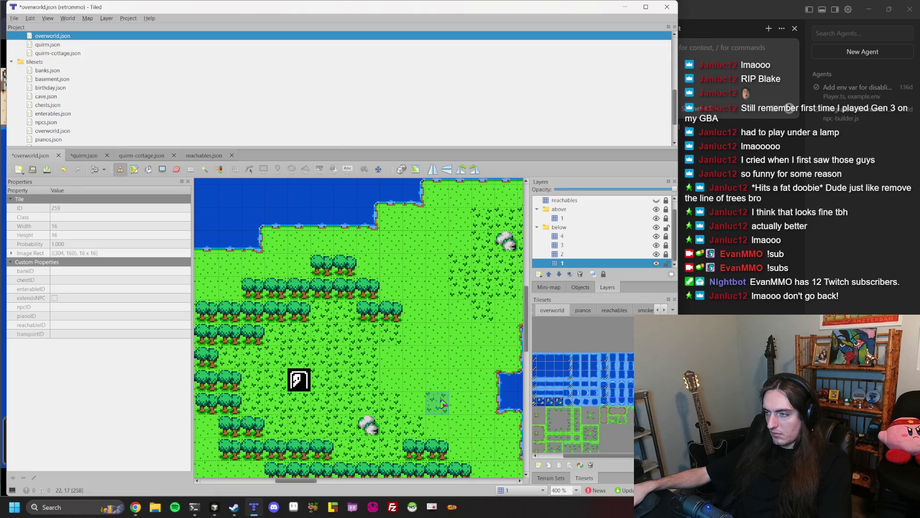
scroll(447, 404, down, 5)
scroll(320, 358, up, 3)
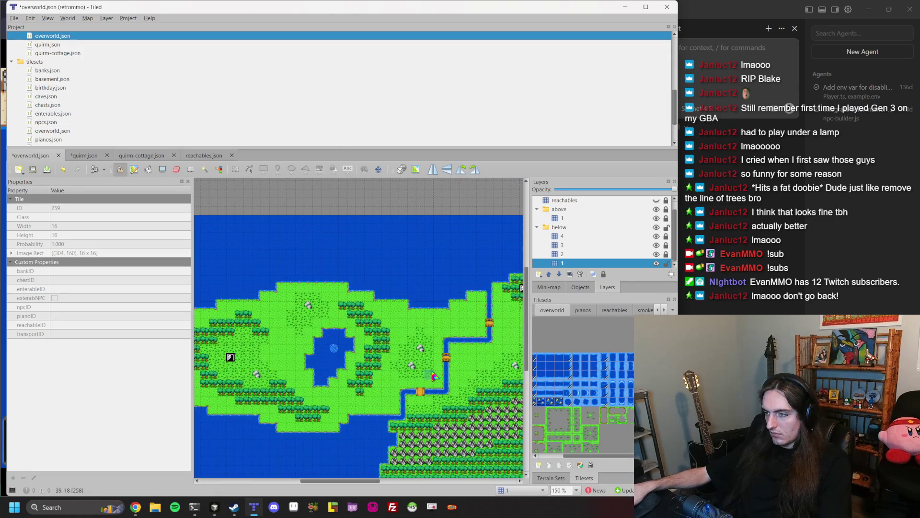
scroll(433, 376, up, 2)
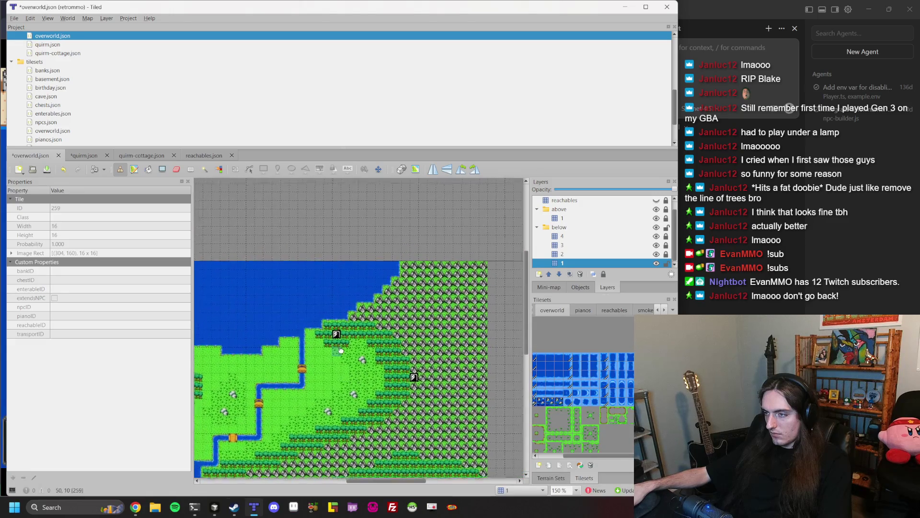
Walk the character east across the bridges and north to the red-roofed house by the mountains
key(alt+Tab)
key(Right)
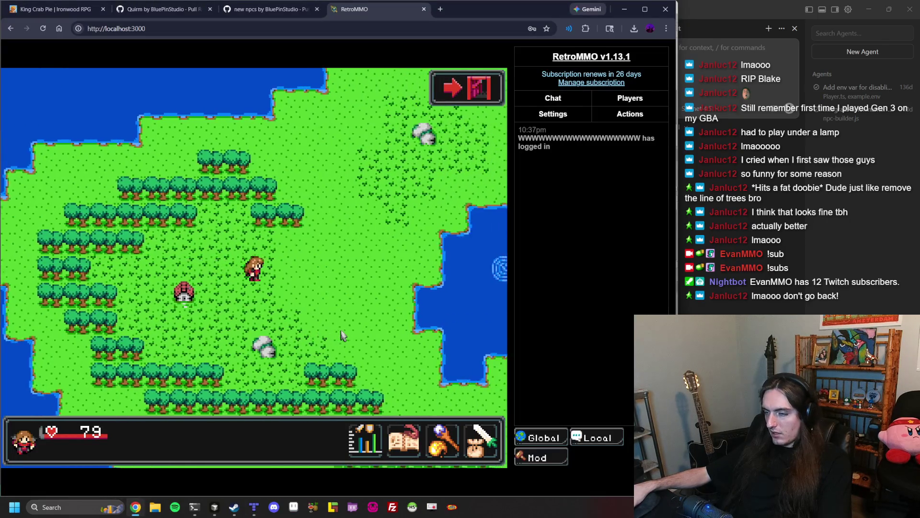
key(Up)
key(Right)
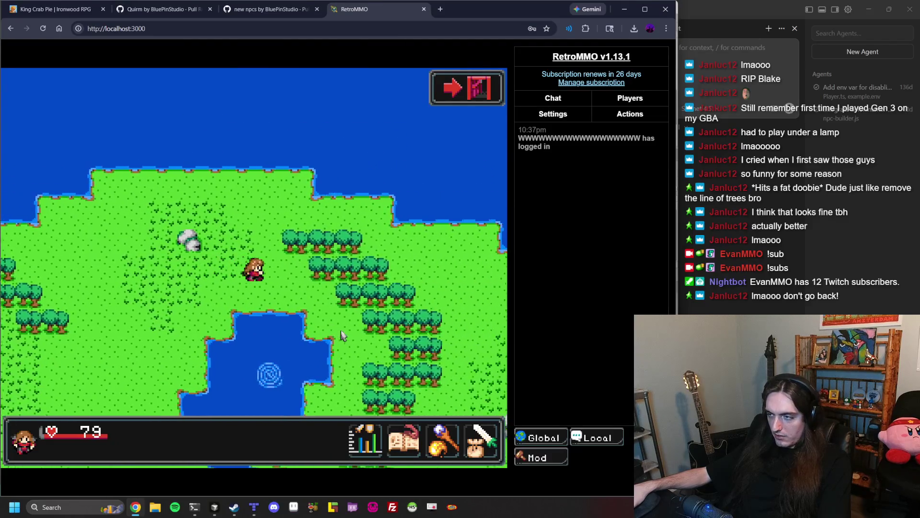
key(Down)
key(Right)
key(Up)
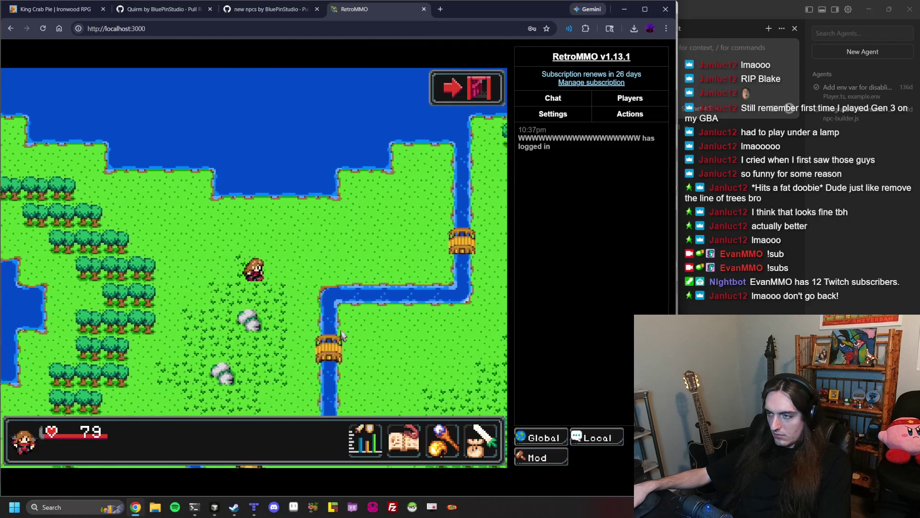
key(Right)
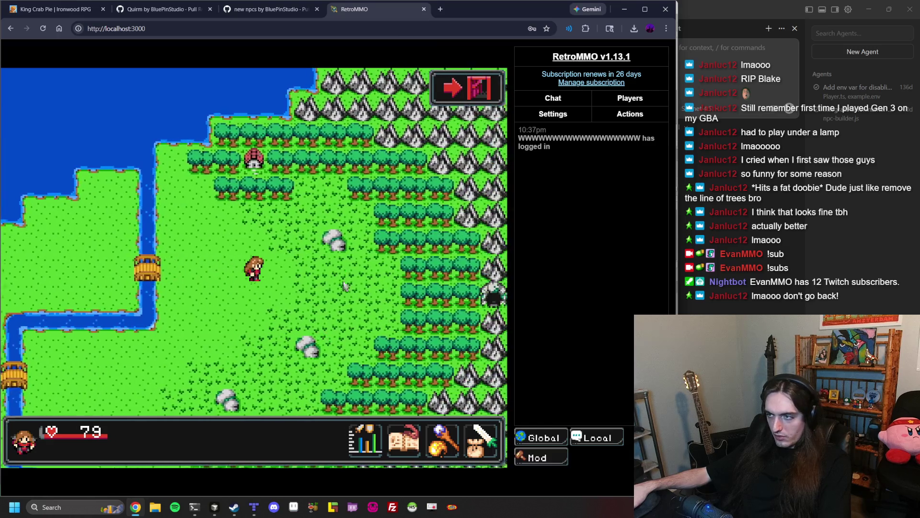
key(Left)
key(Right)
key(Up)
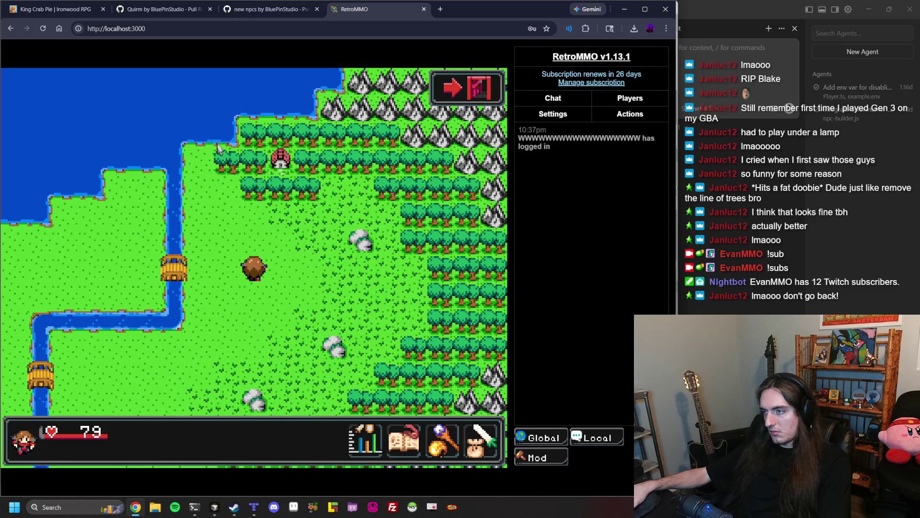
key(Up)
key(Up)
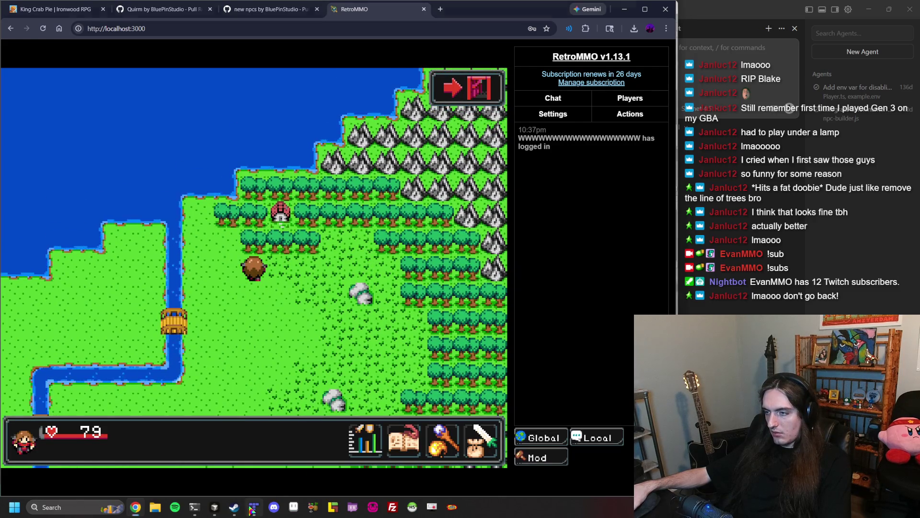
key(alt+Tab)
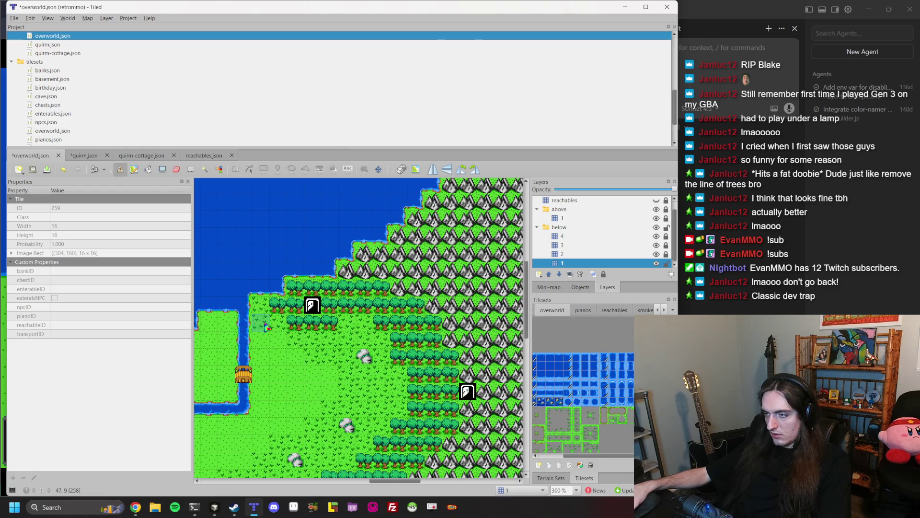
Survey the river, bridges and forest edge beside the town, then sample a grass tile
mouse_move(369, 399)
mouse_down()
mouse_move(399, 341)
mouse_move(445, 297)
mouse_move(376, 367)
mouse_move(388, 348)
mouse_up()
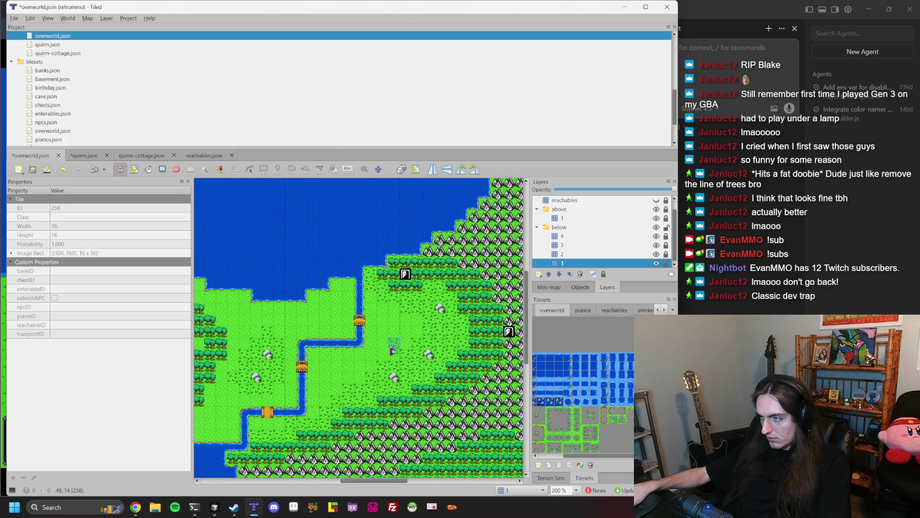
drag(402, 331, 374, 375)
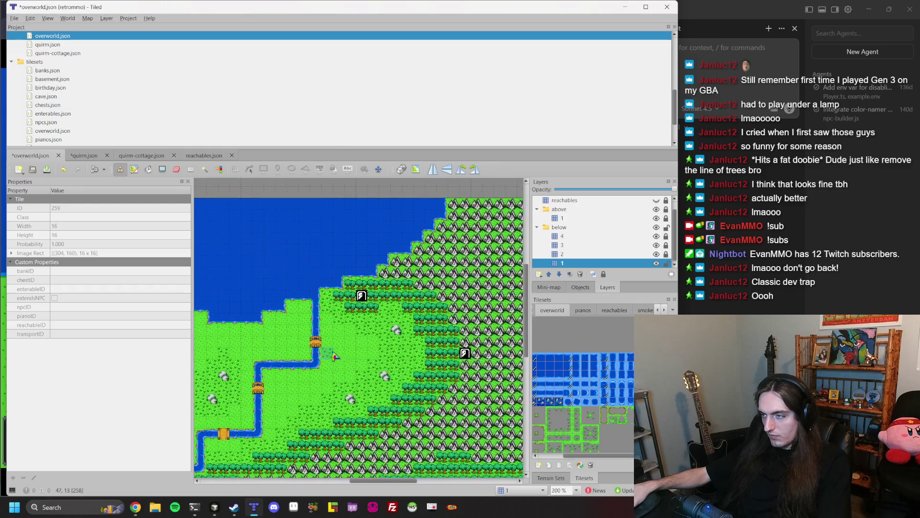
scroll(334, 375, up, 3)
scroll(334, 375, down, 3)
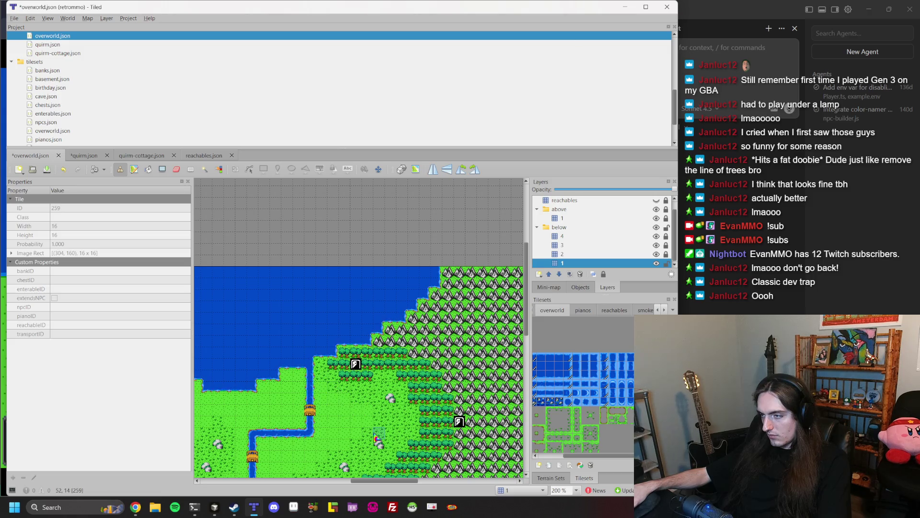
scroll(376, 437, up, 1)
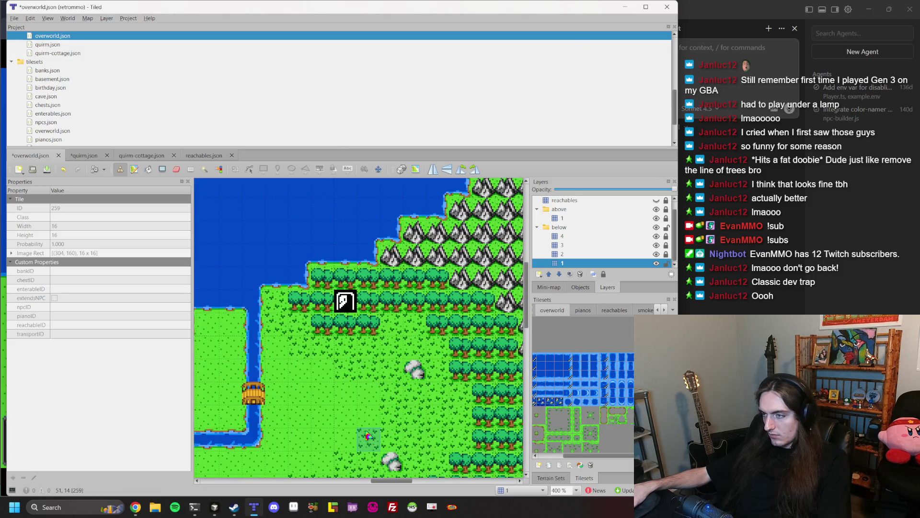
scroll(454, 357, up, 1)
scroll(455, 357, down, 2)
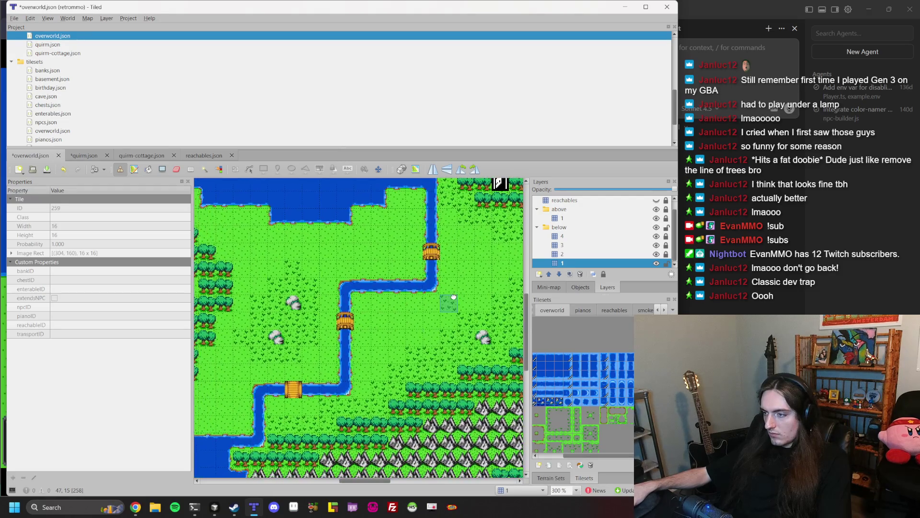
drag(456, 317, 420, 352)
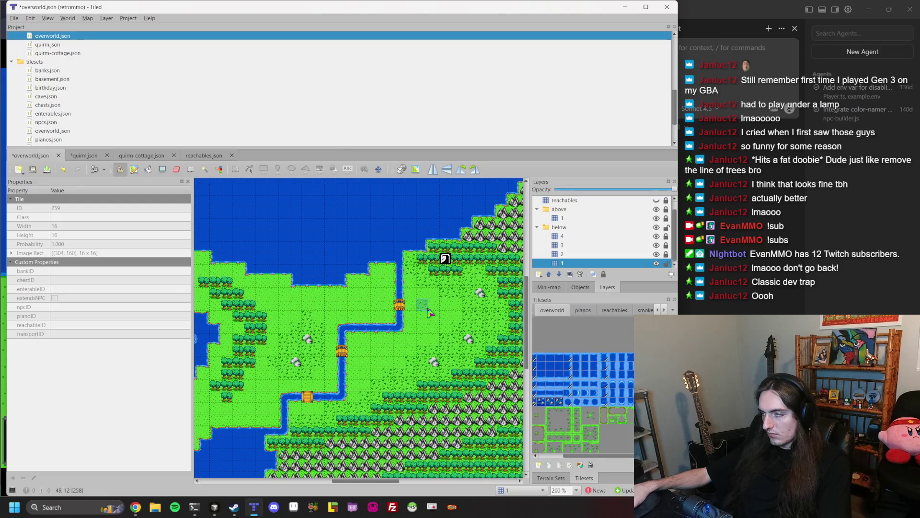
scroll(430, 313, right, 4)
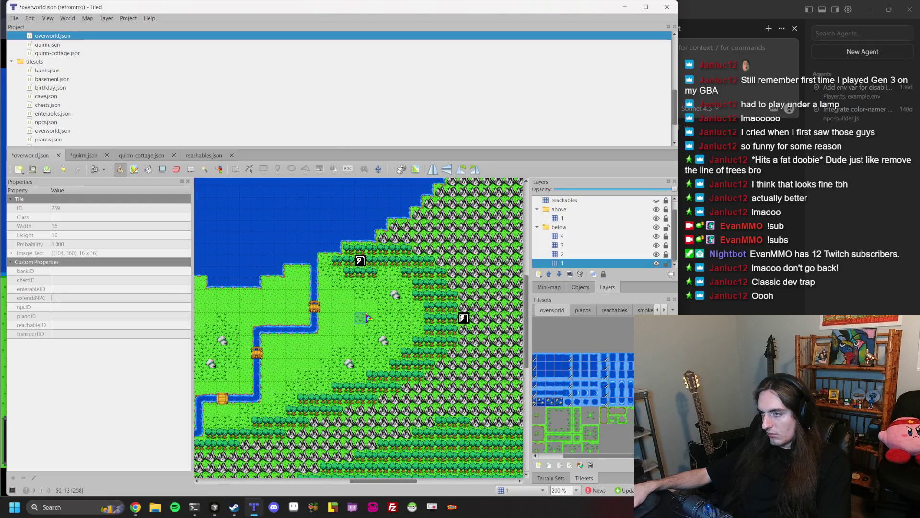
scroll(367, 317, up, 3)
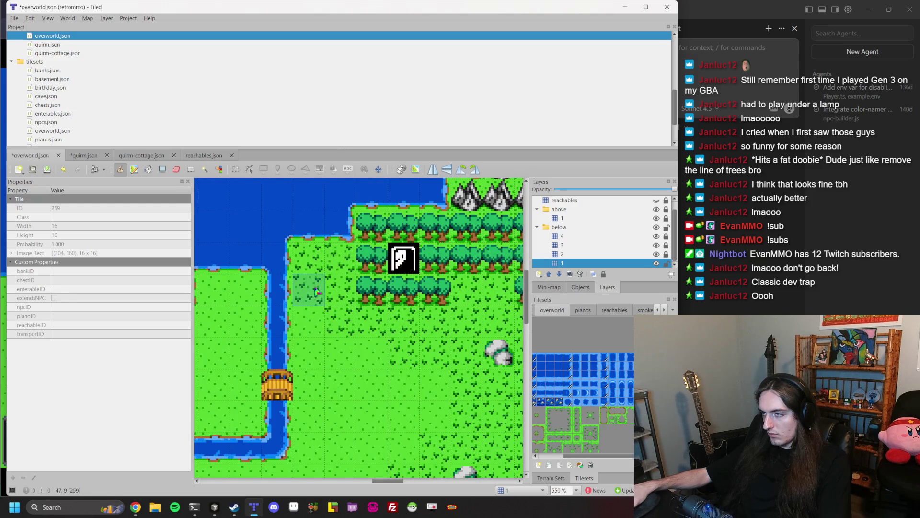
right_click(338, 353)
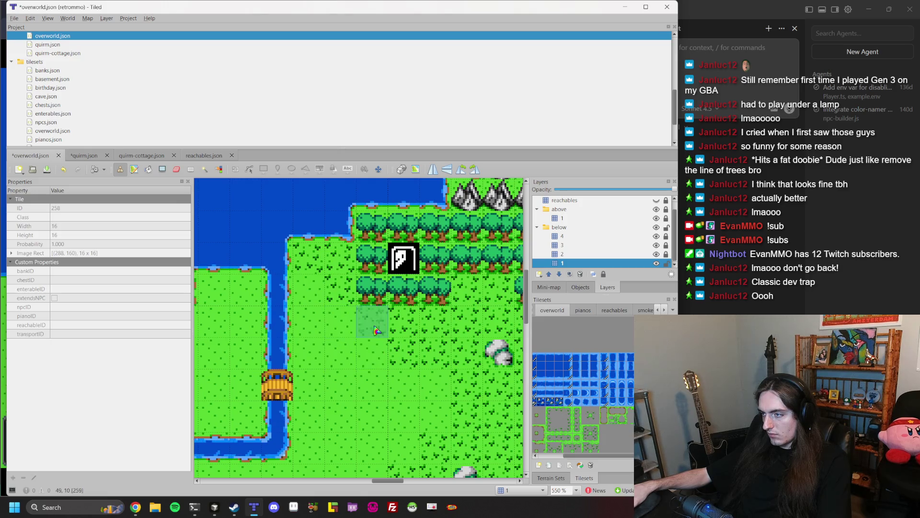
Hide the transports and reachables layers
click(656, 209)
click(656, 201)
scroll(386, 344, down, 3)
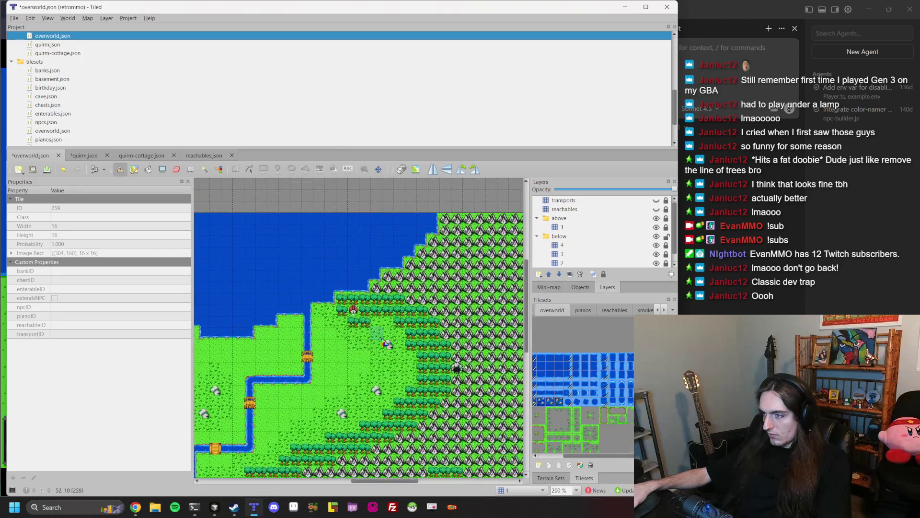
Select layers 2 and 1 and sample the tile beside the house as the brush
scroll(384, 343, up, 1)
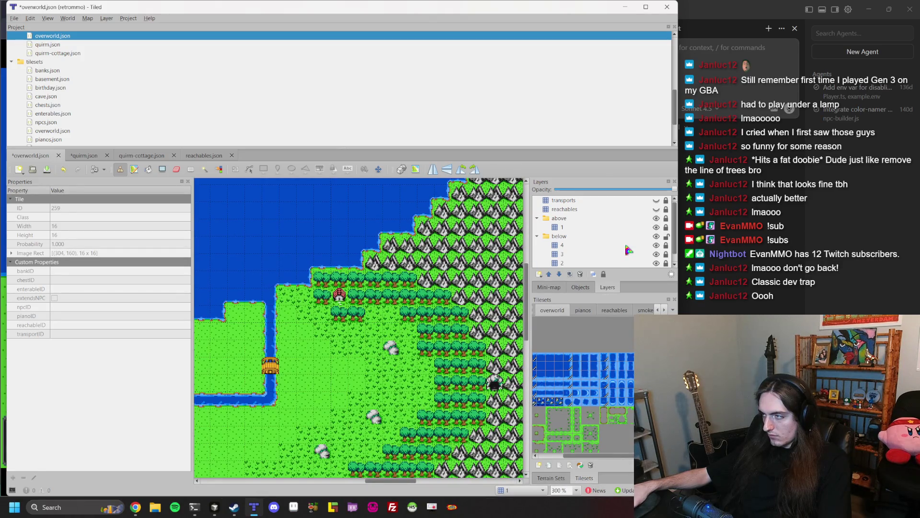
click(618, 261)
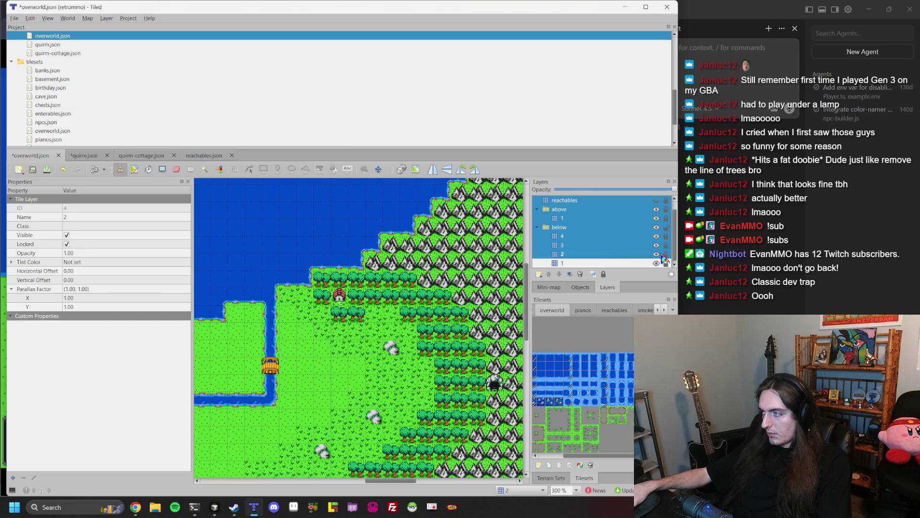
shift+click(599, 263)
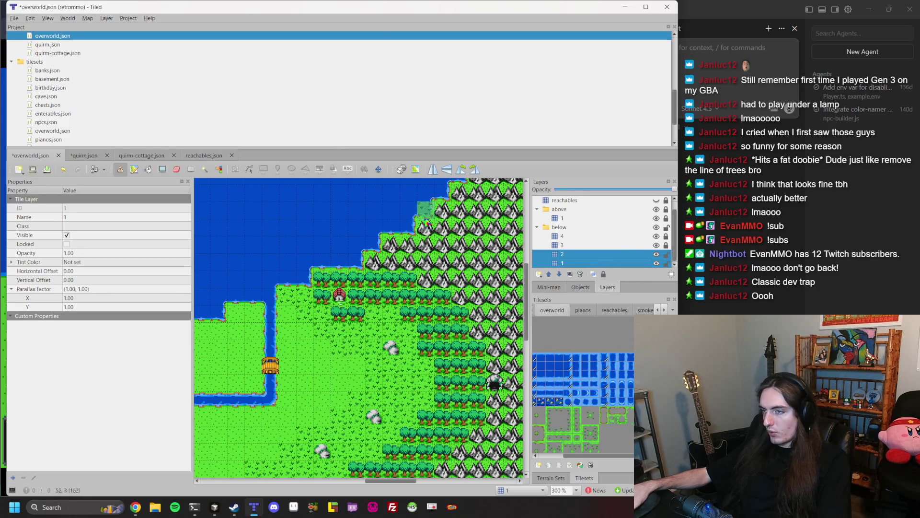
right_click(350, 300)
Erase the tile left of the house on layer 1, then sample tile 306 to repaint it
click(177, 169)
click(629, 264)
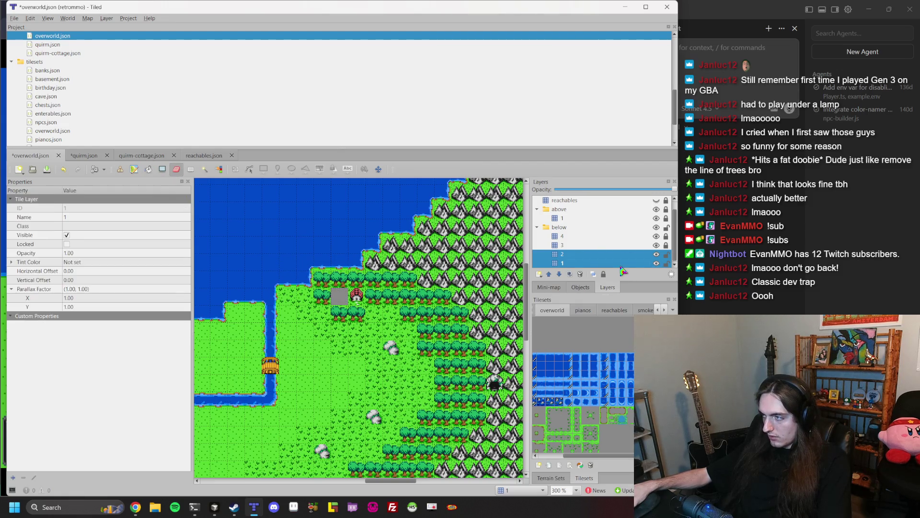
click(120, 170)
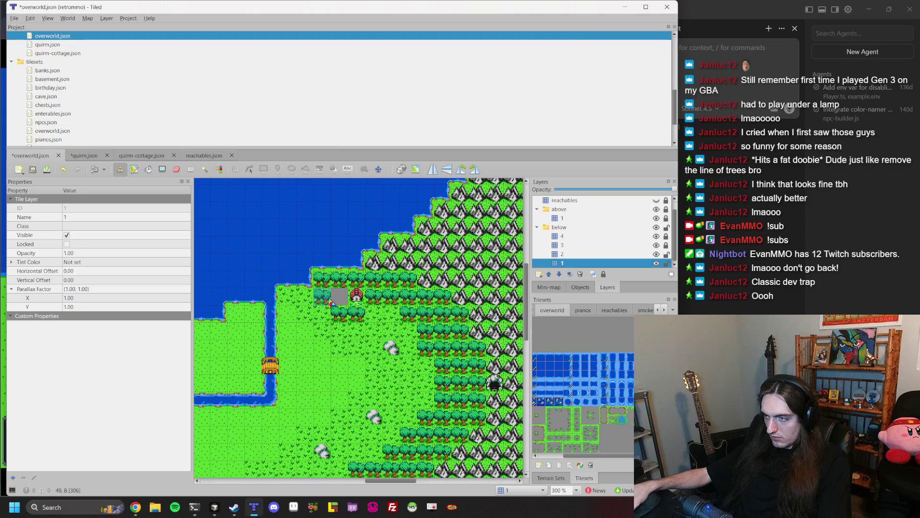
right_click(331, 303)
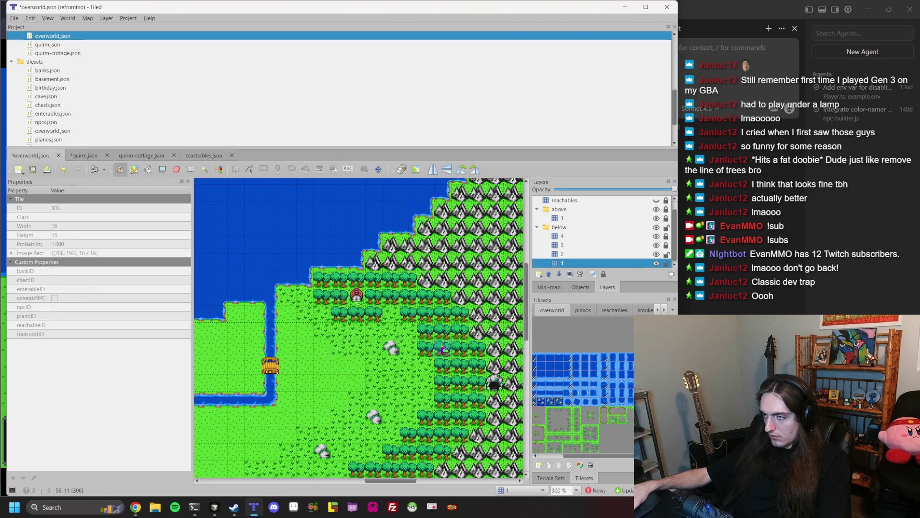
scroll(426, 349, down, 1)
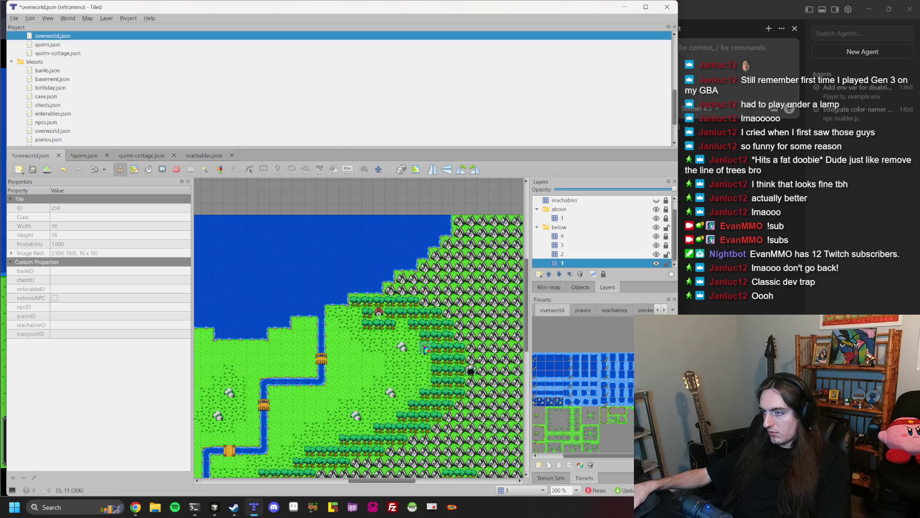
Undo the tiles just painted beside the house and zoom in to inspect the result
key(ctrl+z)
scroll(424, 343, up, 1)
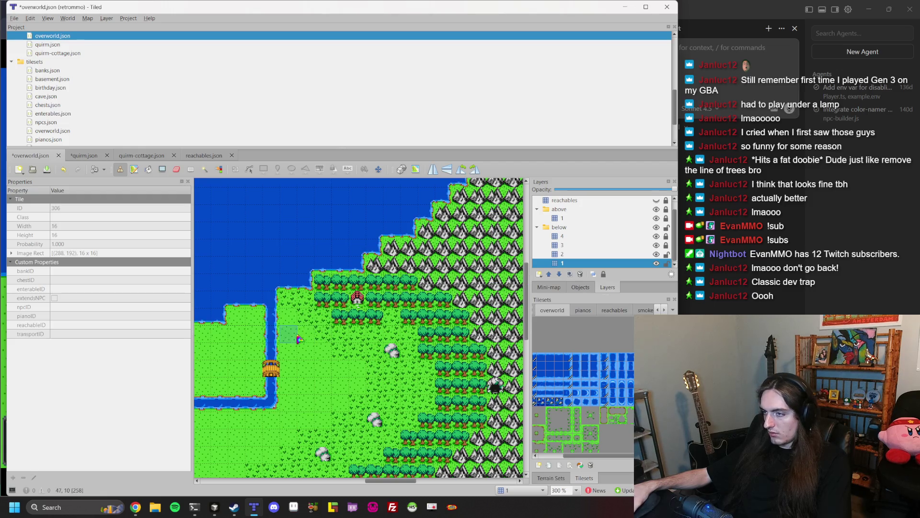
scroll(357, 356, down, 2)
scroll(400, 380, up, 2)
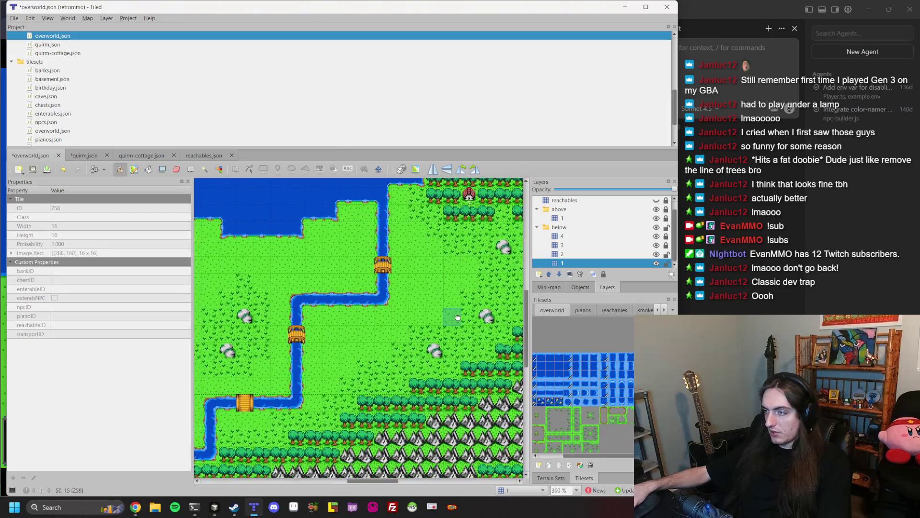
scroll(432, 354, up, 5)
scroll(408, 374, right, 3)
scroll(398, 380, up, 1)
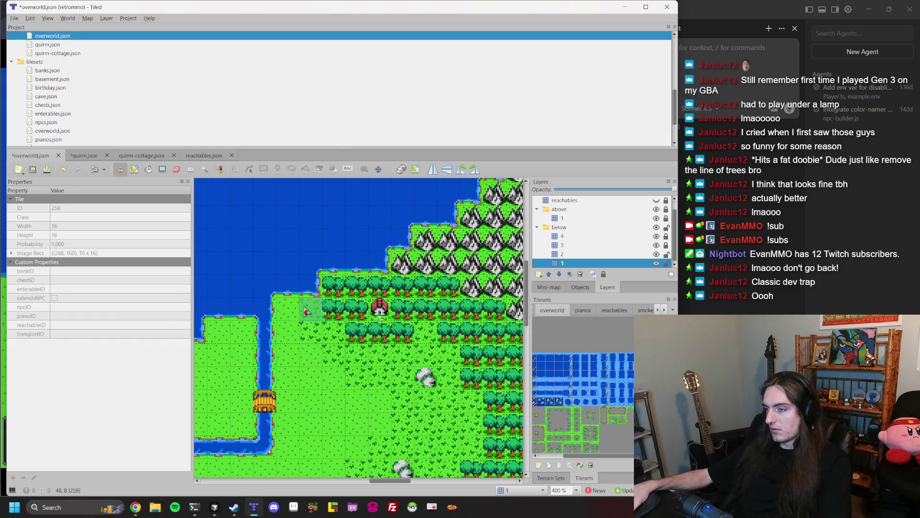
Undo one more tile edit and zoom around the red-roofed town to check it
key(ctrl+z)
scroll(293, 314, down, 2)
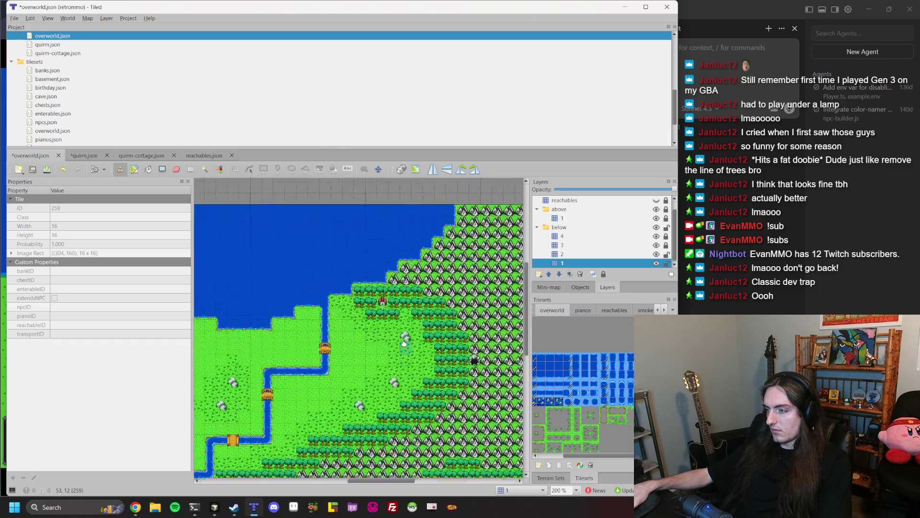
scroll(404, 363, left, 2)
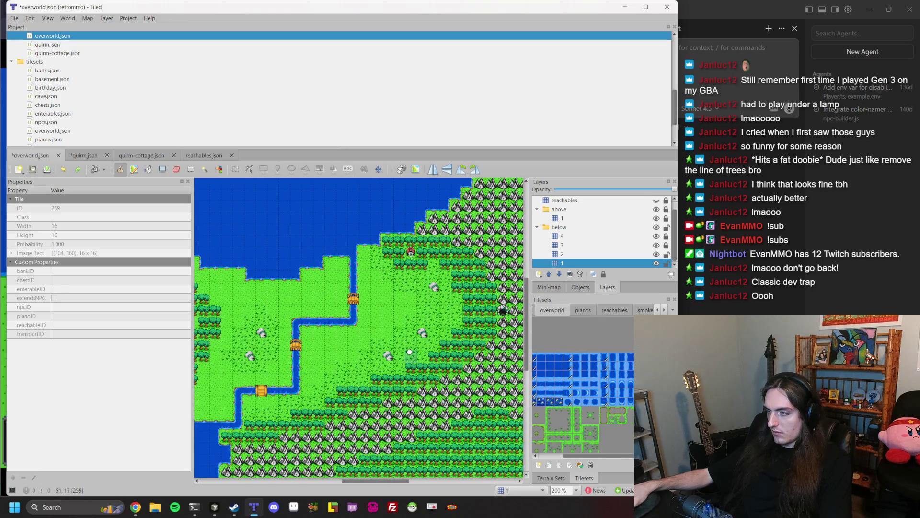
scroll(402, 375, left, 2)
scroll(402, 374, up, 3)
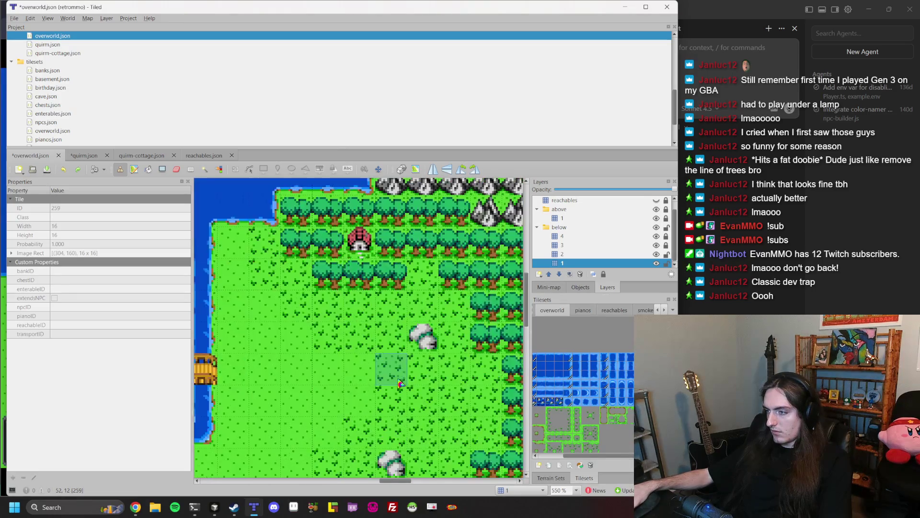
scroll(387, 367, down, 1)
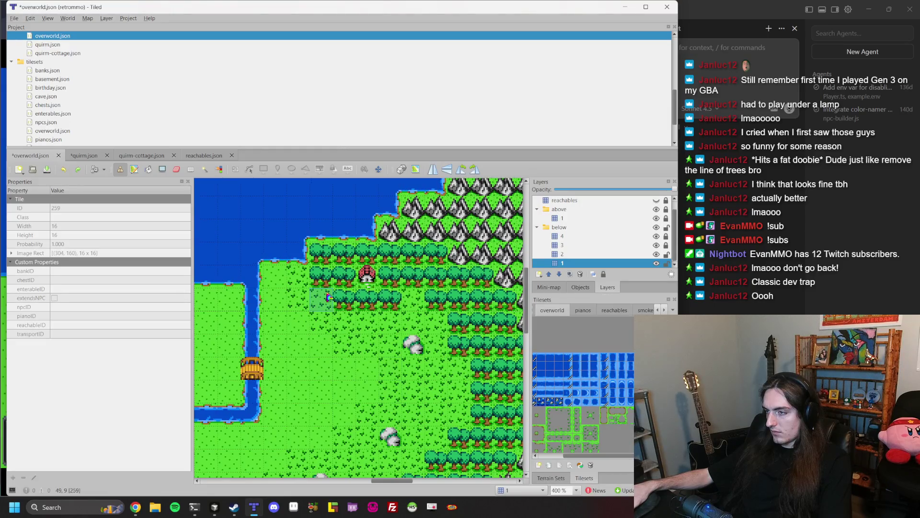
scroll(344, 350, down, 2)
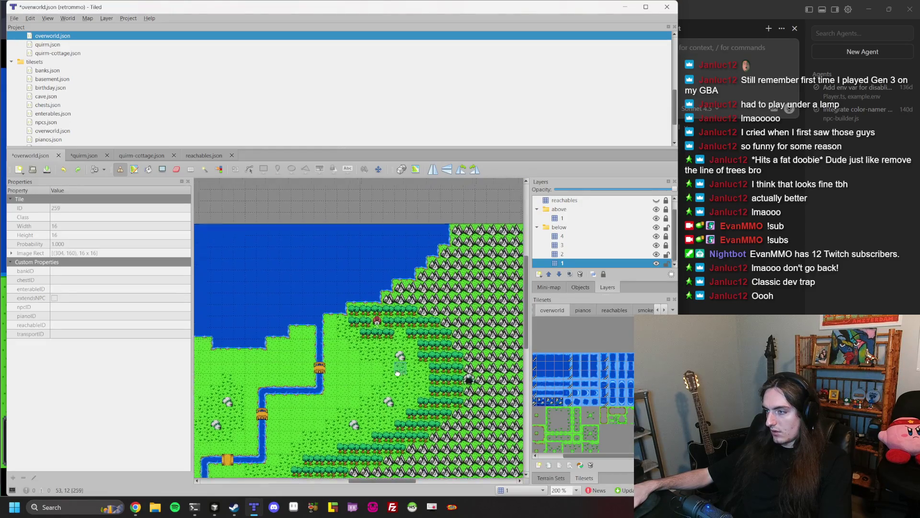
scroll(401, 409, down, 2)
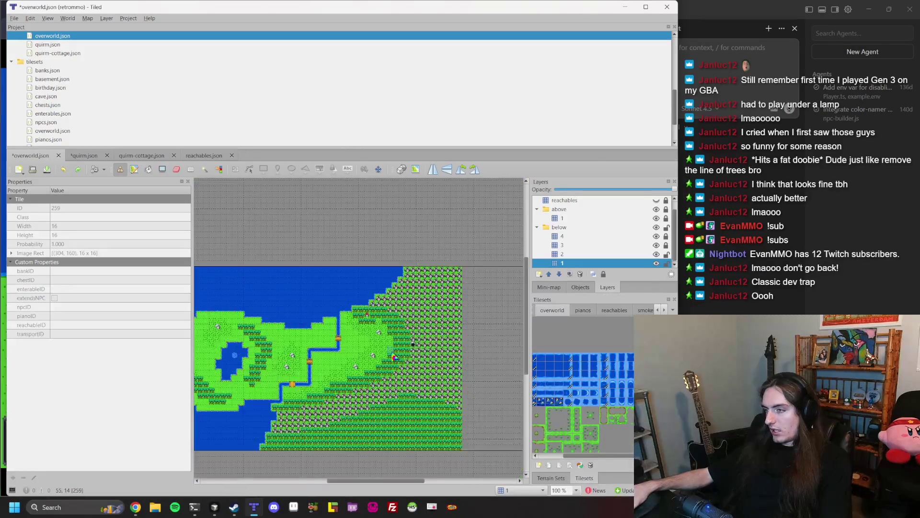
scroll(394, 356, up, 4)
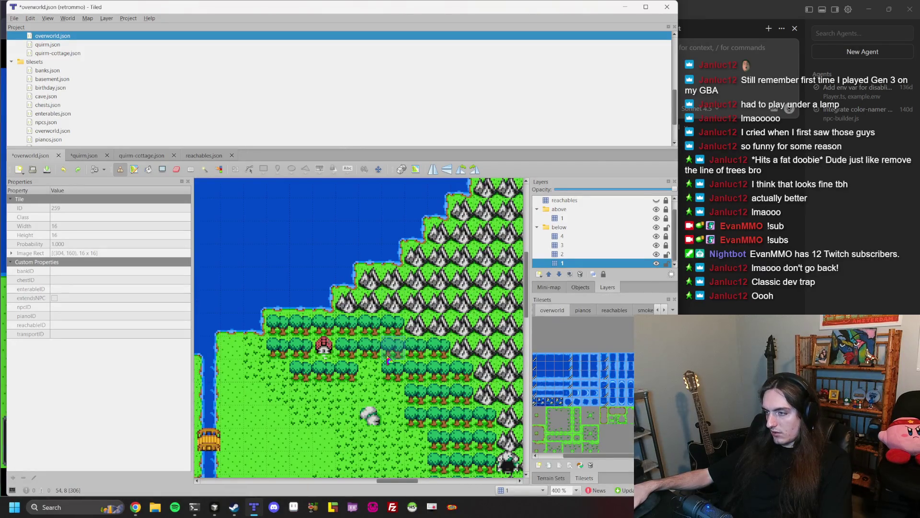
scroll(416, 368, down, 3)
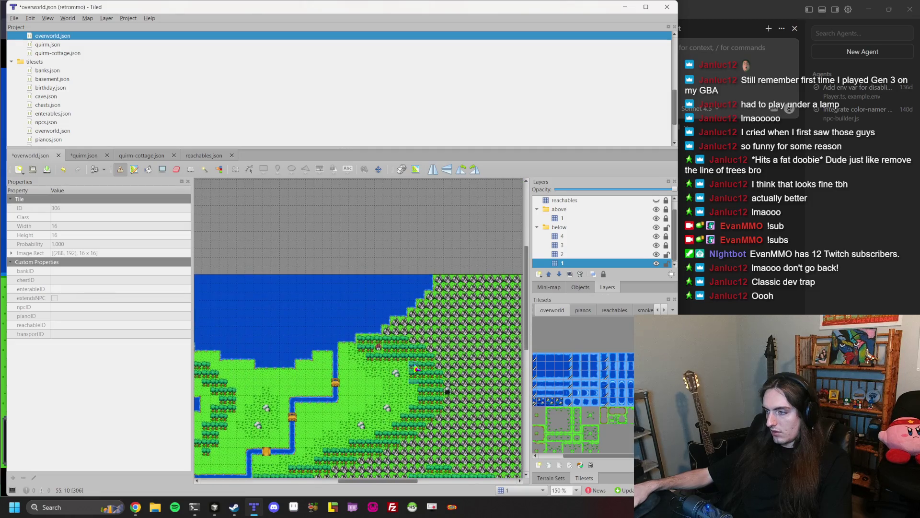
scroll(399, 373, up, 2)
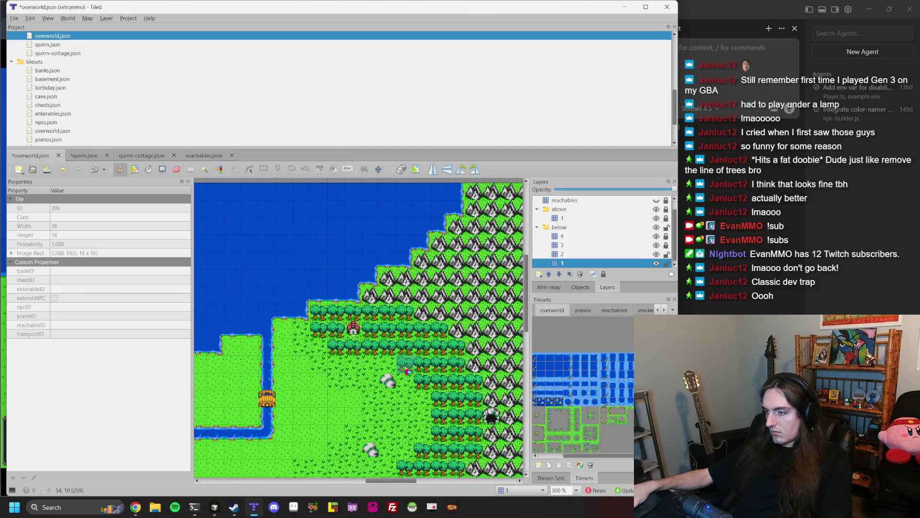
Sample a map tile near the town as the brush, then pan to the lake and island
right_click(384, 447)
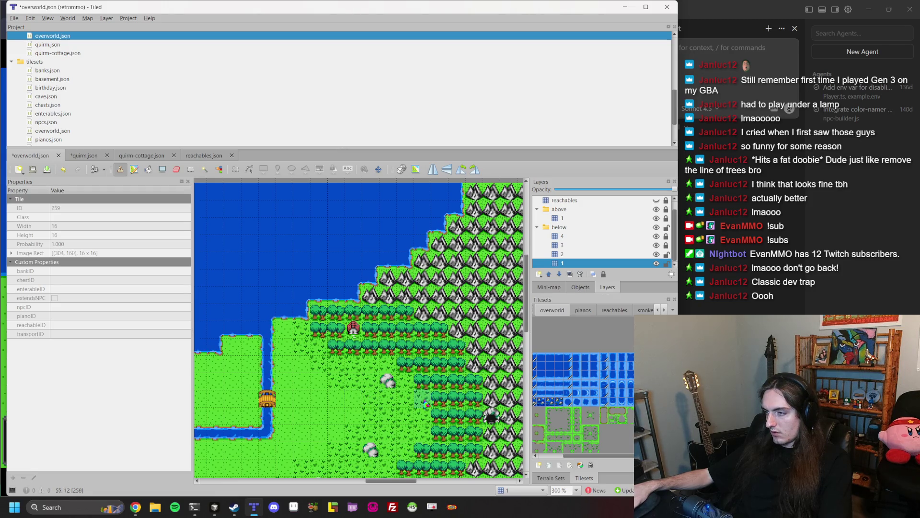
scroll(511, 404, down, 2)
mouse_move(471, 417)
mouse_down()
mouse_move(451, 370)
mouse_move(445, 394)
mouse_up()
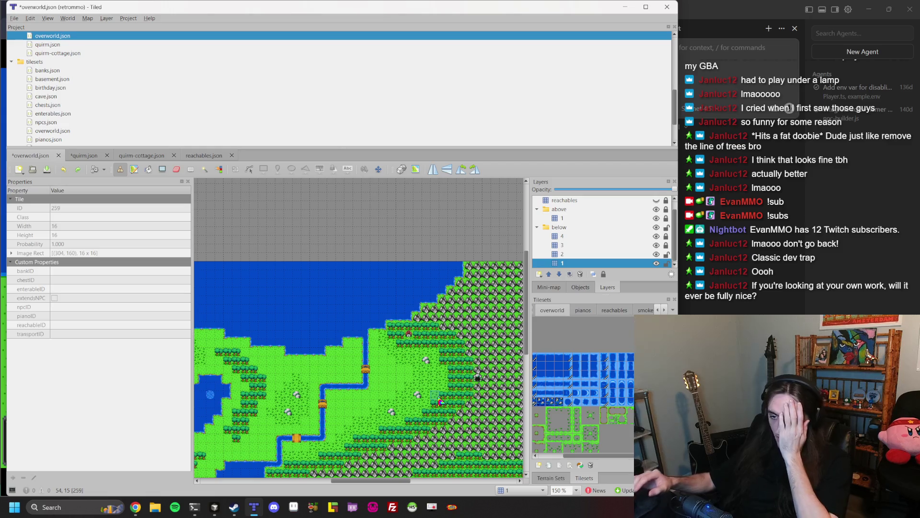
mouse_move(315, 387)
mouse_down()
mouse_move(412, 317)
mouse_move(299, 286)
mouse_up()
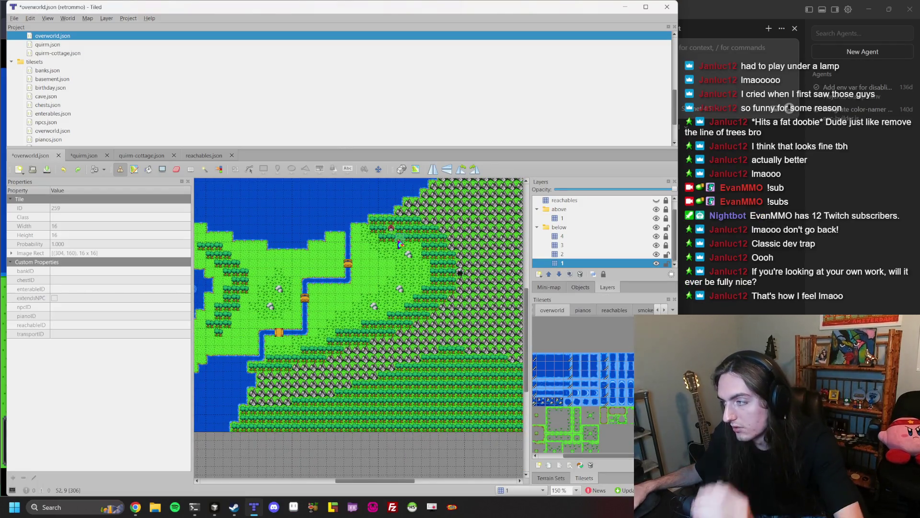
scroll(398, 263, up, 2)
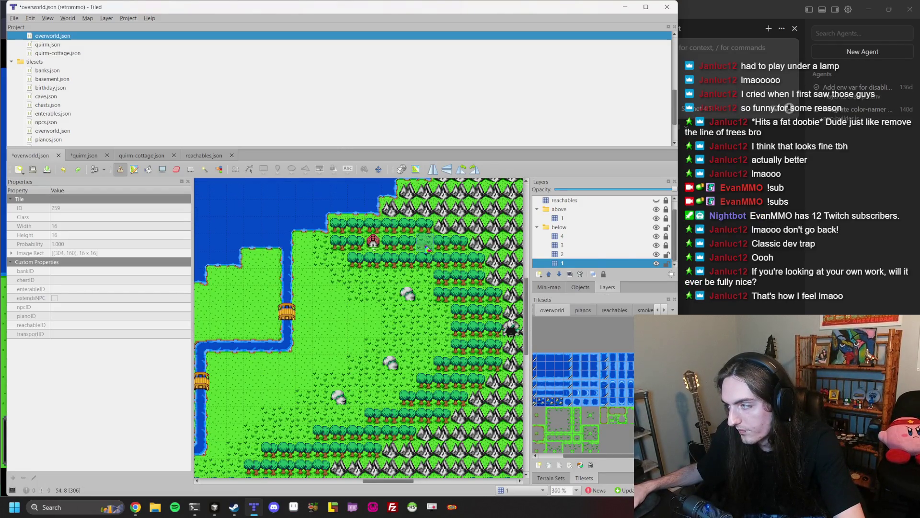
scroll(666, 228, up, 1)
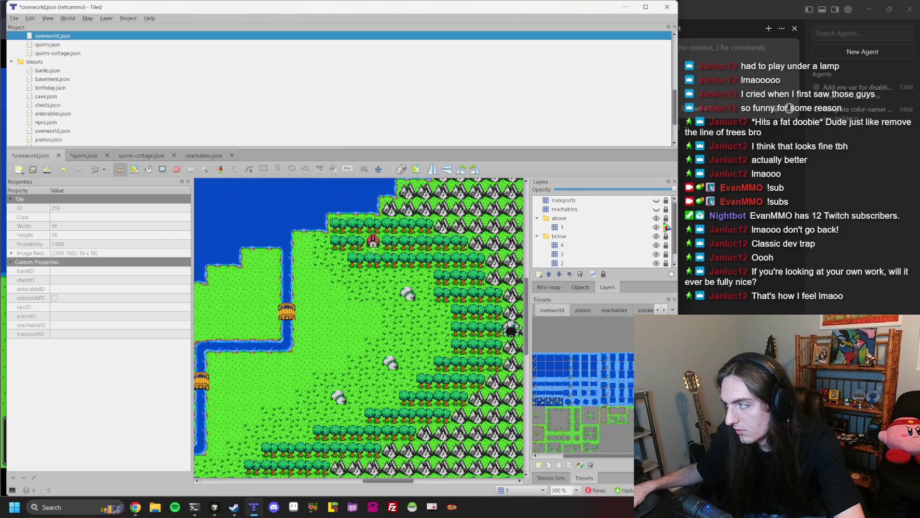
Toggle the reachables overlay on and off, then walk the character down-right in the browser game
click(656, 209)
click(656, 209)
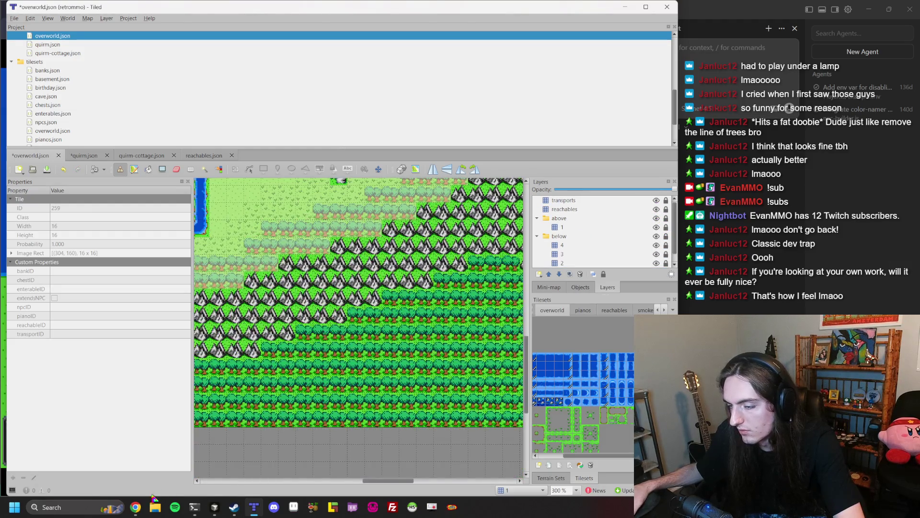
click(136, 507)
click(296, 343)
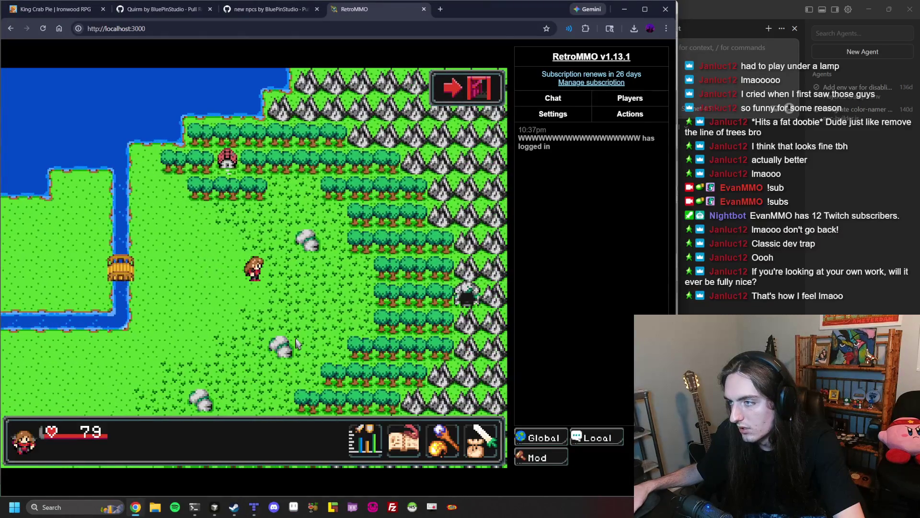
Save overworld.json in Tiled and return to the browser to test the game
key(alt+Tab)
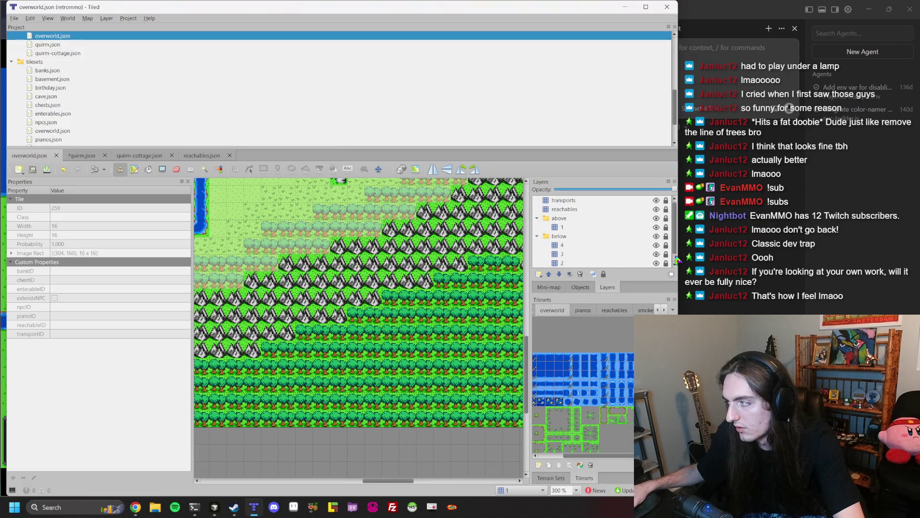
key(ctrl+s)
scroll(350, 361, up, 3)
scroll(350, 360, up, 4)
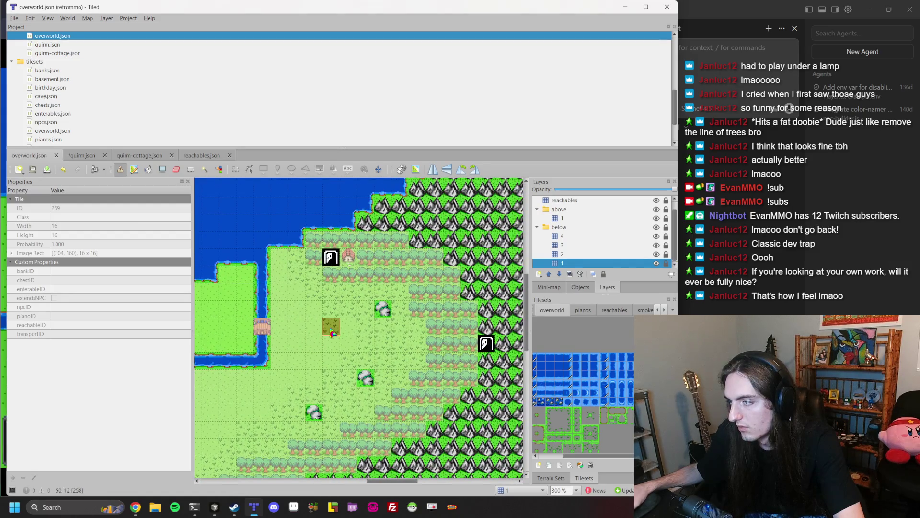
key(alt+Tab)
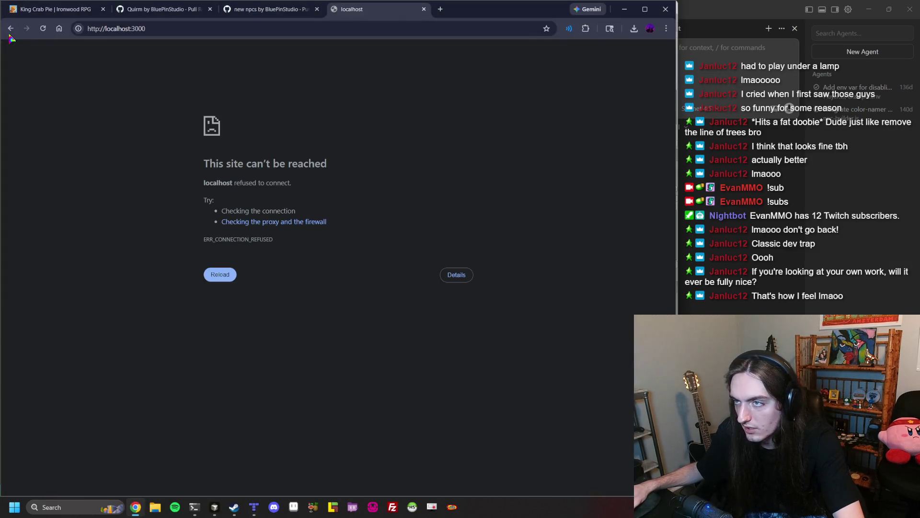
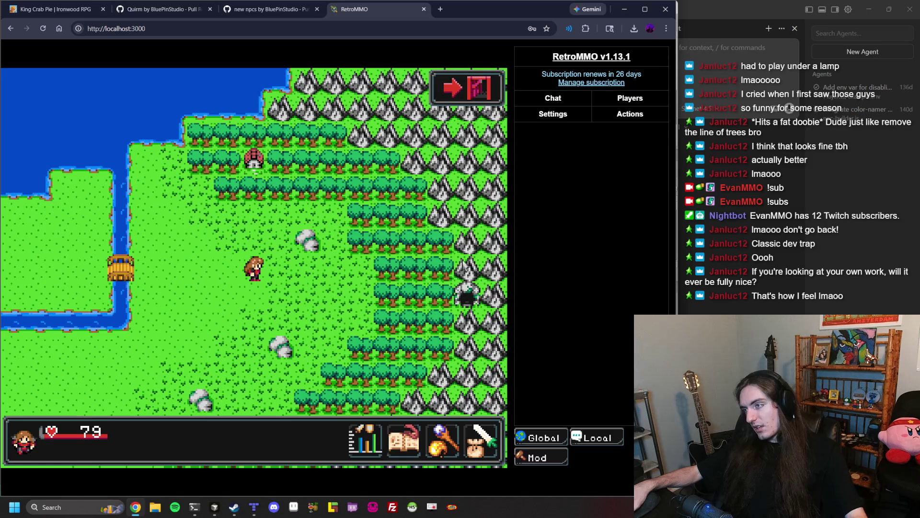
Walk the character around the meadow and down toward the forest
key(Left)
key(Left)
key(Down)
key(Down)
key(Up)
key(Up)
key(Up)
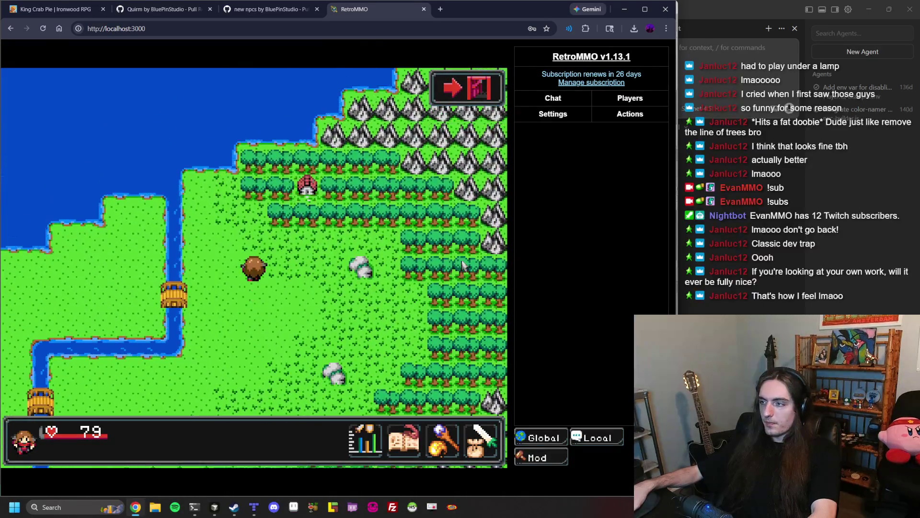
key(Up)
key(Right)
key(Right)
key(Right)
key(Right)
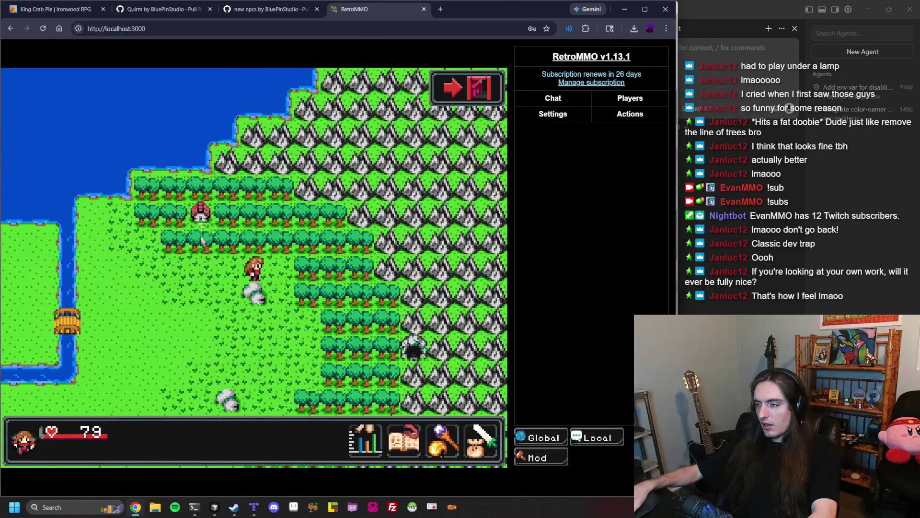
key(Right)
key(Down)
key(Down)
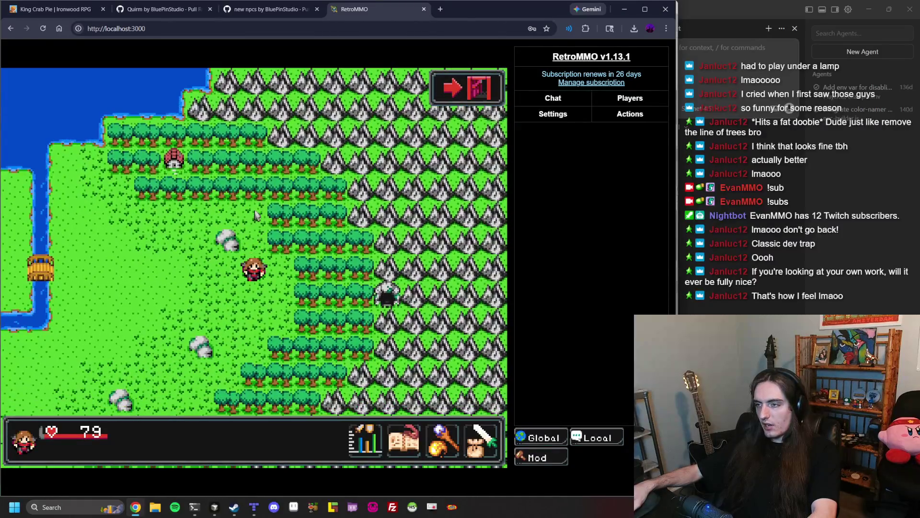
Step the character beside the rock, then bring Tiled to the front
key(Left)
key(Up)
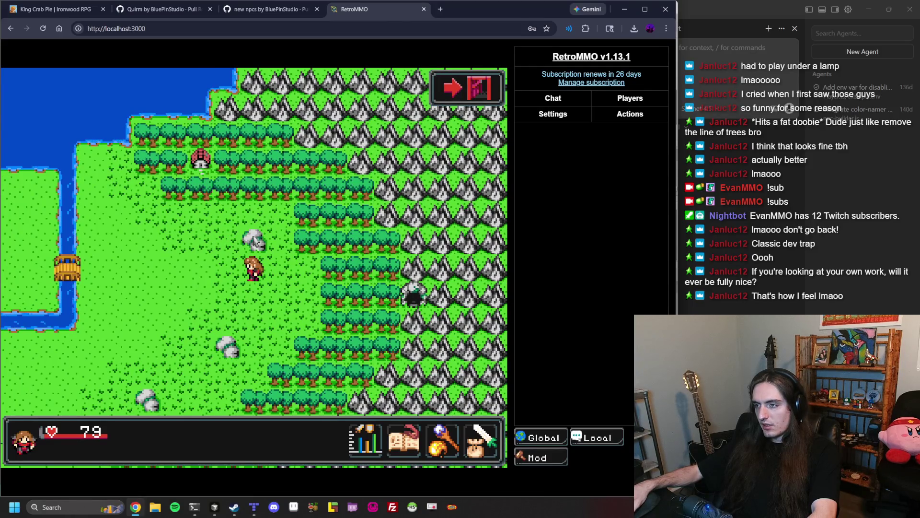
key(Left)
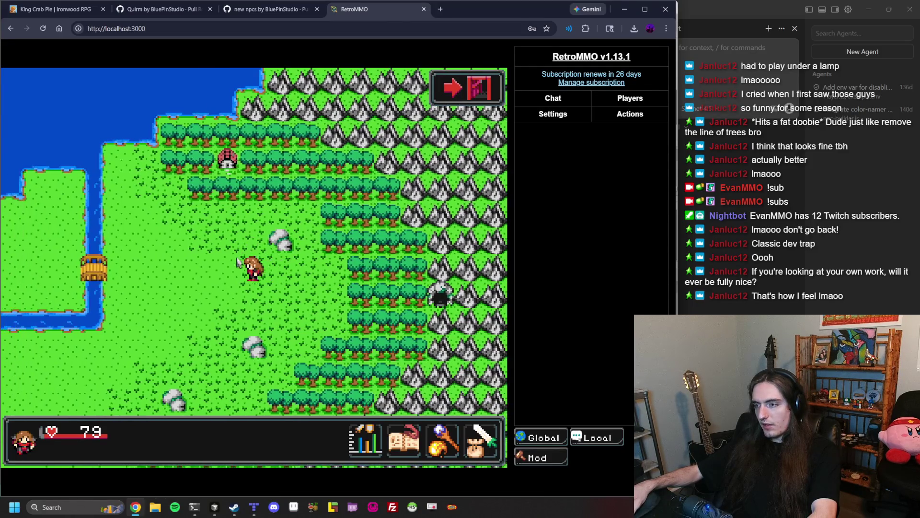
key(Left)
key(Left)
key(Right)
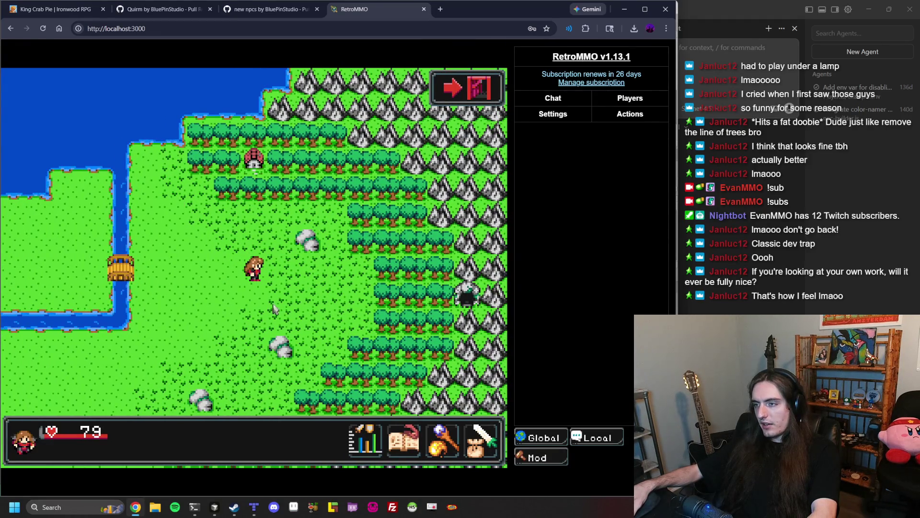
click(254, 507)
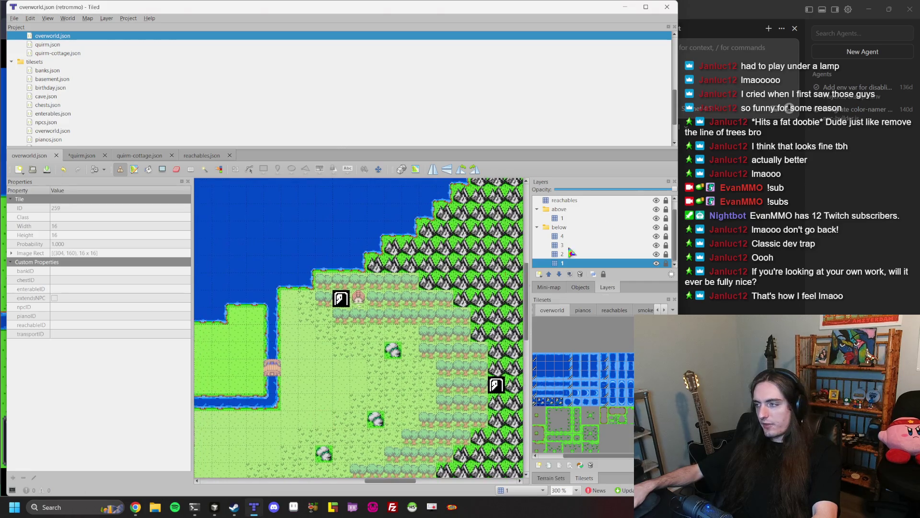
Hide the reachables overlay and inspect the forest, water and mountains on the overworld map
click(658, 209)
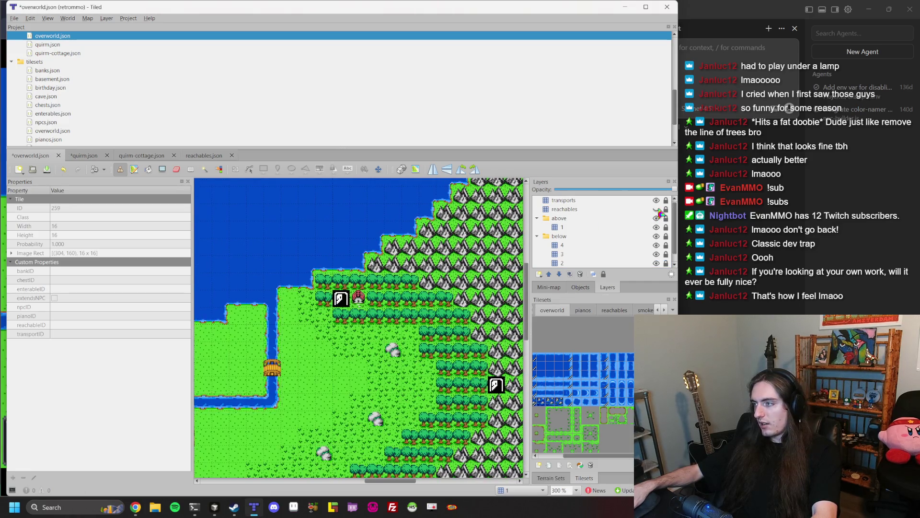
scroll(341, 372, up, 2)
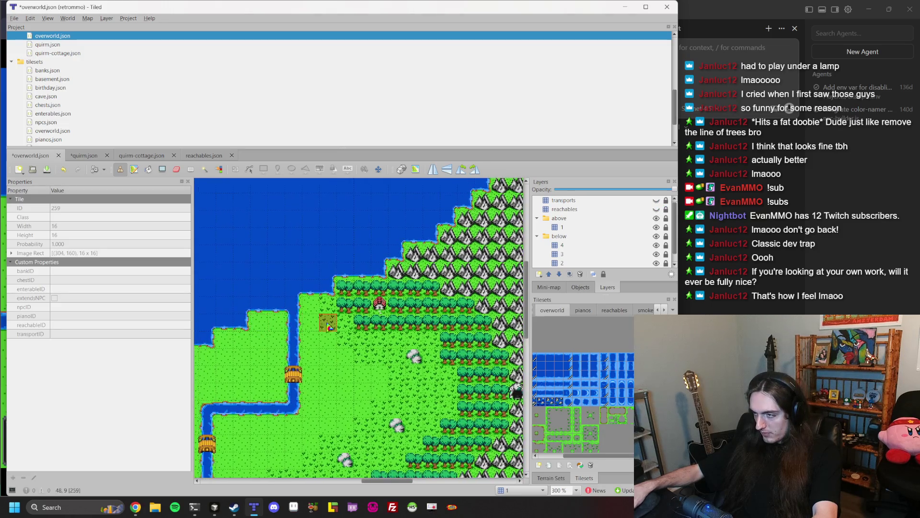
scroll(609, 254, down, 1)
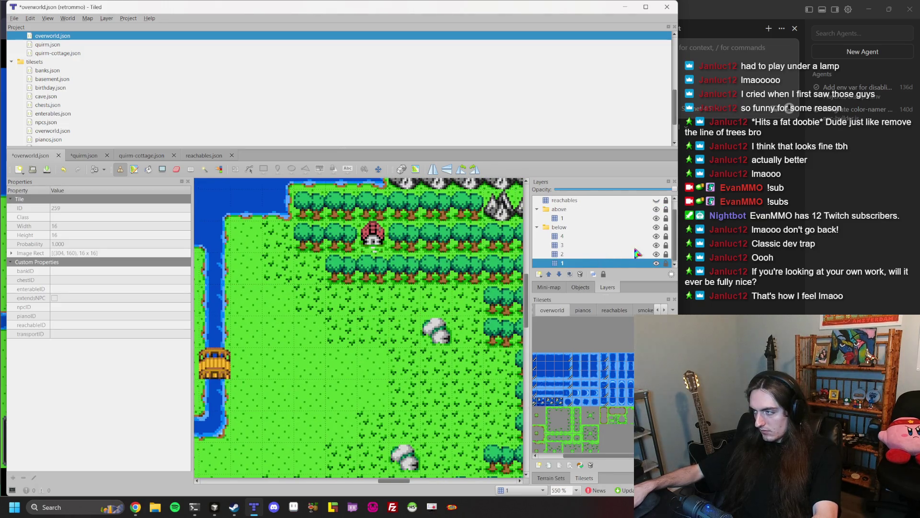
scroll(402, 312, down, 2)
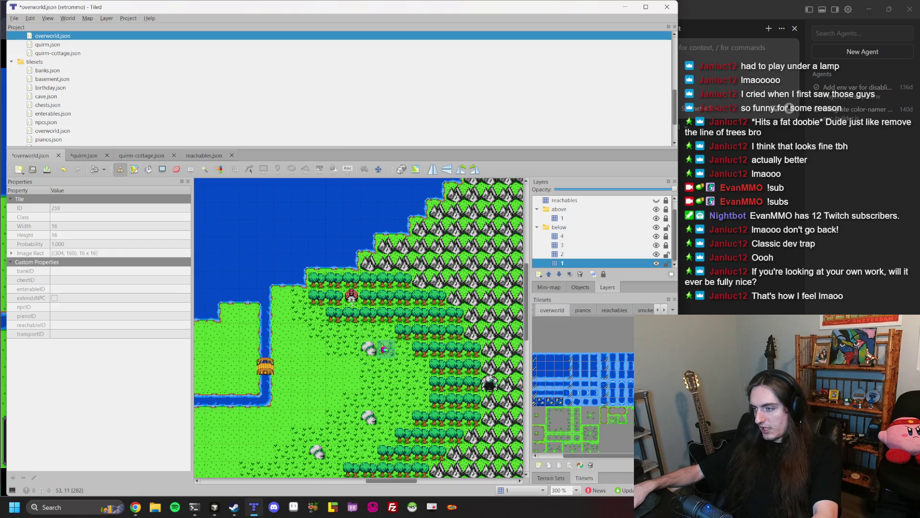
scroll(387, 384, up, 2)
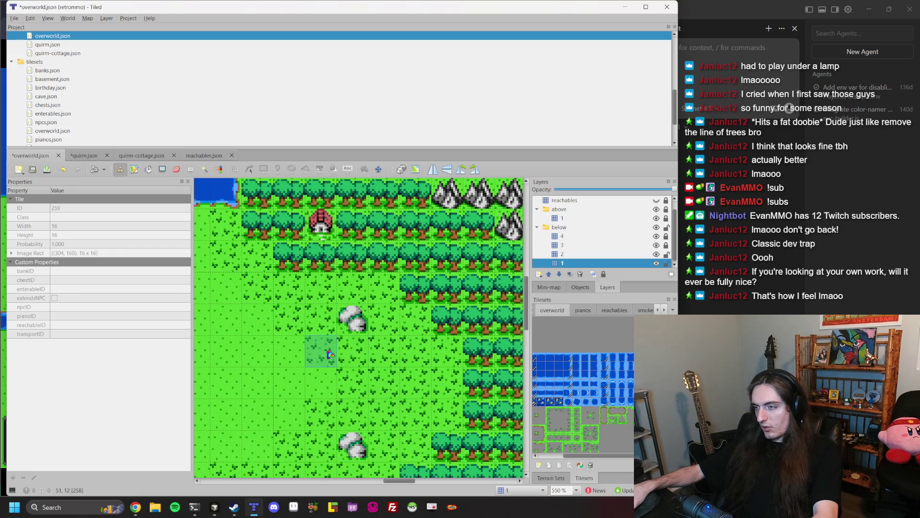
scroll(302, 316, left, 3)
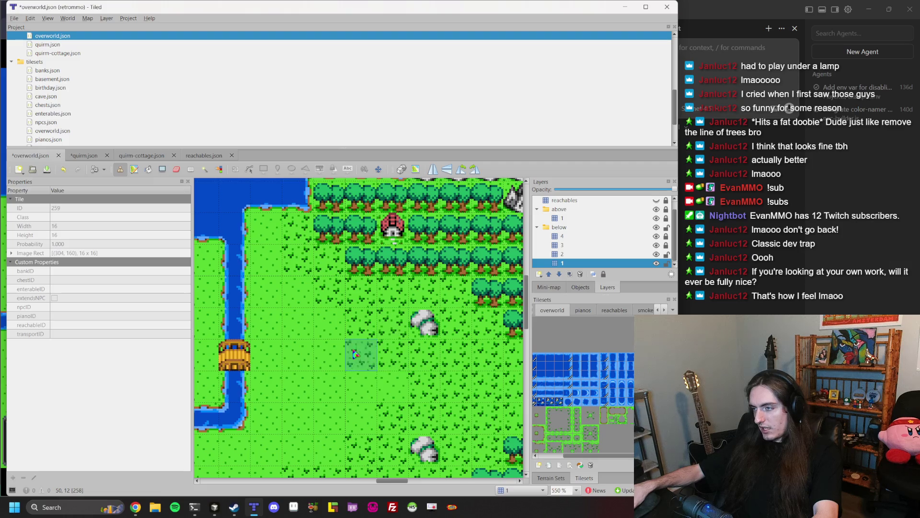
mouse_move(371, 302)
mouse_down()
mouse_move(344, 351)
mouse_move(324, 357)
mouse_up()
scroll(325, 357, down, 3)
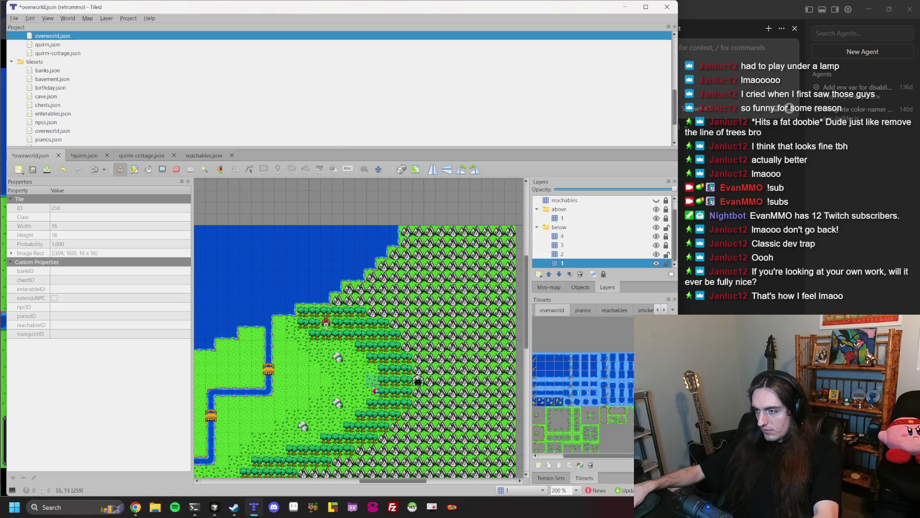
scroll(370, 375, down, 3)
scroll(384, 354, left, 3)
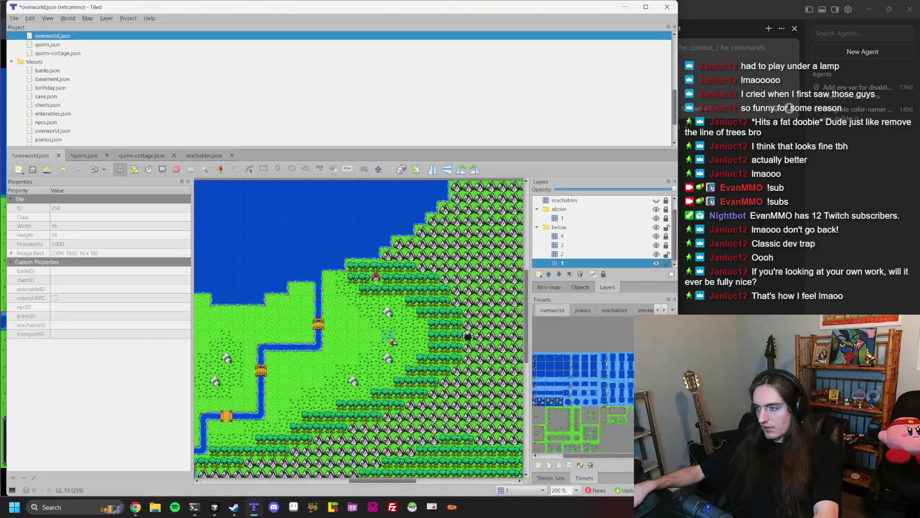
scroll(390, 343, up, 1)
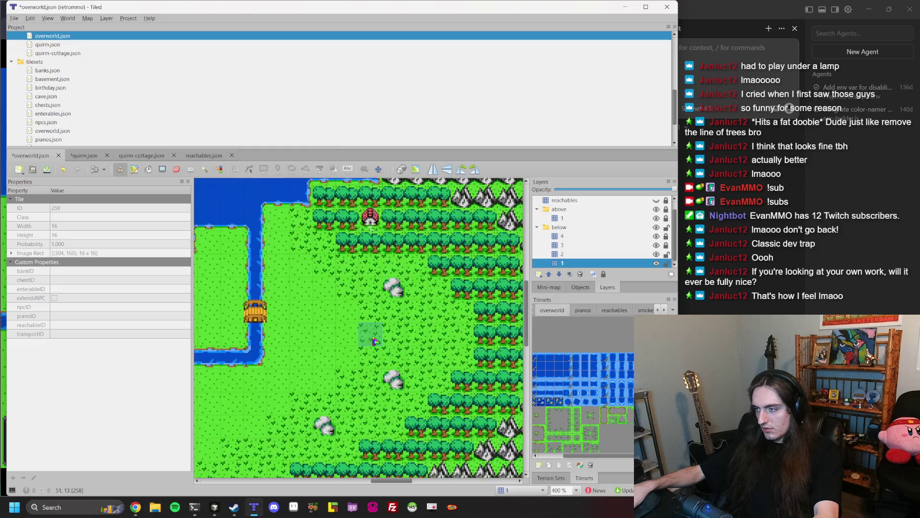
scroll(389, 355, down, 1)
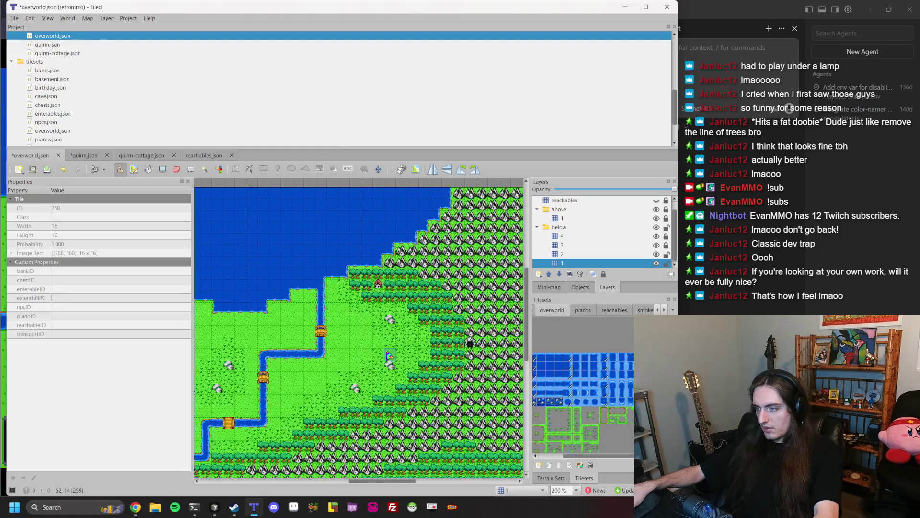
scroll(389, 355, up, 2)
scroll(386, 366, up, 3)
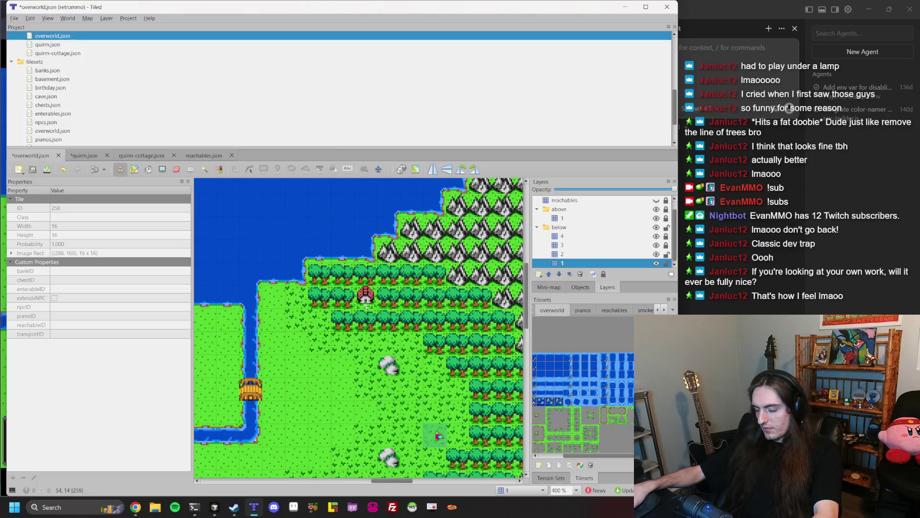
scroll(437, 435, down, 3)
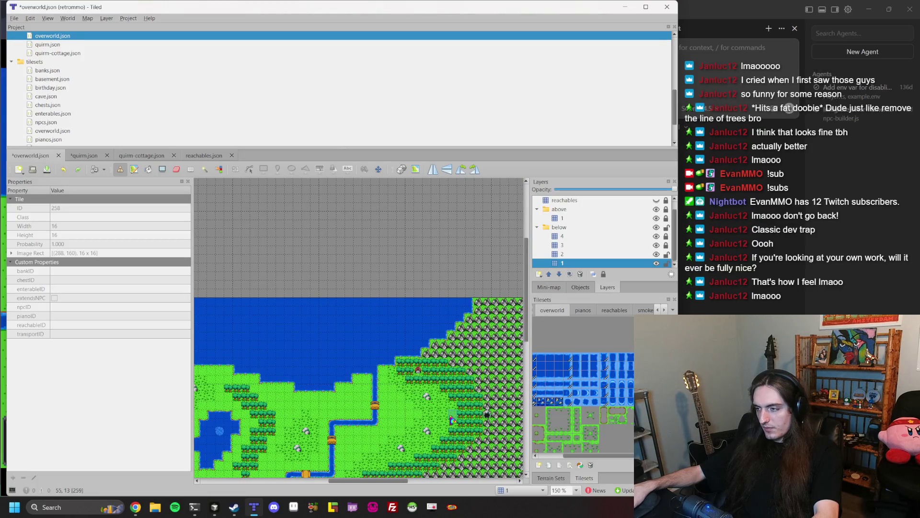
scroll(448, 420, up, 4)
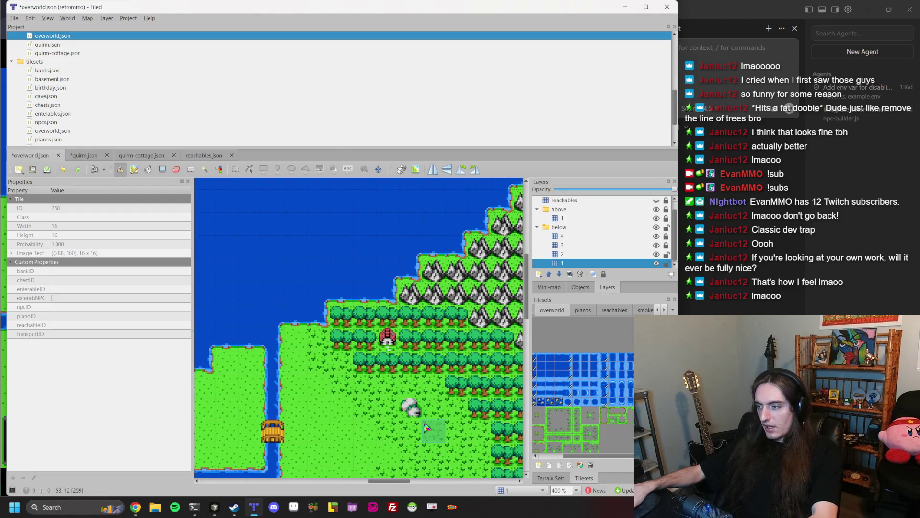
scroll(425, 428, down, 1)
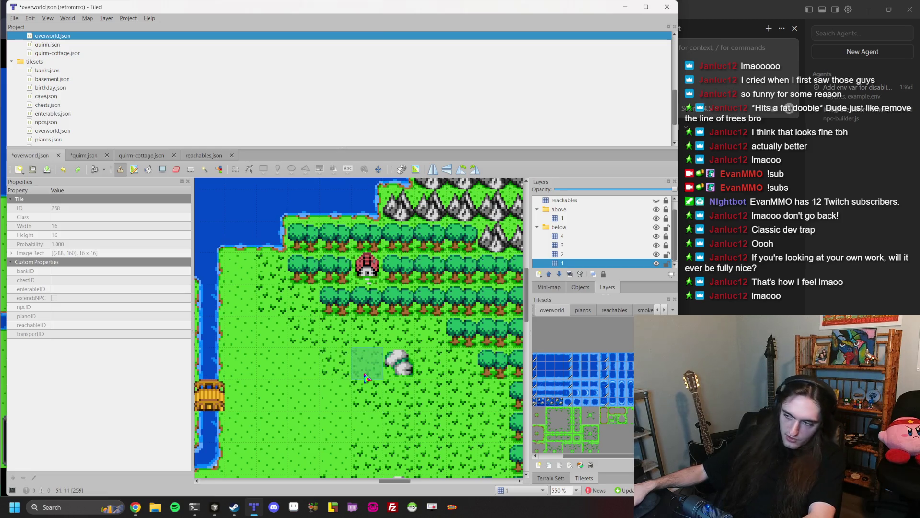
Undo the last map edit with Ctrl+Z
key(ctrl+z)
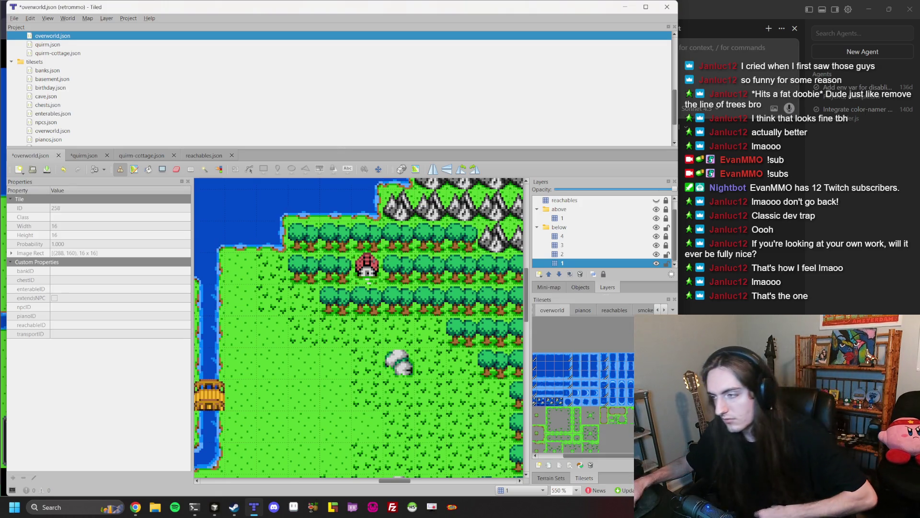
scroll(339, 329, down, 1)
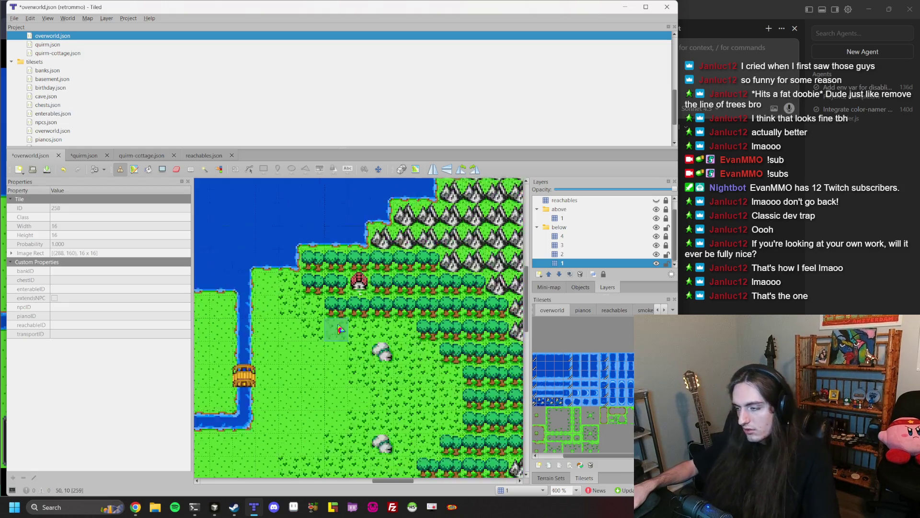
scroll(339, 329, down, 2)
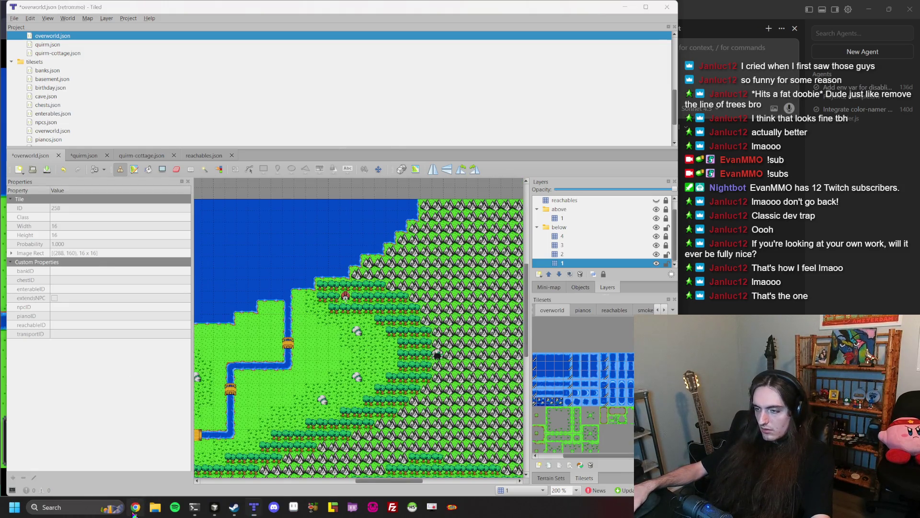
Check the forest area in the running game by walking the character, then return to Tiled
click(136, 507)
key(Up)
key(Left)
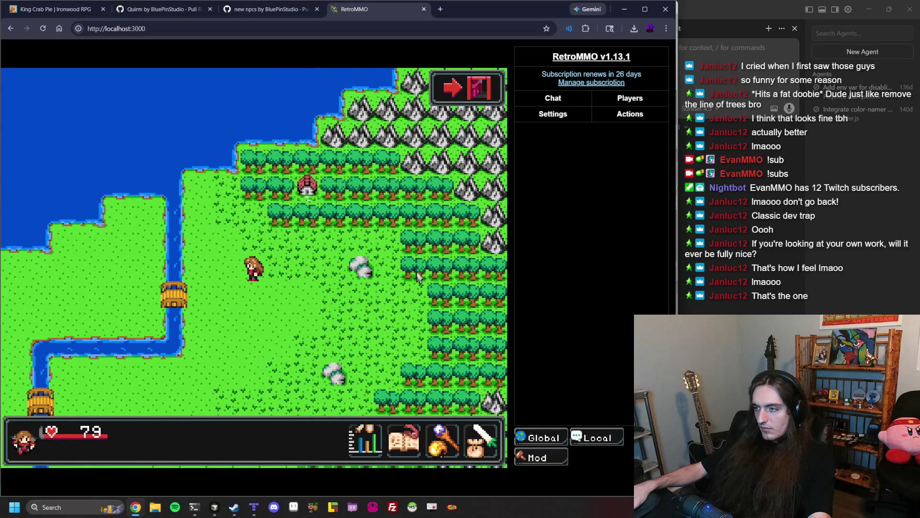
key(Right)
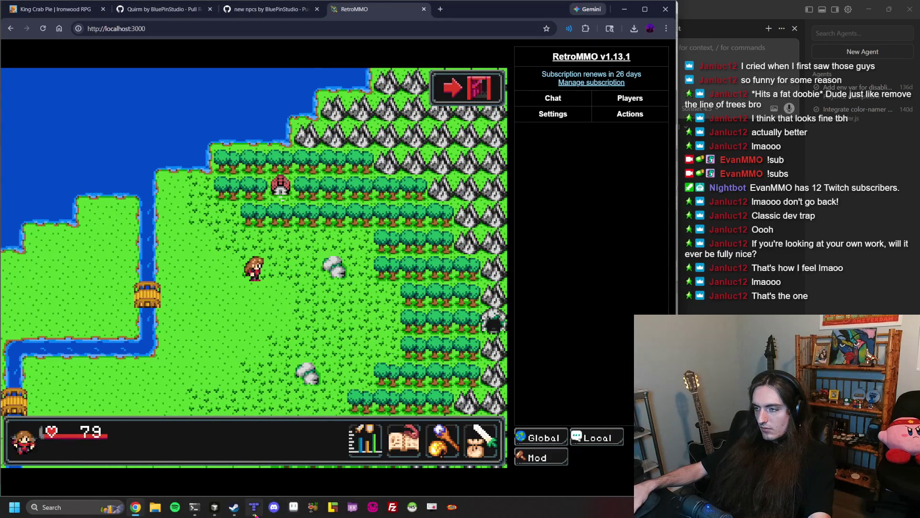
click(254, 509)
scroll(392, 353, up, 2)
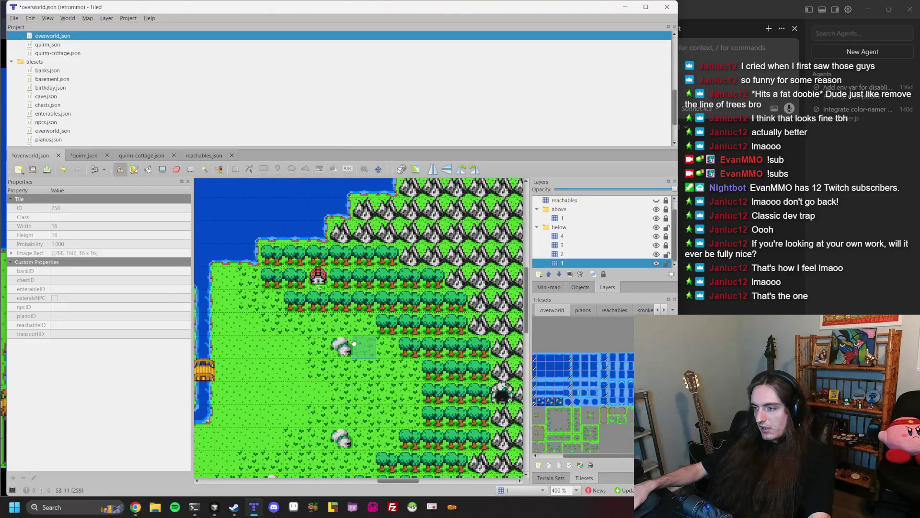
Show the transports and reachables layers and save overworld.json
scroll(354, 343, left, 3)
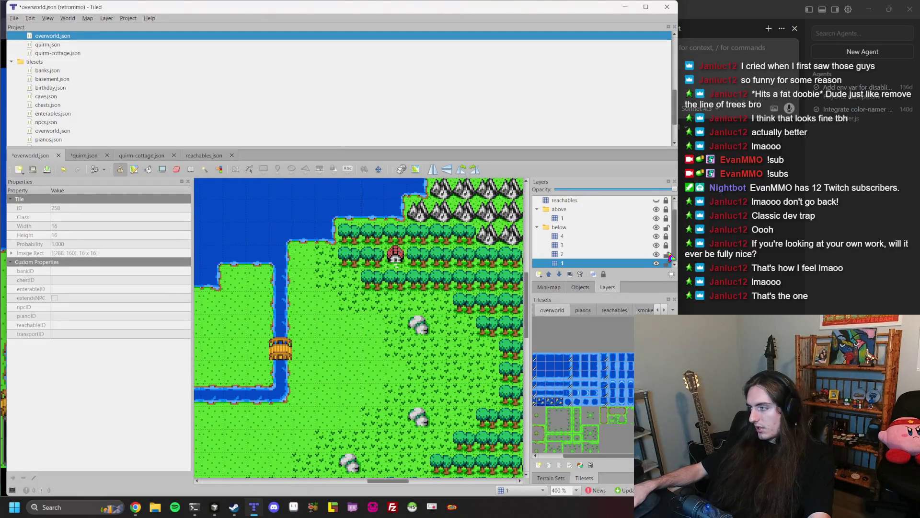
scroll(662, 261, up, 1)
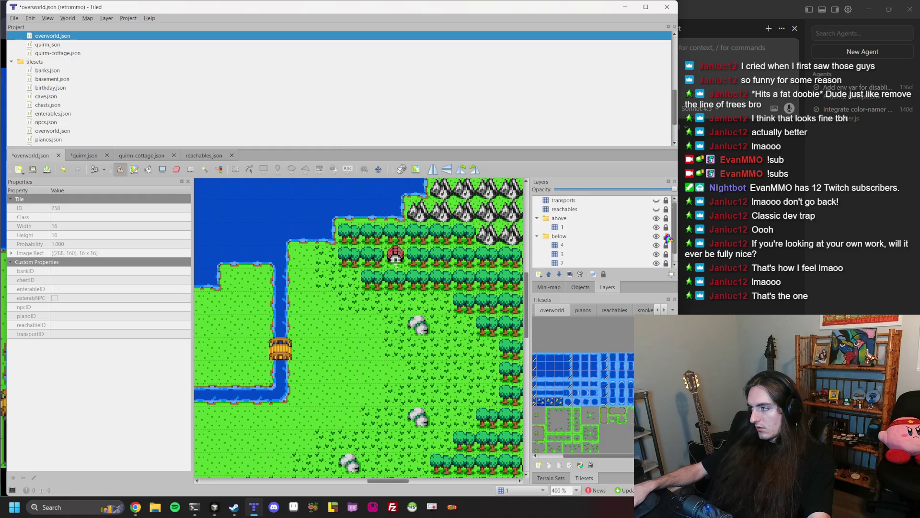
click(656, 200)
click(657, 209)
key(ctrl+s)
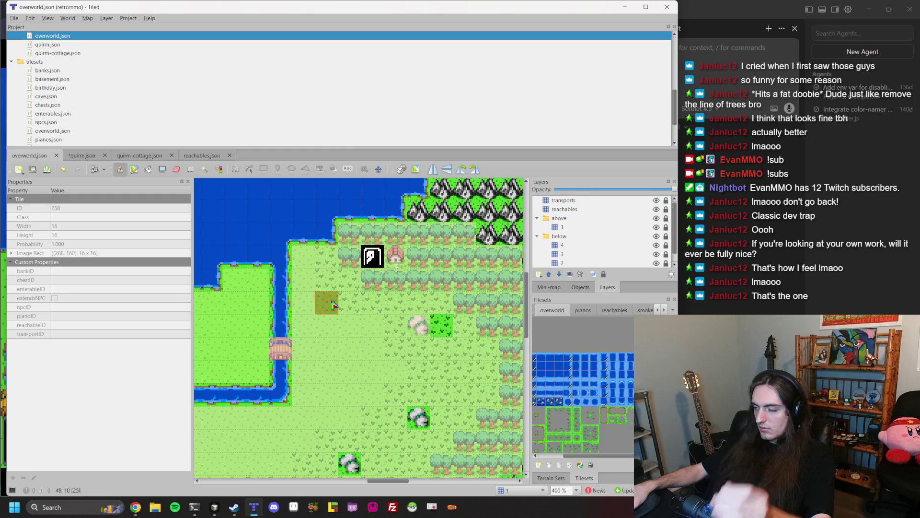
Pick up the door transport tile on the transports layer, erase it, save, and bring the localhost browser forward
scroll(452, 376, right, 1)
click(565, 201)
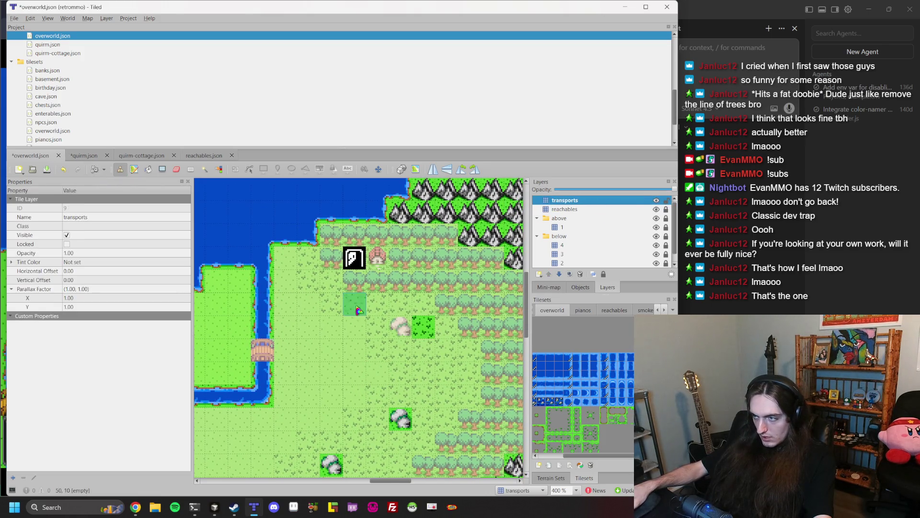
right_click(354, 260)
click(176, 169)
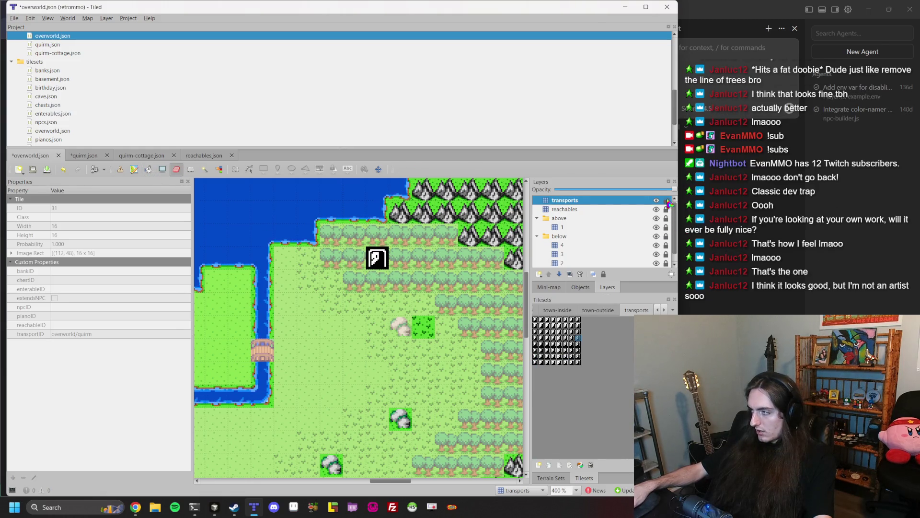
scroll(648, 232, down, 1)
key(ctrl+s)
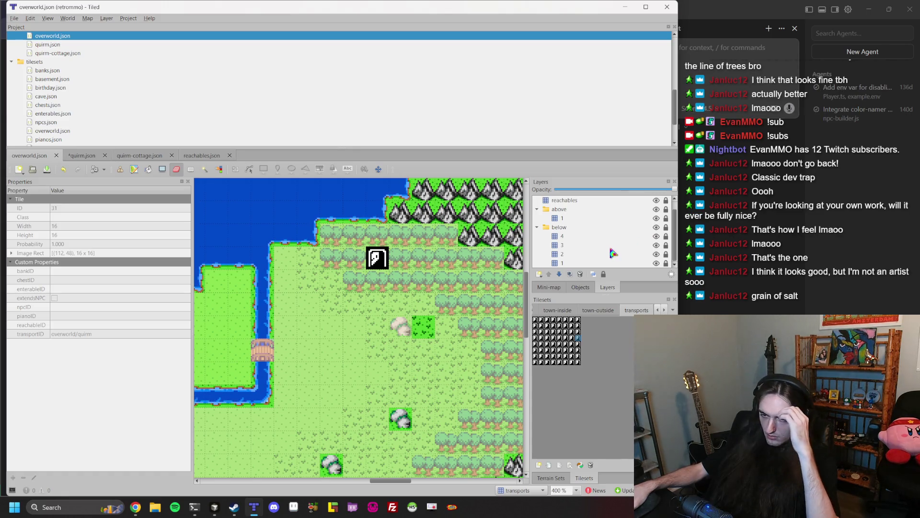
click(143, 513)
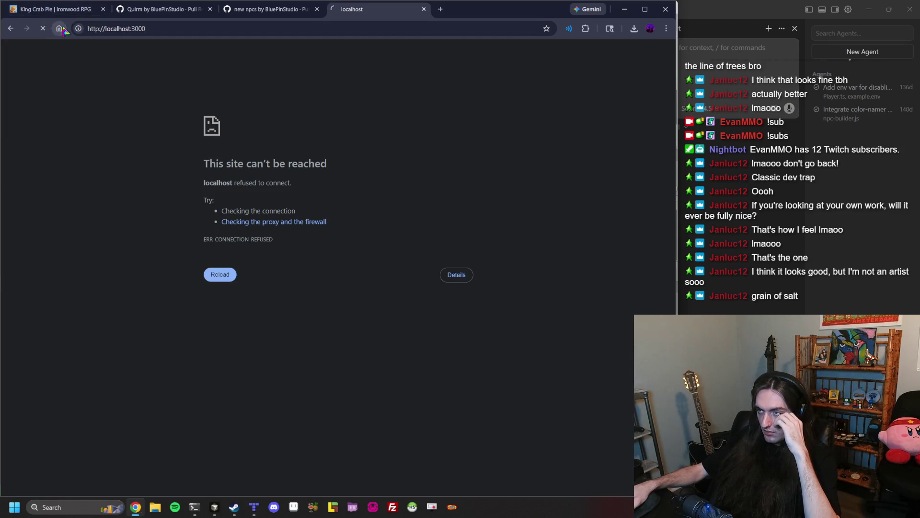
Check the game server terminal sessions, then return to the browser
click(200, 510)
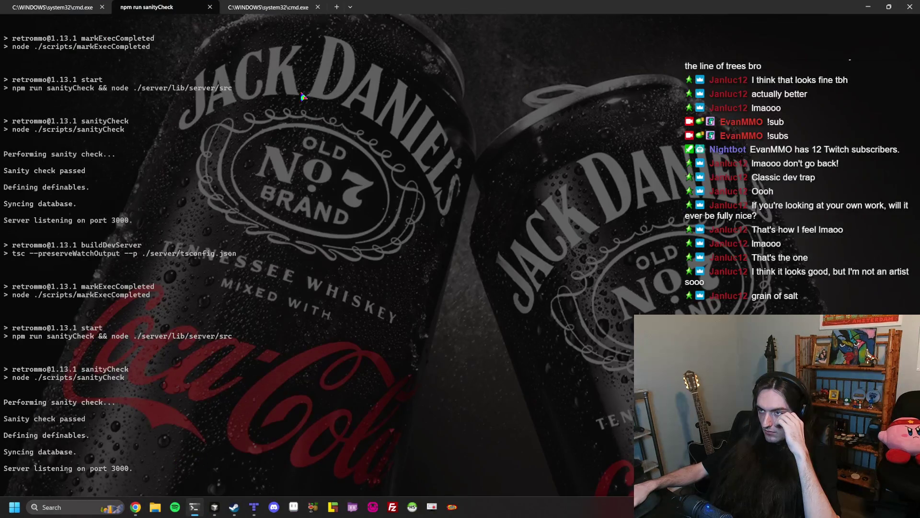
click(283, 7)
click(163, 6)
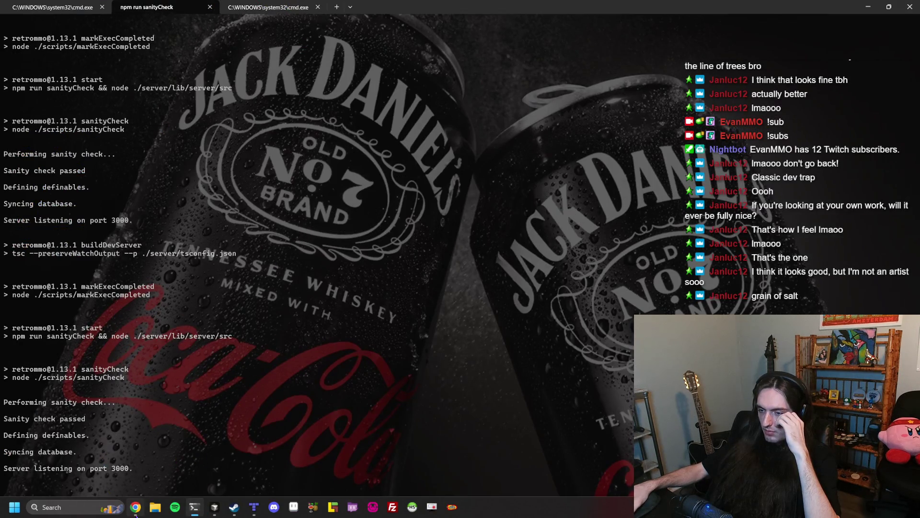
click(136, 509)
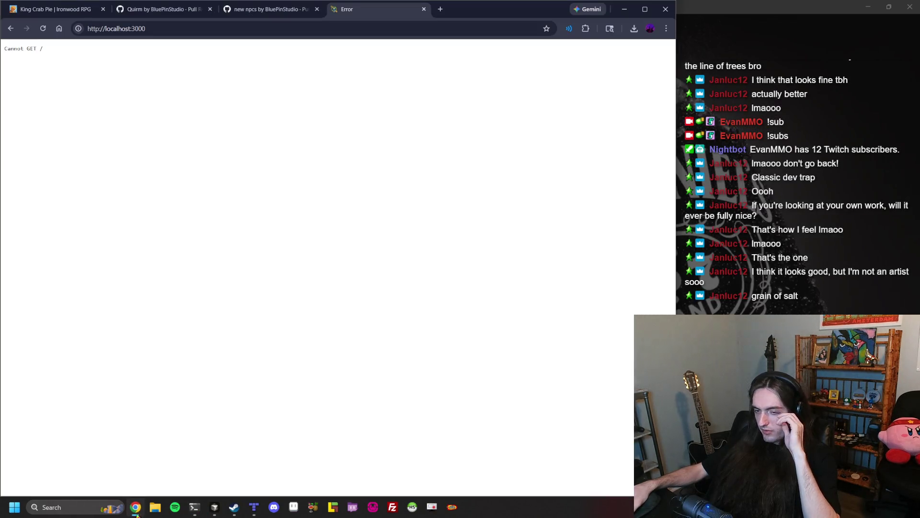
Reload localhost:3000, log in as an existing user with saved credentials, and enter with the first character
click(59, 30)
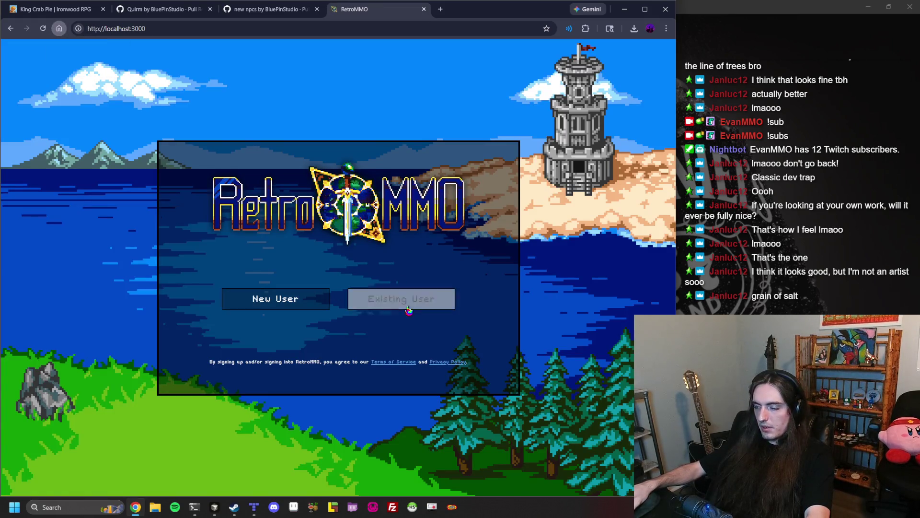
click(410, 309)
key(Down)
key(Return)
key(Return)
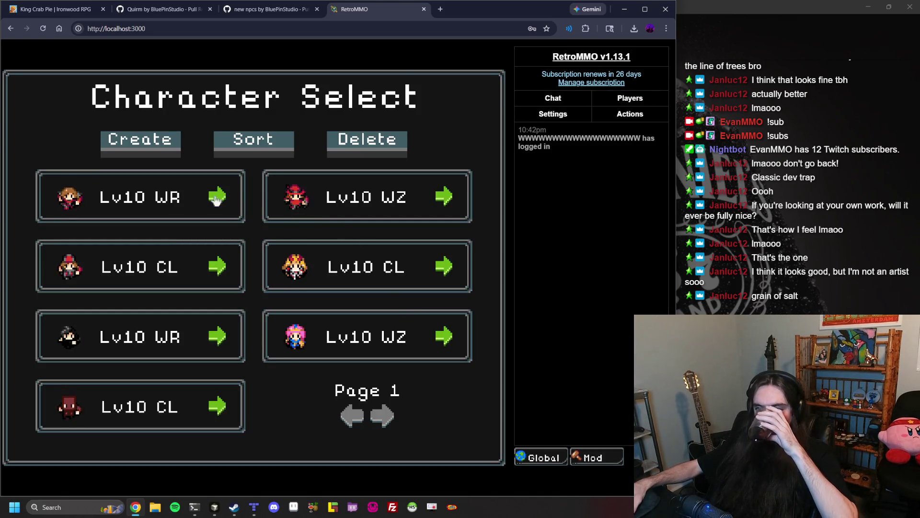
click(216, 196)
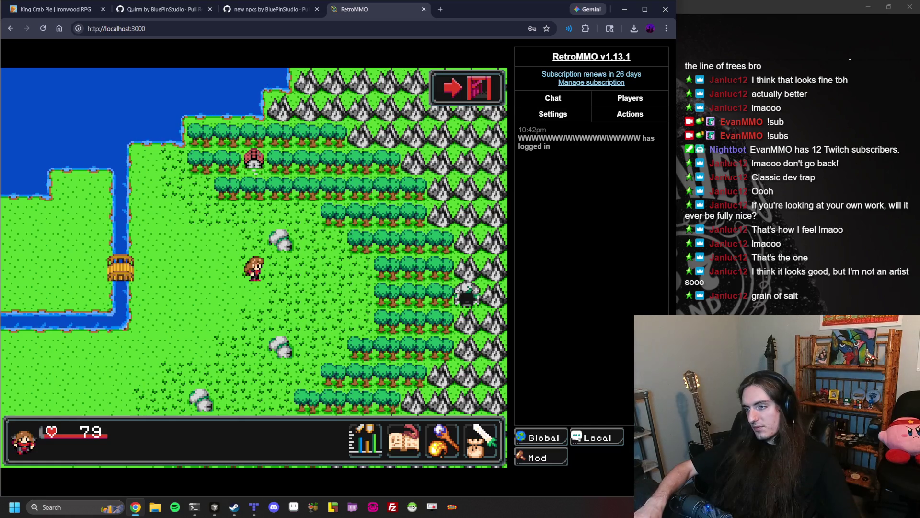
Walk the character around the forest, rocks and river bend, then return to Tiled
key(Left)
key(Down)
key(Up)
key(Left)
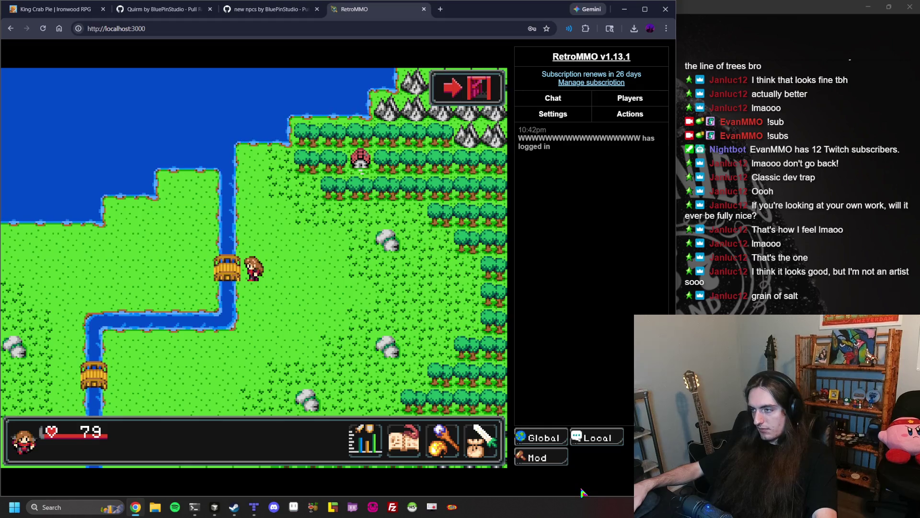
key(Down)
key(Down)
key(Right)
key(Up)
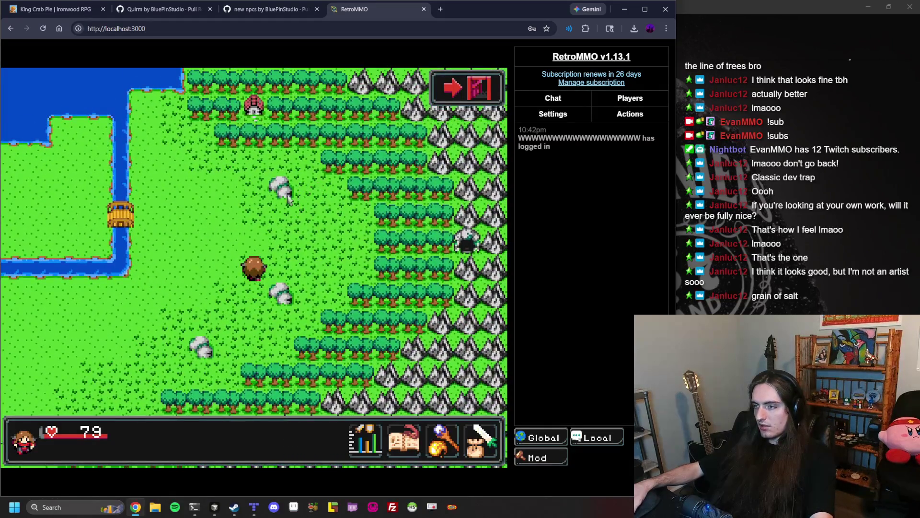
key(Left)
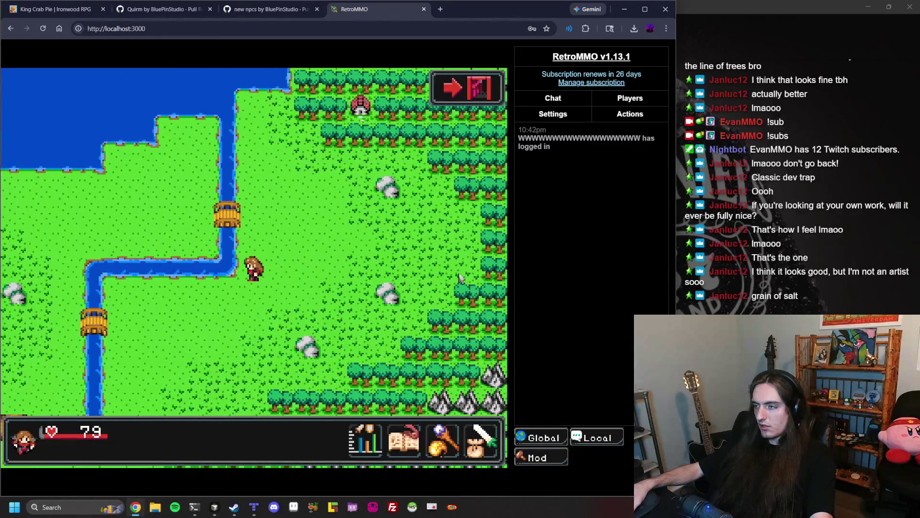
click(254, 507)
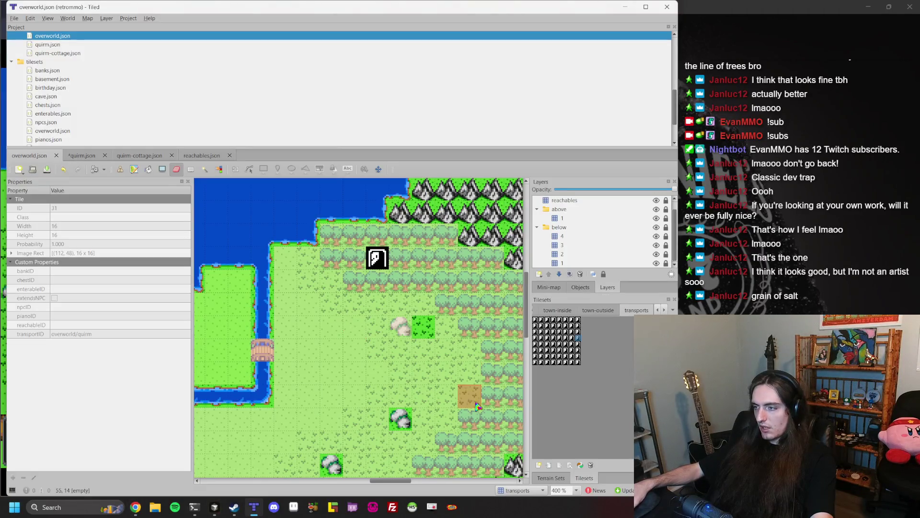
Zoom in, select the reachables layer and pick up the overworld/east reachable tile
scroll(437, 336, up, 1)
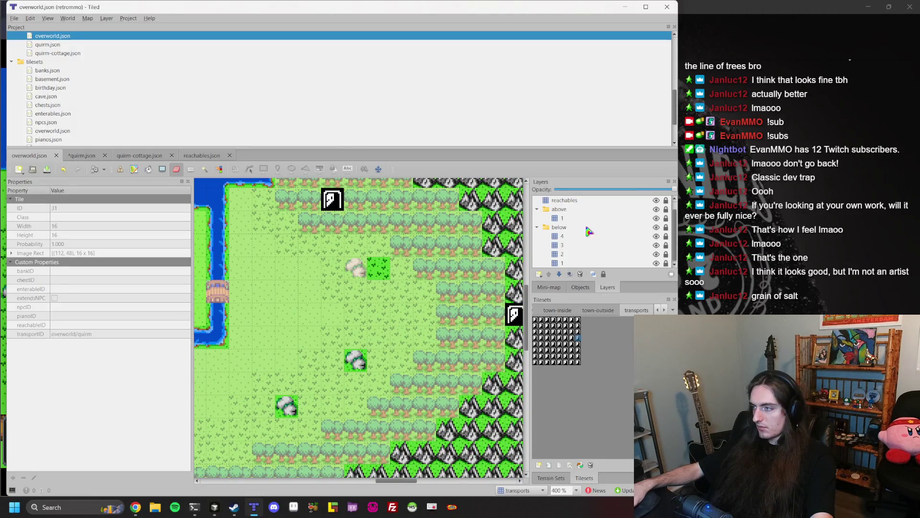
scroll(590, 210, up, 1)
click(618, 210)
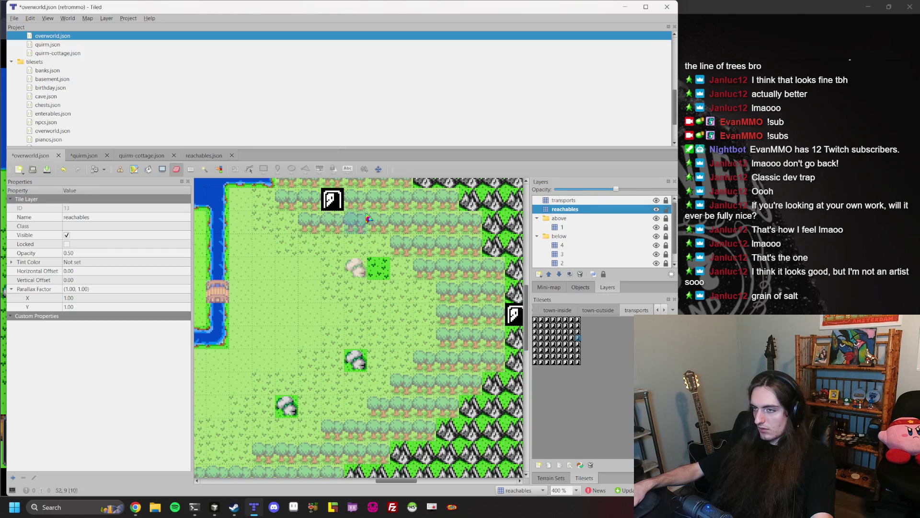
right_click(379, 271)
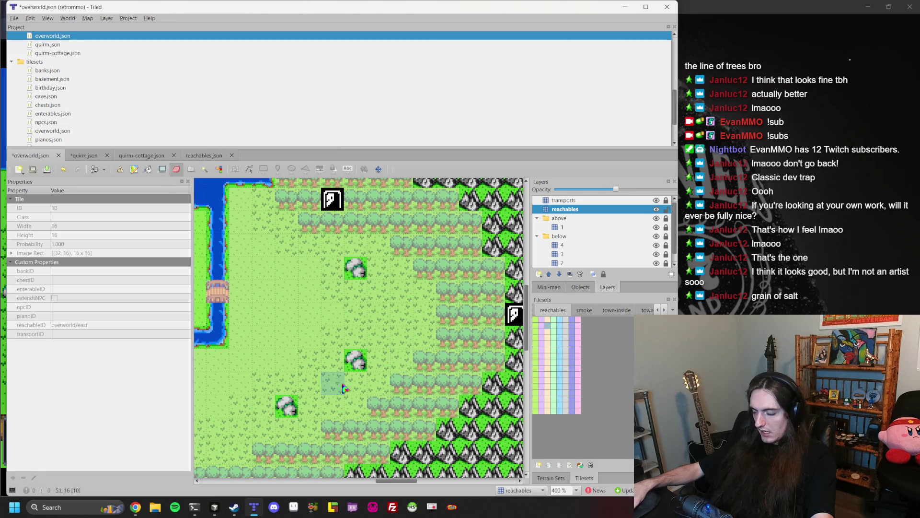
Pan over the forest edge and water, hide the reachables overlay, and select layer 2
scroll(344, 388, down, 2)
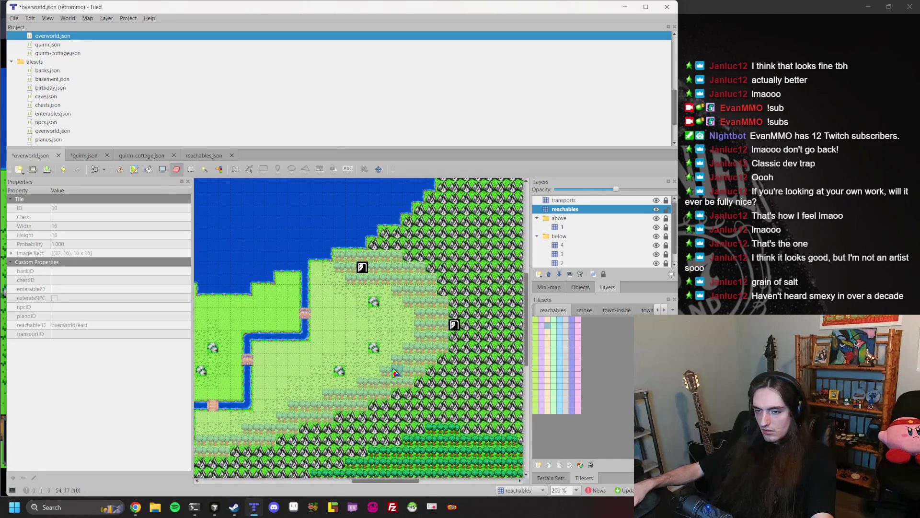
drag(379, 371, 374, 381)
scroll(377, 387, up, 2)
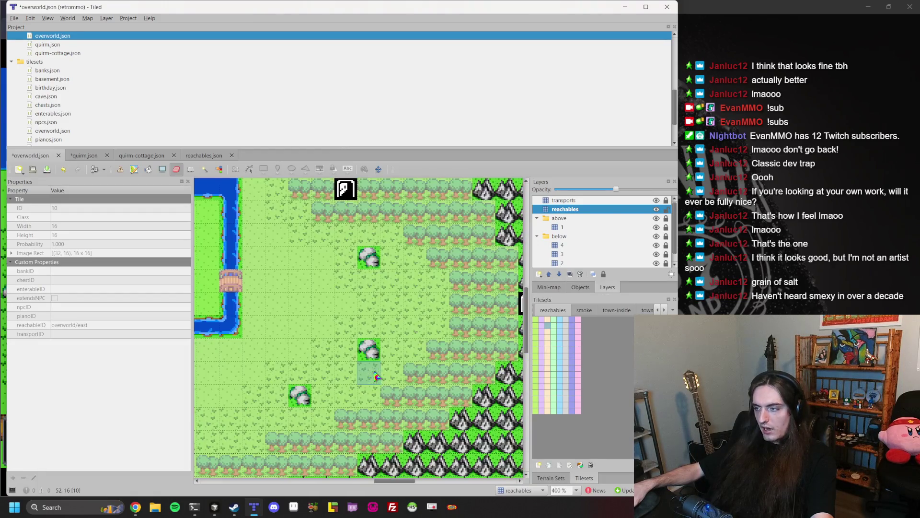
drag(369, 326, 368, 382)
scroll(556, 252, down, 1)
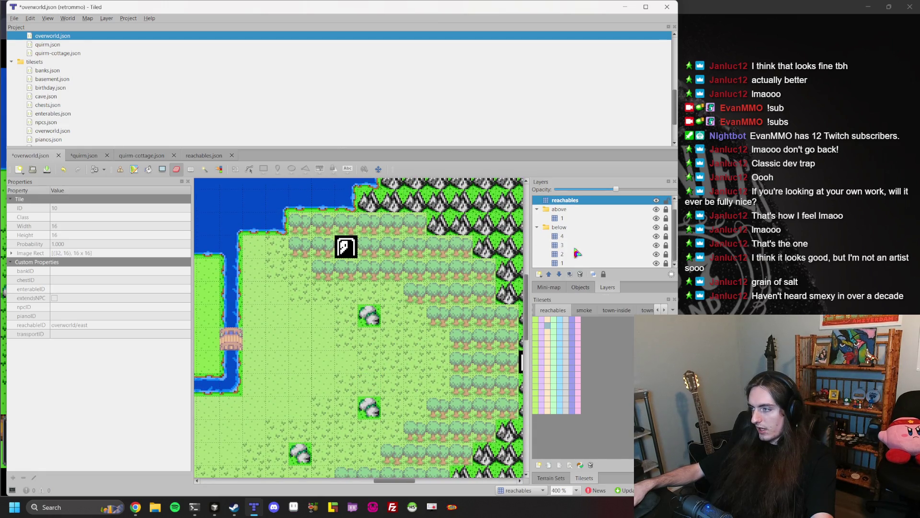
click(657, 200)
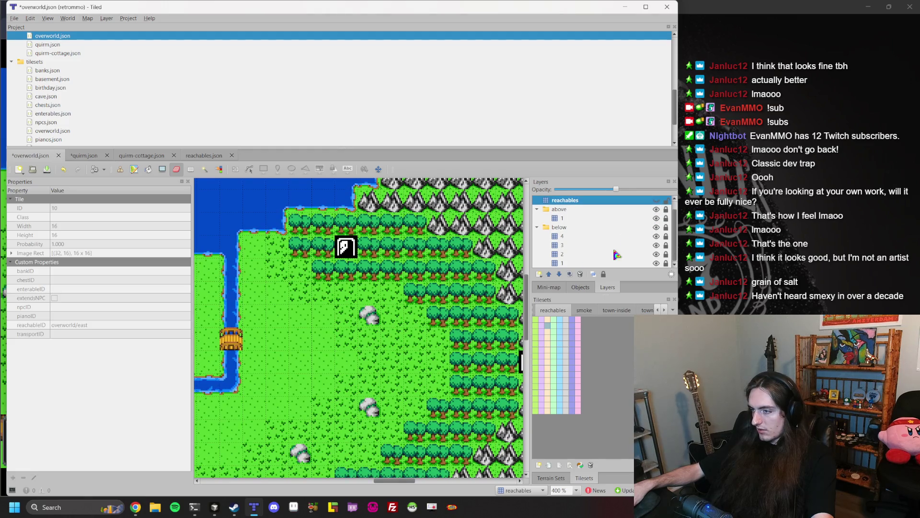
scroll(430, 314, down, 5)
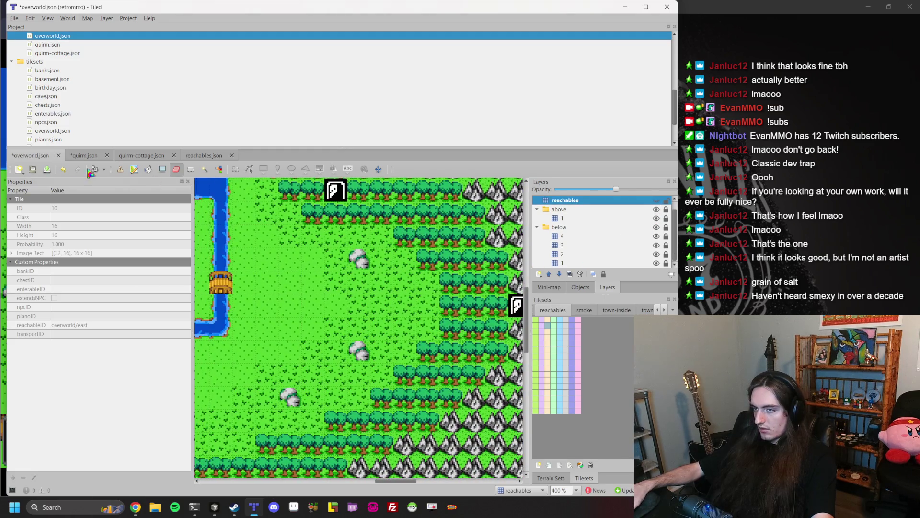
click(599, 256)
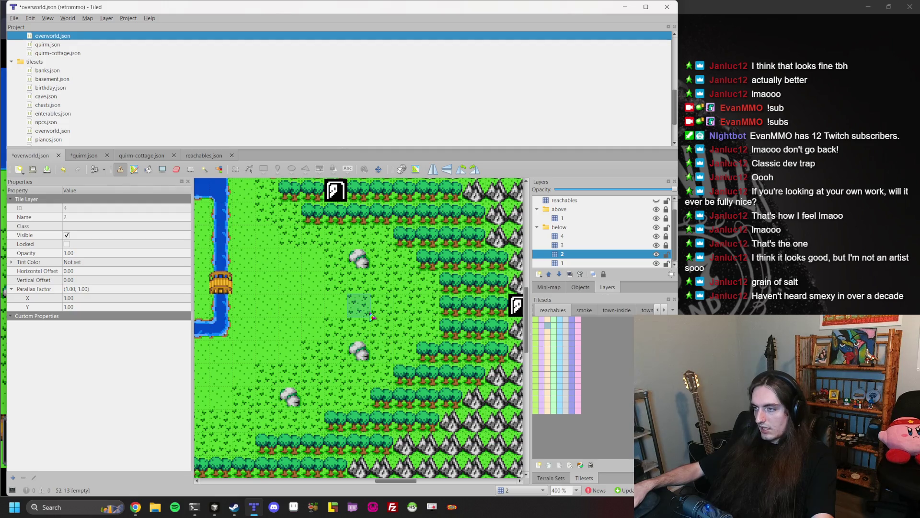
Select layer 1 and pick up grass tile 259 from the map as the brush
scroll(365, 328, up, 5)
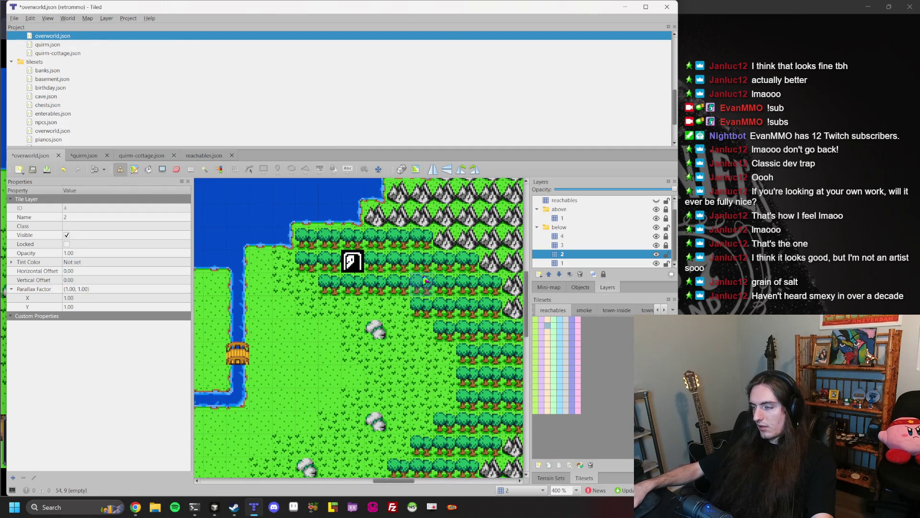
mouse_move(334, 301)
mouse_down()
mouse_move(361, 341)
mouse_move(386, 423)
mouse_move(385, 368)
mouse_move(366, 301)
mouse_up()
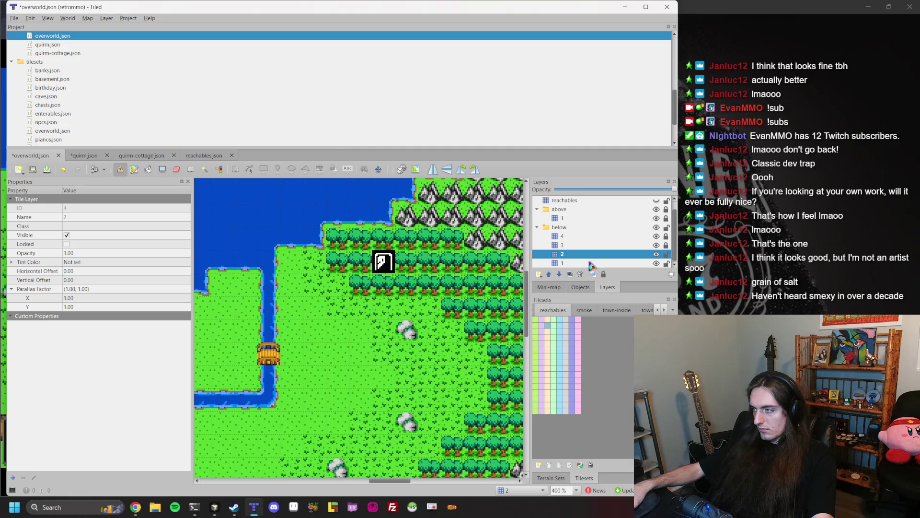
drag(362, 373, 343, 345)
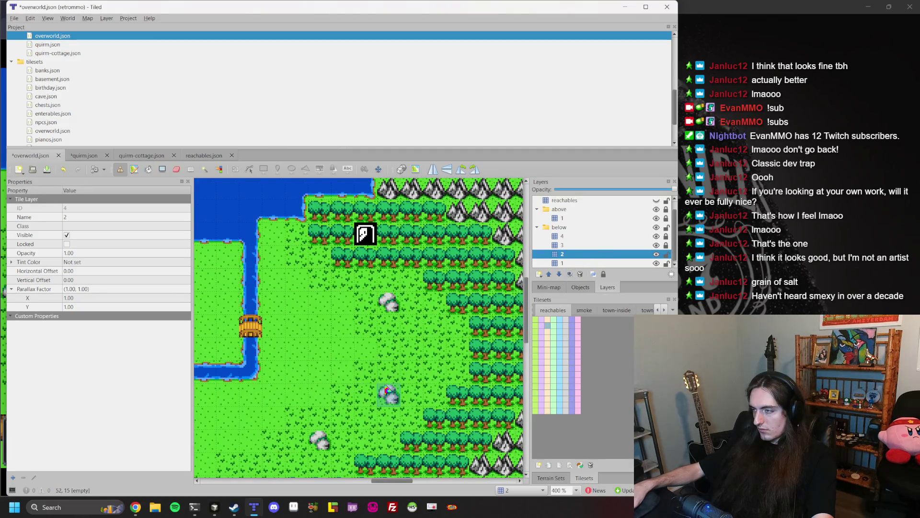
click(592, 262)
drag(405, 398, 393, 341)
right_click(409, 341)
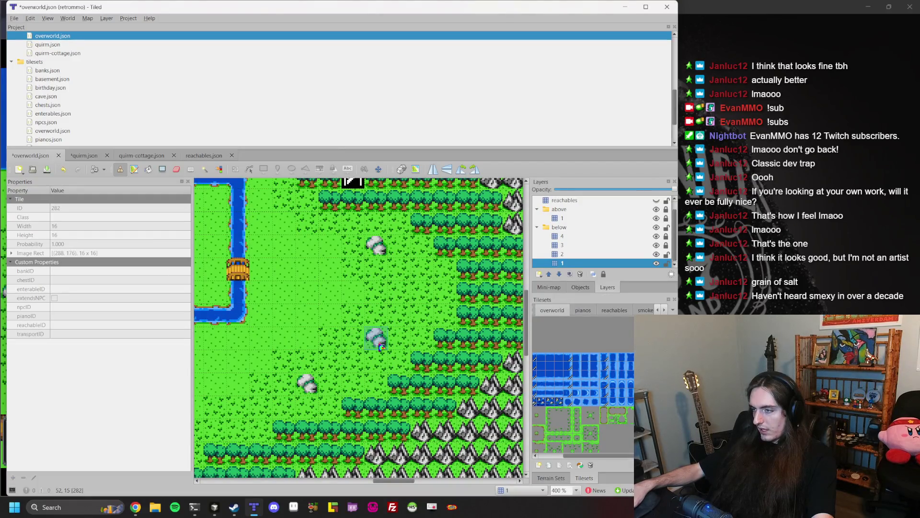
right_click(396, 340)
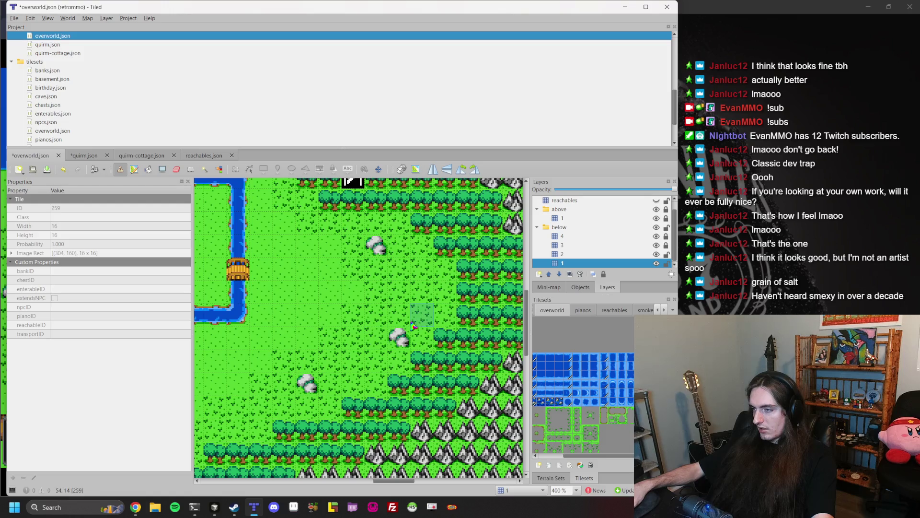
Undo the most recent tile edit along the forest edge with Ctrl+Z
scroll(414, 326, right, 2)
scroll(414, 326, up, 1)
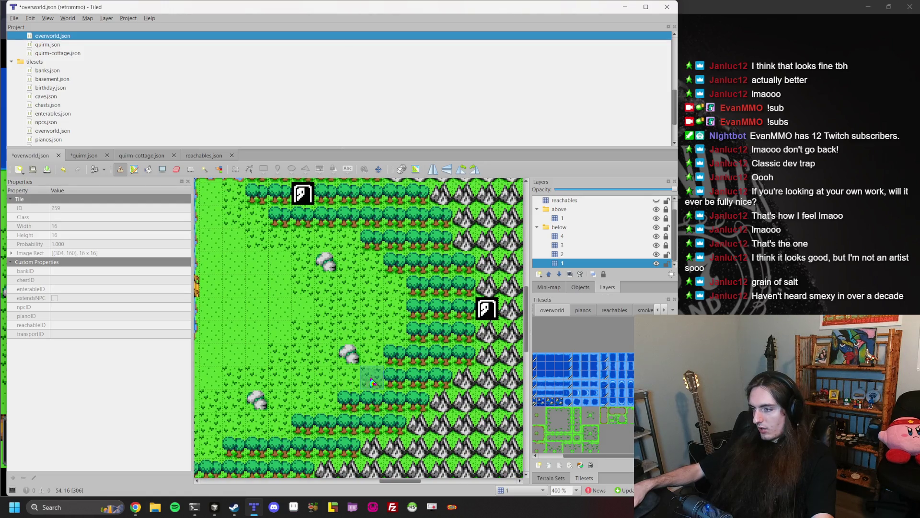
scroll(475, 455, down, 2)
scroll(462, 452, up, 2)
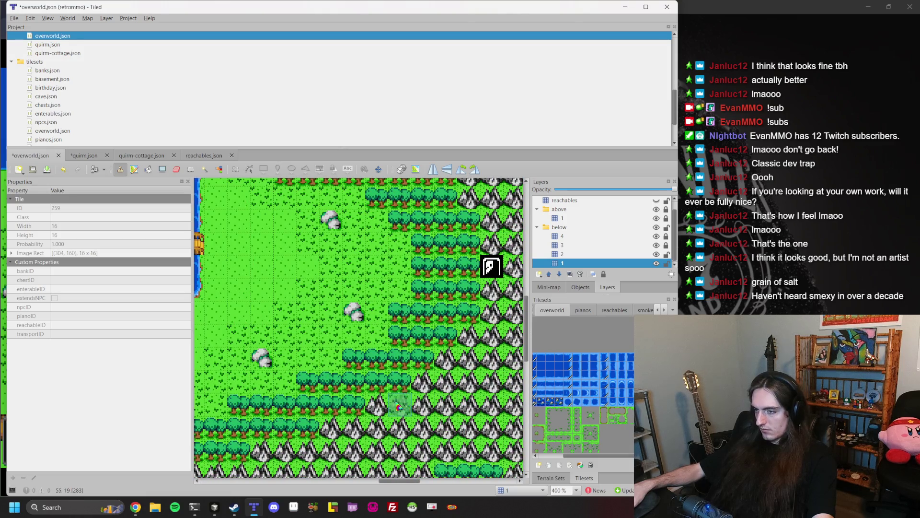
scroll(355, 403, up, 1)
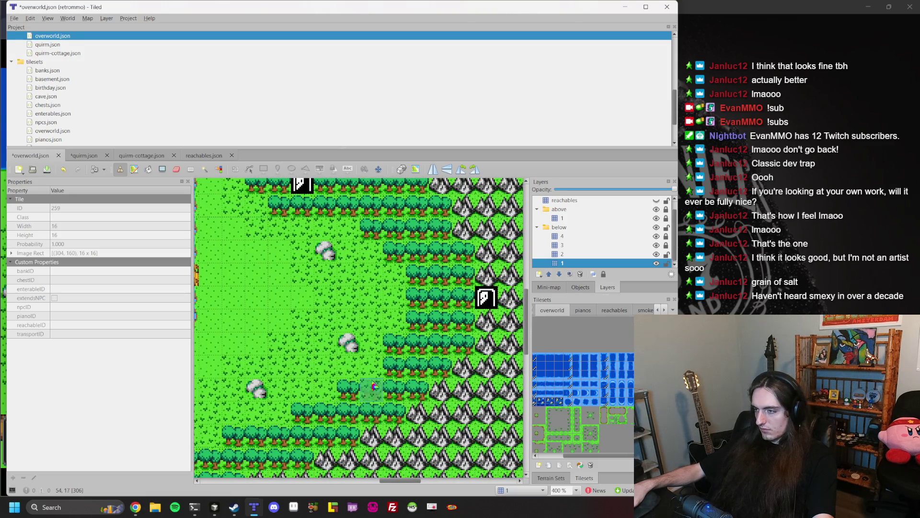
key(ctrl+z)
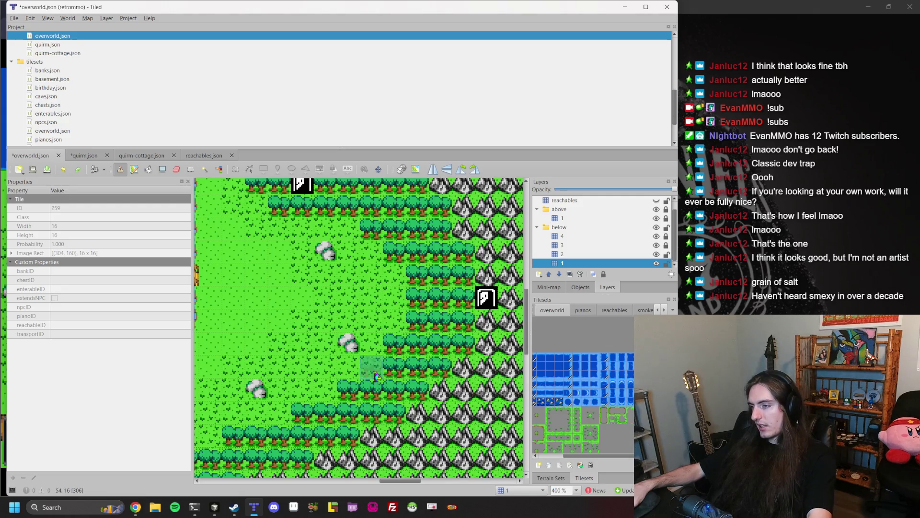
scroll(437, 396, down, 2)
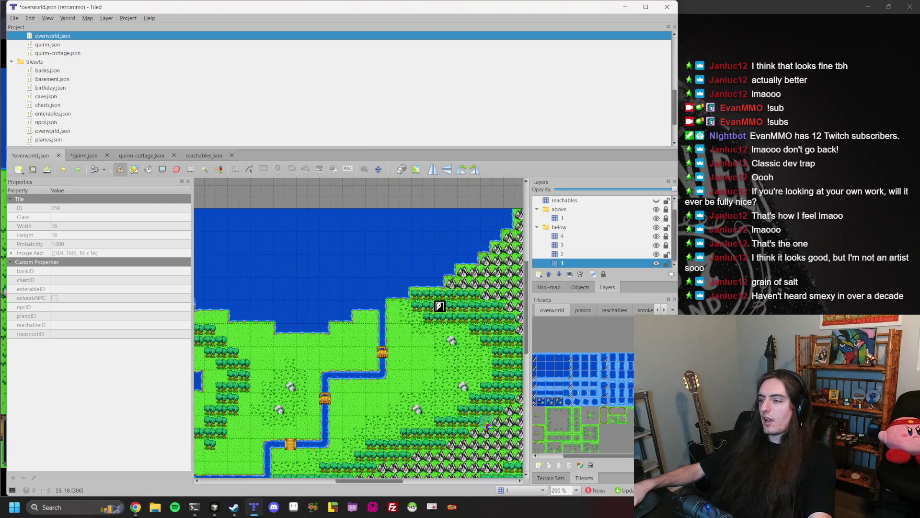
scroll(476, 349, up, 2)
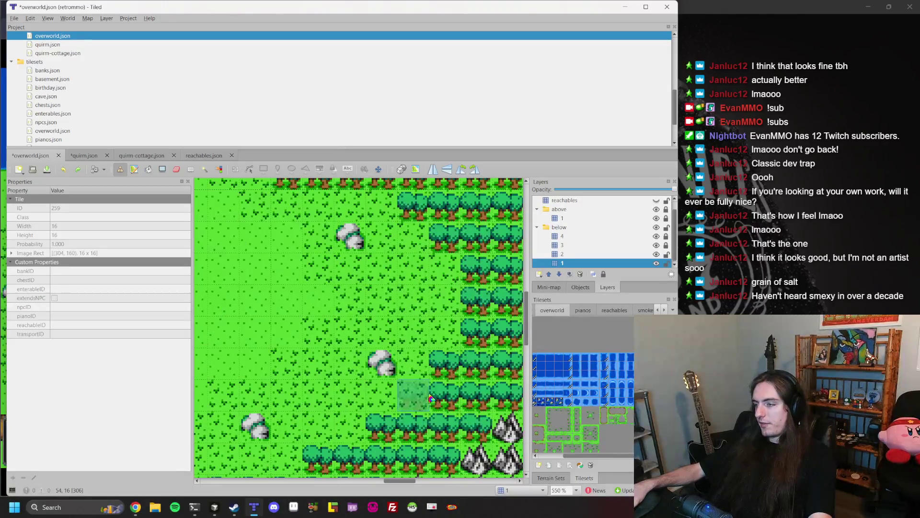
scroll(385, 367, up, 5)
scroll(384, 367, down, 4)
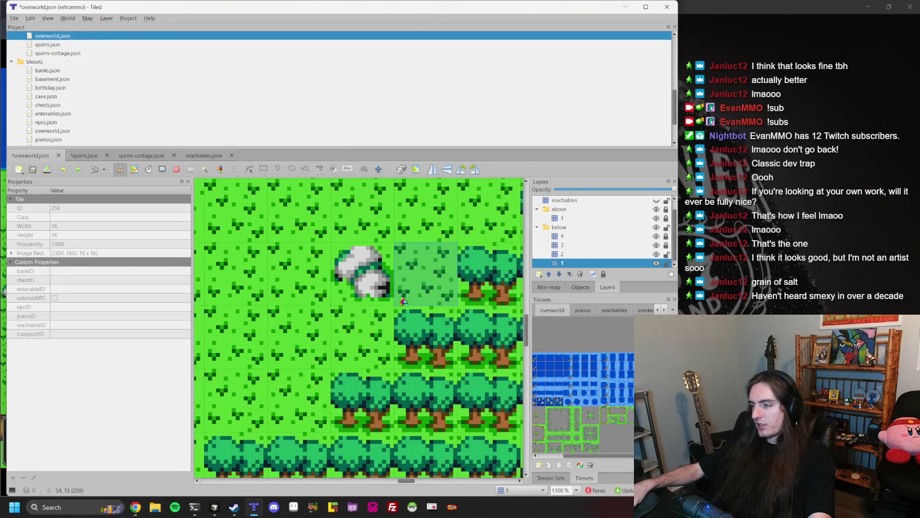
scroll(465, 414, down, 1)
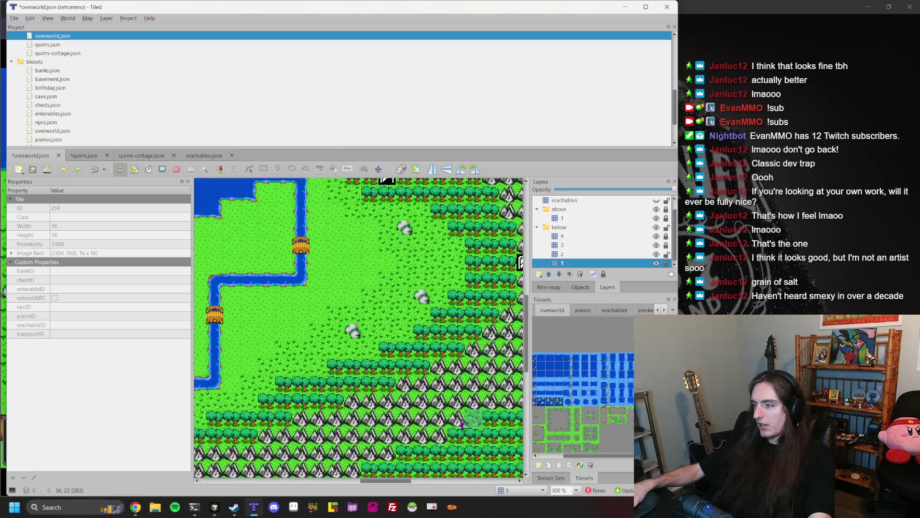
scroll(407, 436, down, 1)
scroll(405, 436, down, 1)
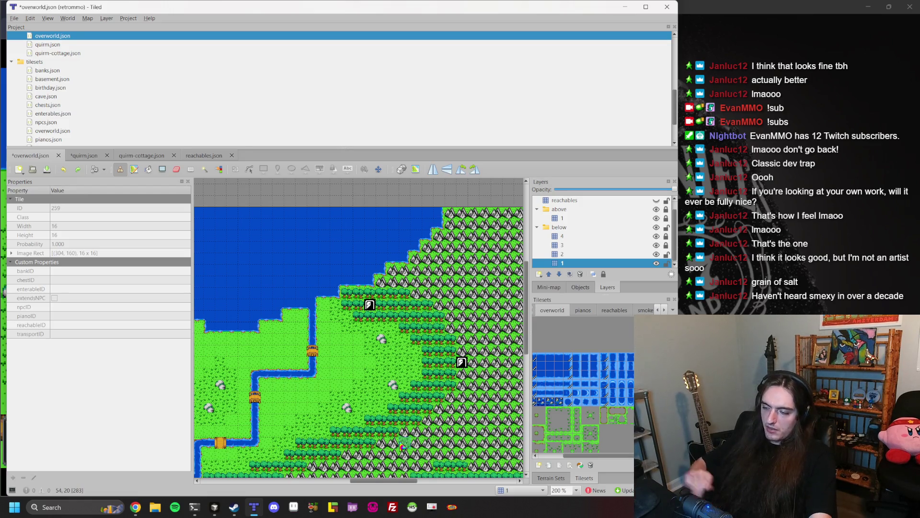
Place a rock tile beside the trees at the forest edge
scroll(430, 268, left, 5)
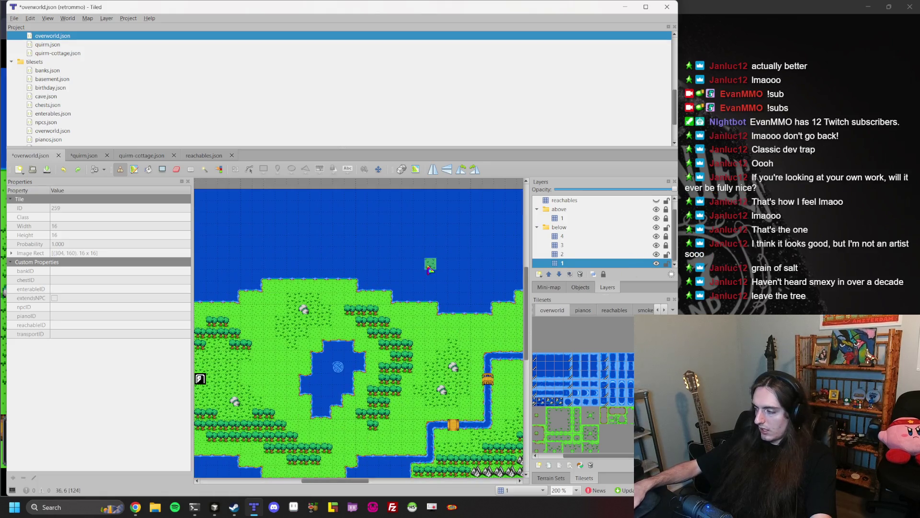
scroll(426, 283, down, 2)
scroll(422, 298, up, 2)
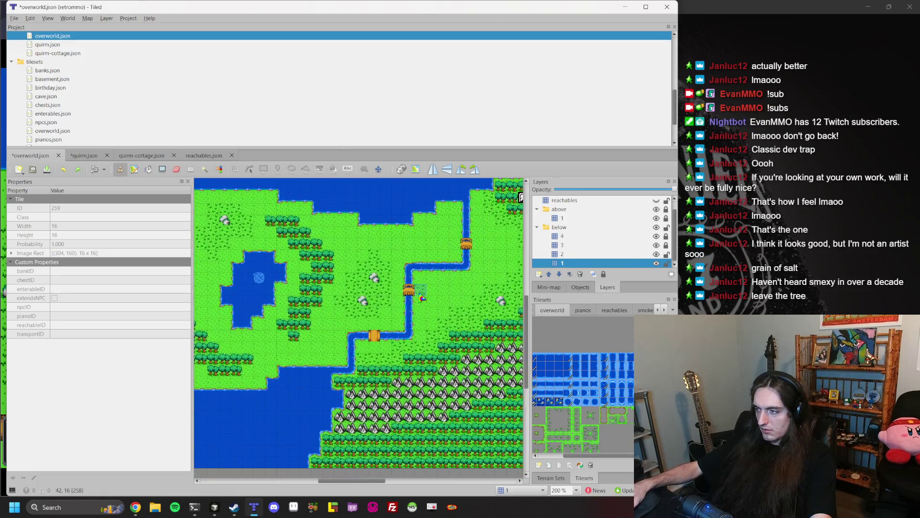
scroll(422, 298, down, 5)
scroll(381, 352, up, 1)
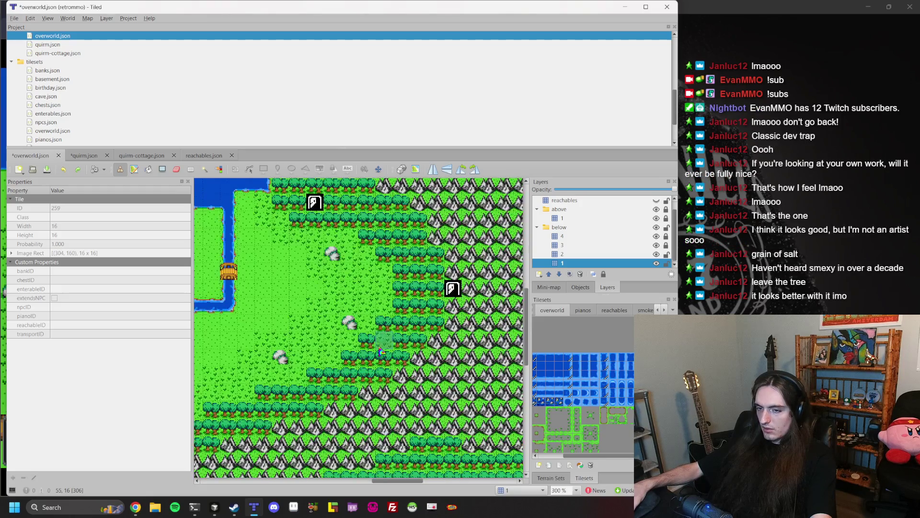
scroll(362, 369, left, 1)
scroll(379, 398, up, 1)
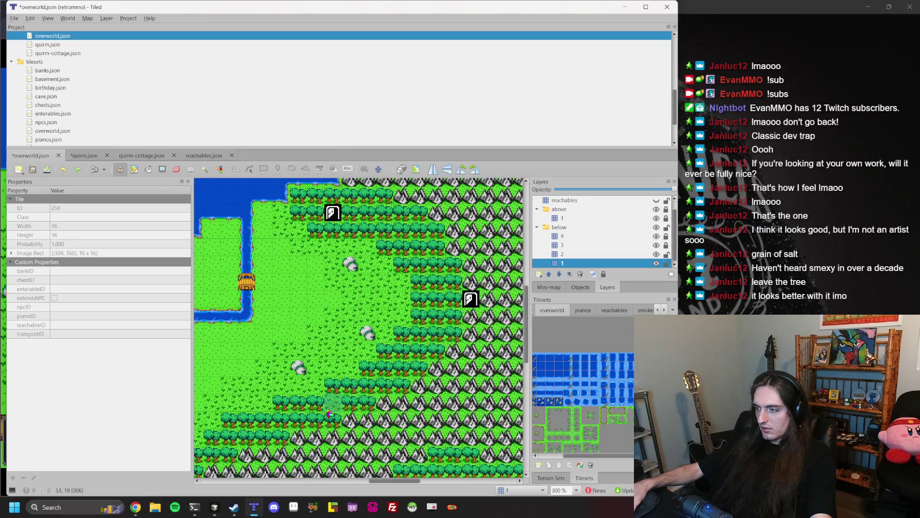
scroll(329, 413, down, 2)
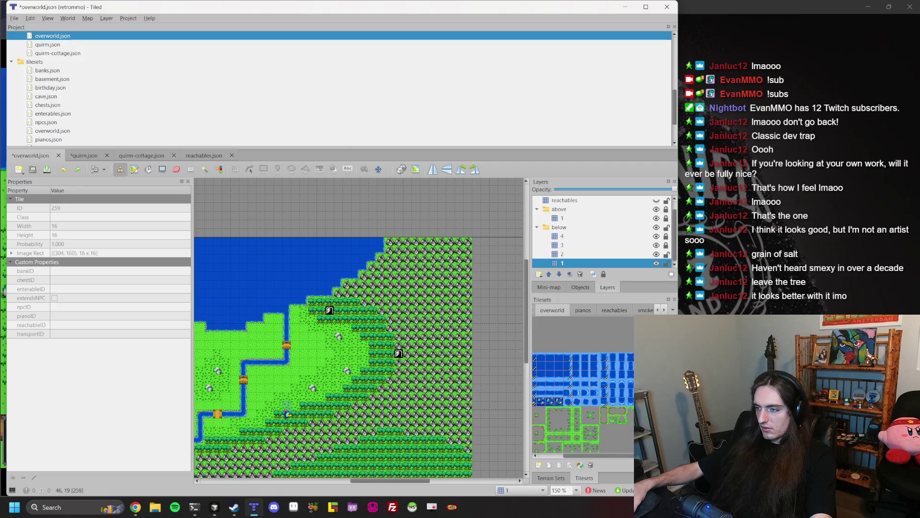
scroll(396, 350, left, 5)
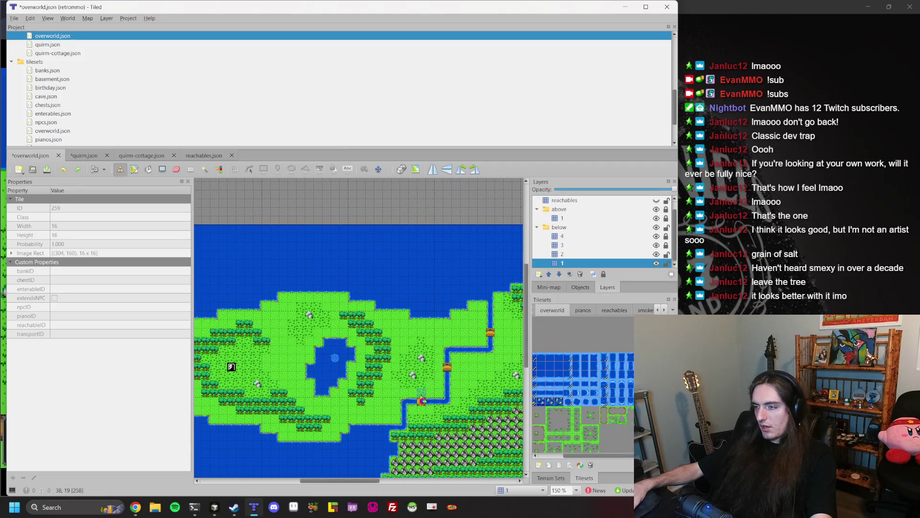
scroll(363, 374, up, 2)
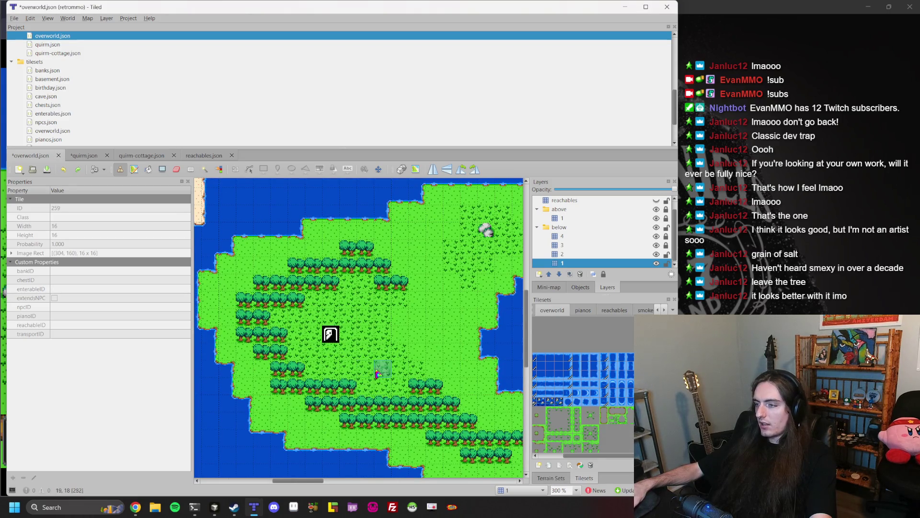
scroll(364, 374, up, 1)
scroll(364, 374, right, 8)
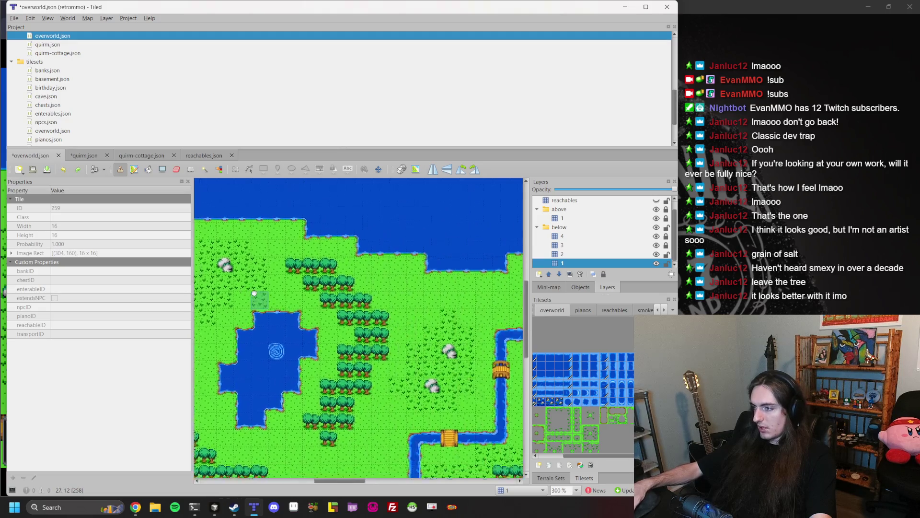
scroll(402, 363, down, 1)
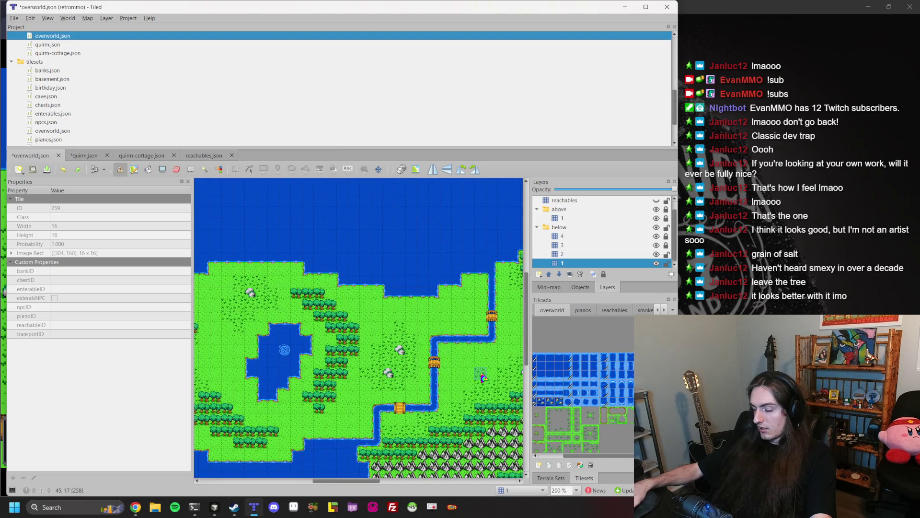
scroll(483, 378, right, 8)
scroll(412, 350, up, 1)
scroll(412, 350, up, 2)
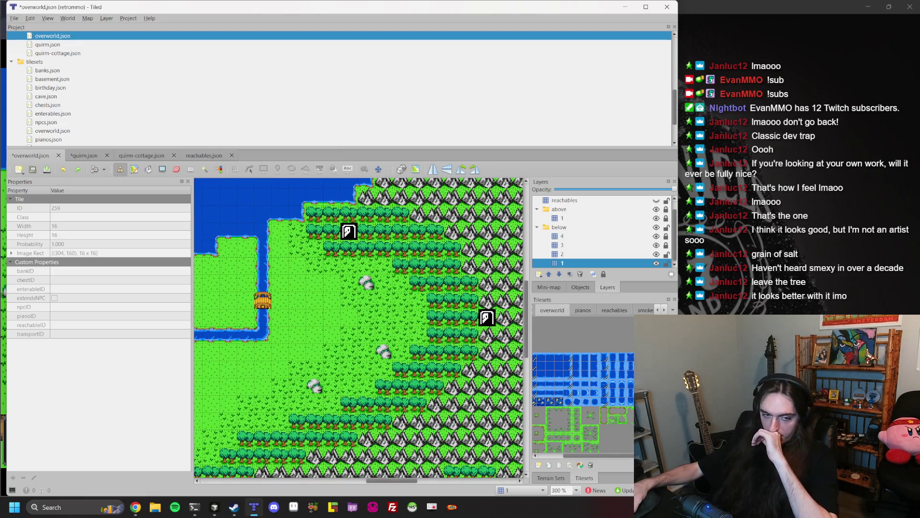
scroll(352, 374, right, 2)
scroll(352, 374, up, 1)
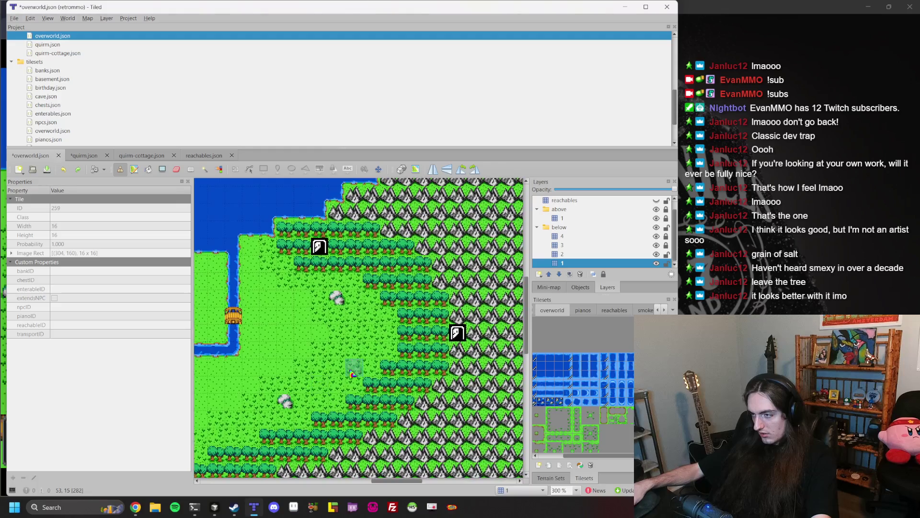
scroll(352, 374, up, 2)
scroll(432, 365, up, 2)
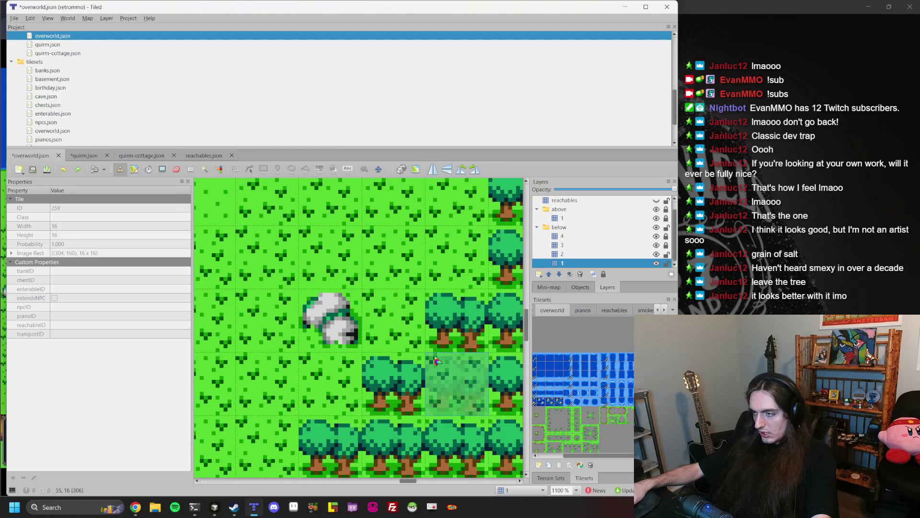
scroll(335, 312, down, 2)
click(336, 312)
Paint grass over four tree tiles along the forest edge
scroll(366, 355, down, 3)
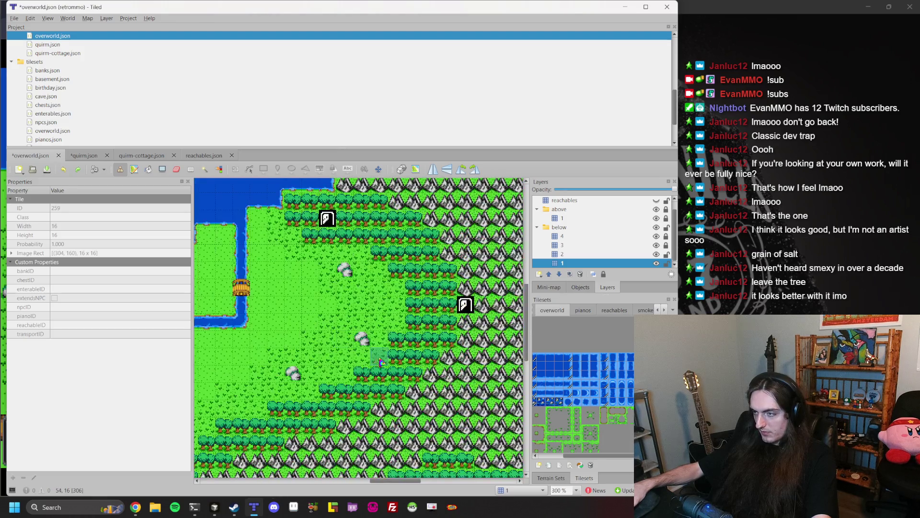
scroll(386, 355, up, 1)
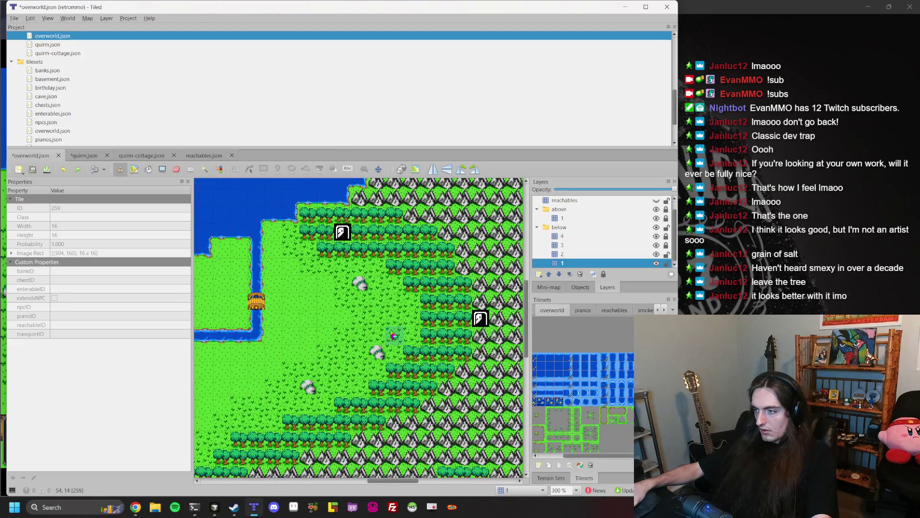
scroll(417, 300, down, 1)
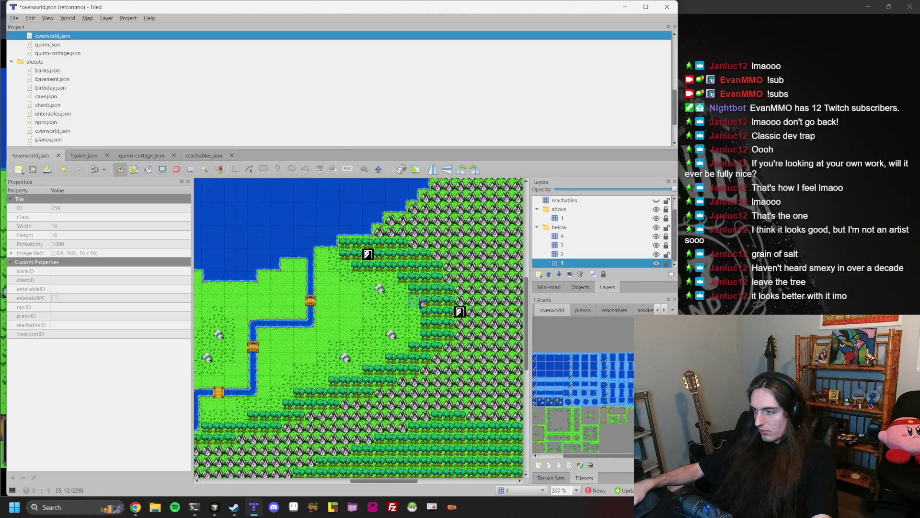
click(427, 314)
scroll(496, 355, up, 1)
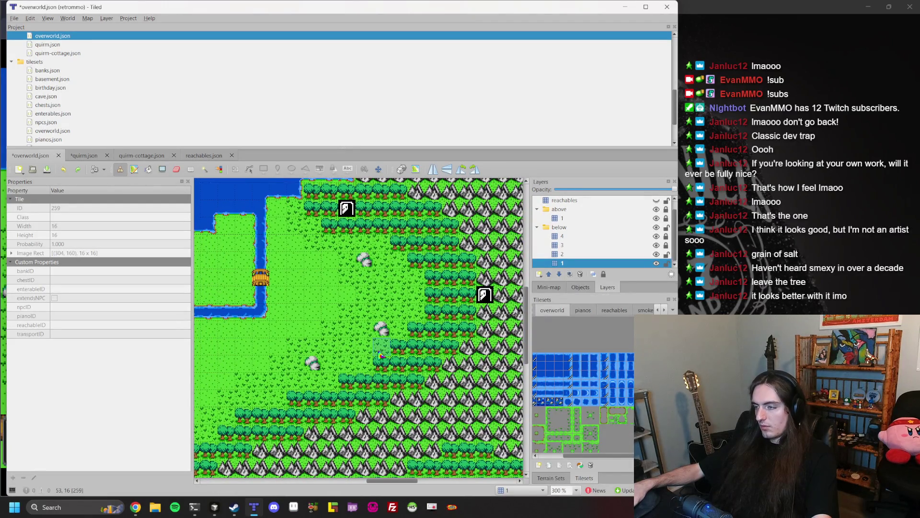
scroll(445, 354, up, 1)
scroll(446, 355, right, 1)
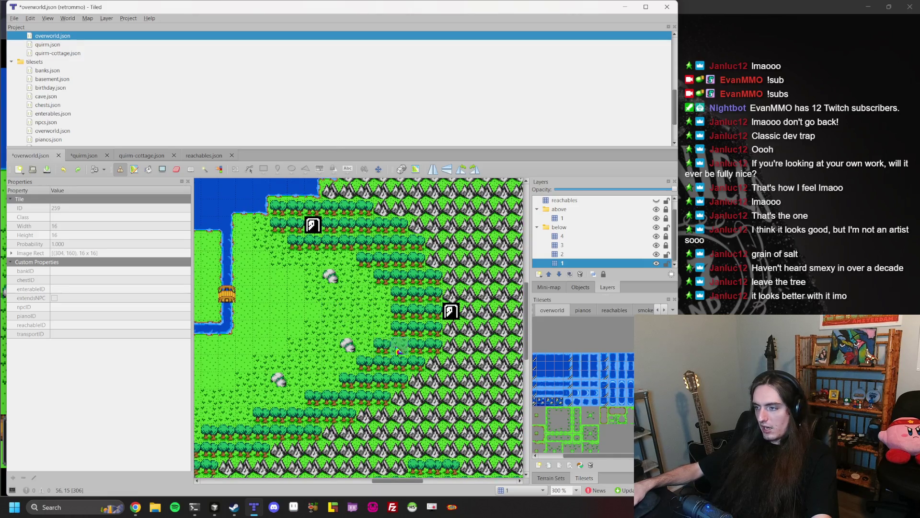
scroll(338, 336, up, 1)
click(412, 316)
scroll(413, 317, down, 1)
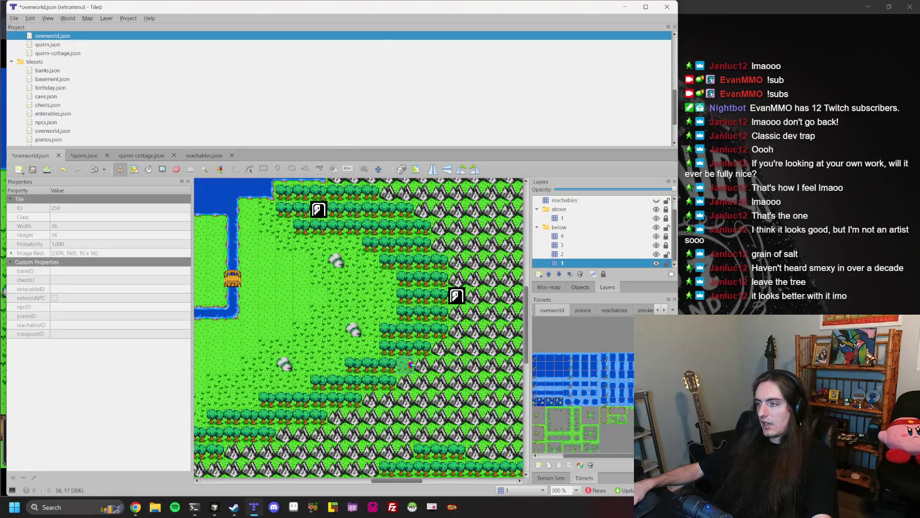
scroll(456, 369, left, 2)
scroll(454, 372, right, 2)
scroll(454, 372, up, 1)
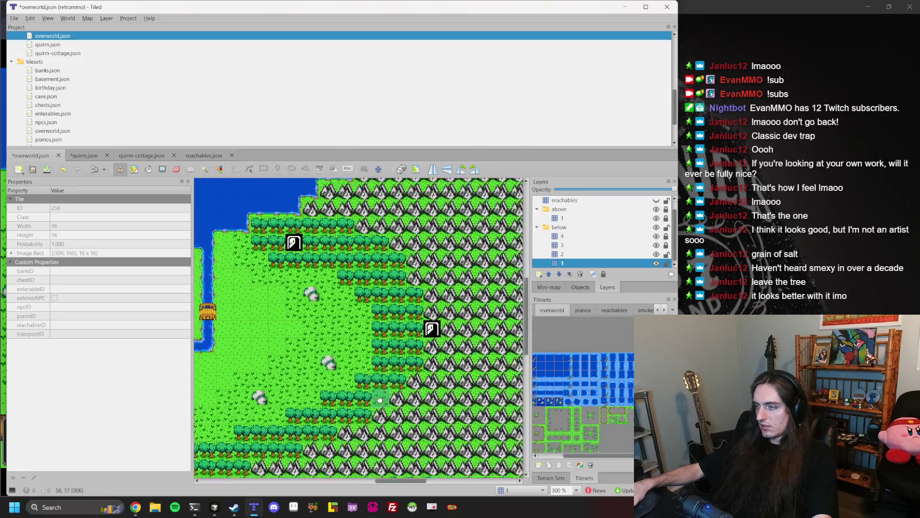
drag(369, 354, 369, 333)
scroll(420, 387, down, 3)
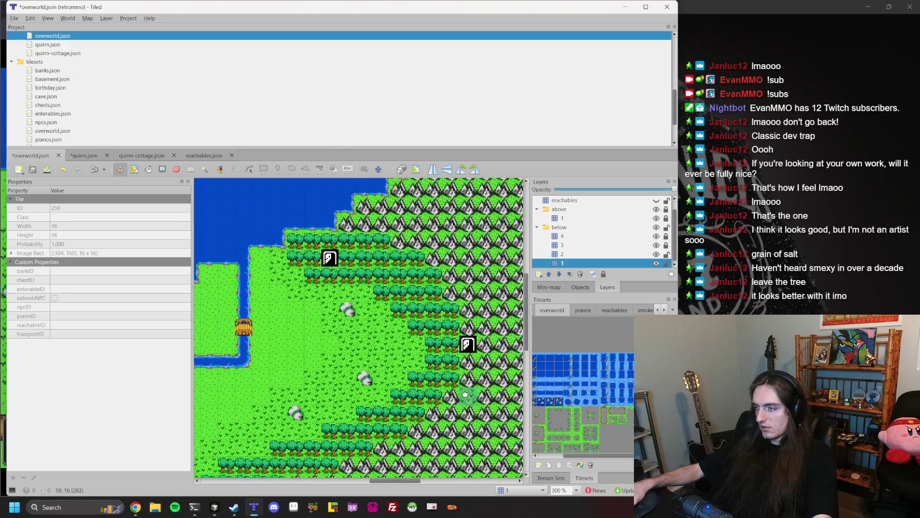
scroll(464, 413, up, 1)
scroll(623, 230, up, 1)
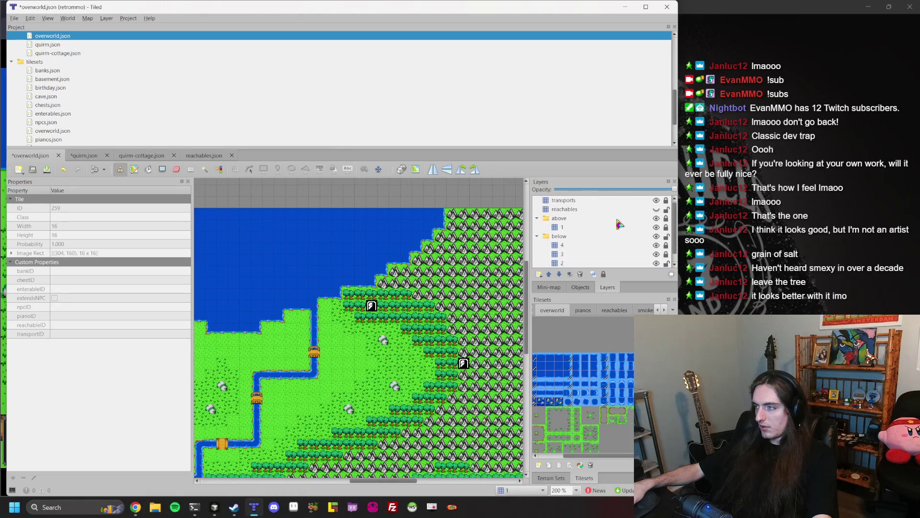
Hide the transports and reachables overlays
click(655, 202)
click(654, 209)
scroll(449, 297, down, 1)
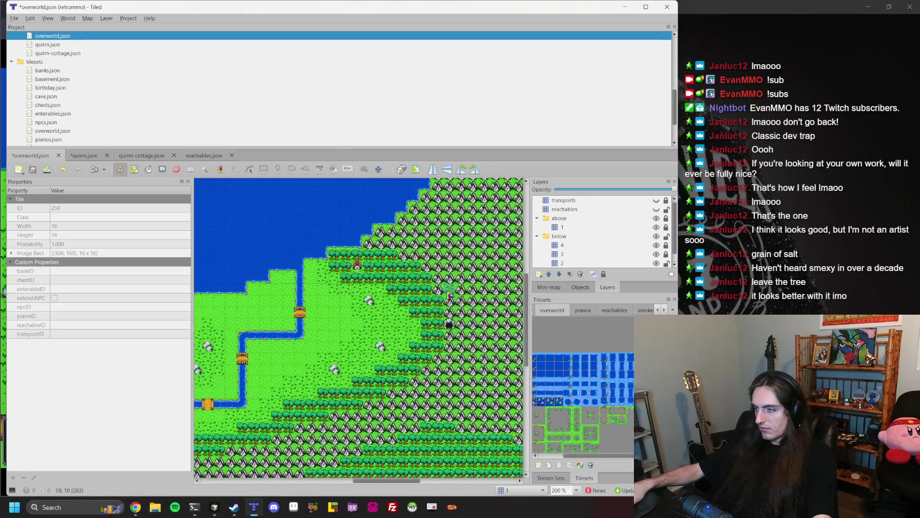
scroll(432, 350, down, 1)
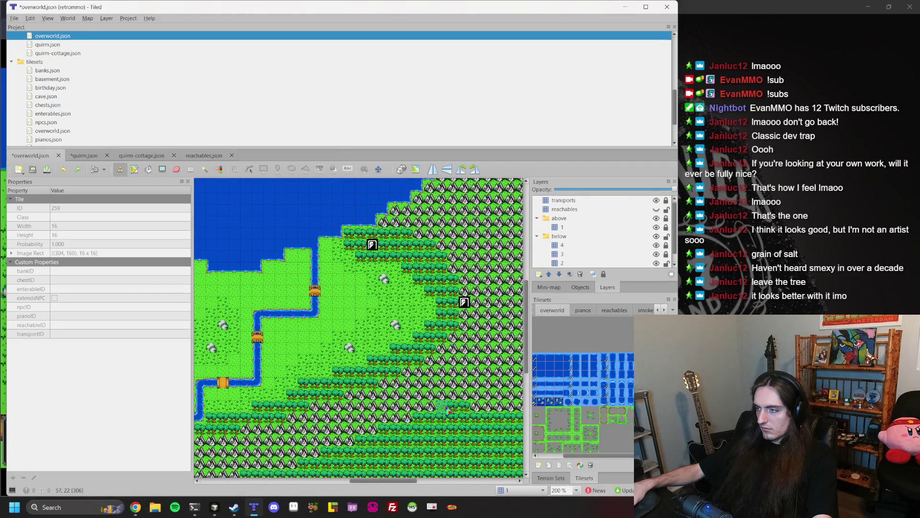
Stamp a trial rock near the forest edge, undo it, and show reachables again
click(396, 335)
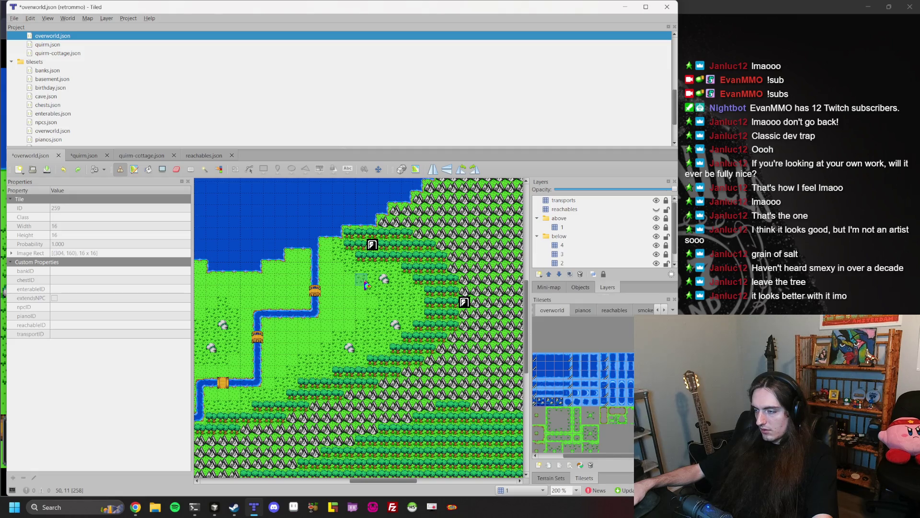
drag(413, 332, 417, 302)
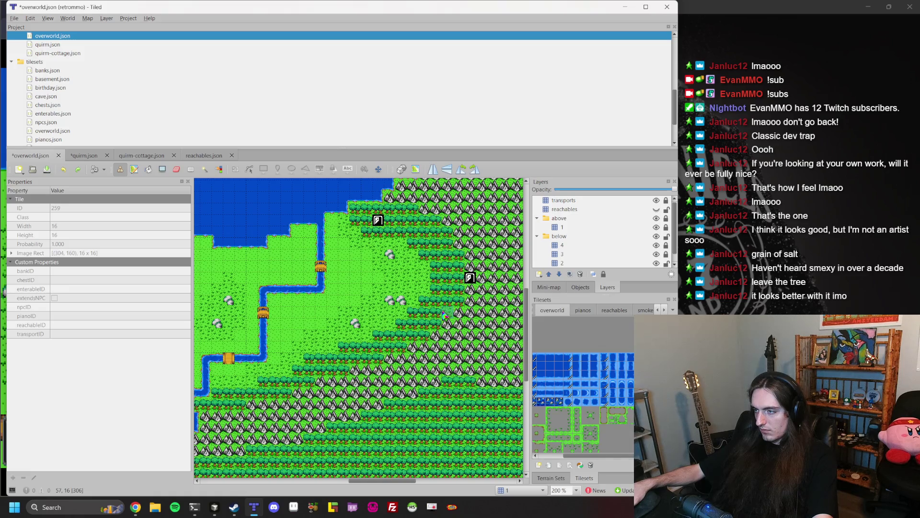
key(ctrl+z)
key(ctrl+z)
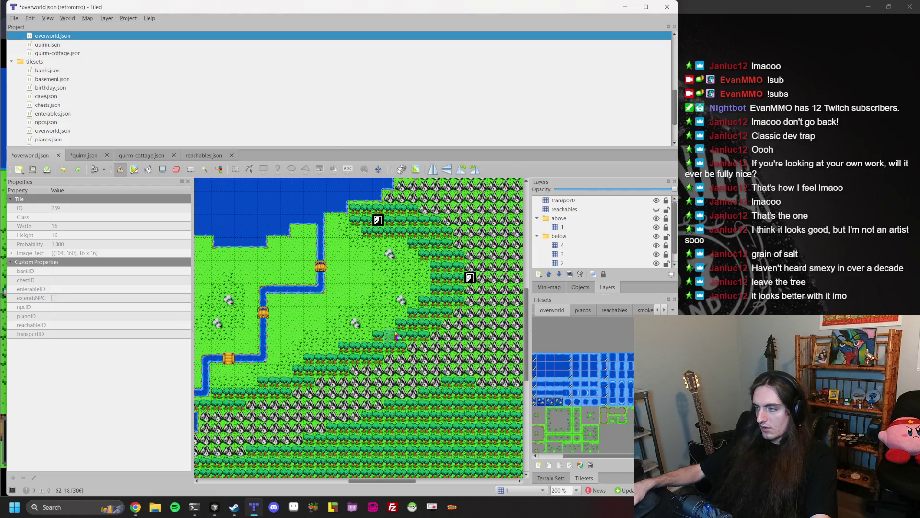
drag(397, 336, 395, 368)
scroll(412, 344, up, 1)
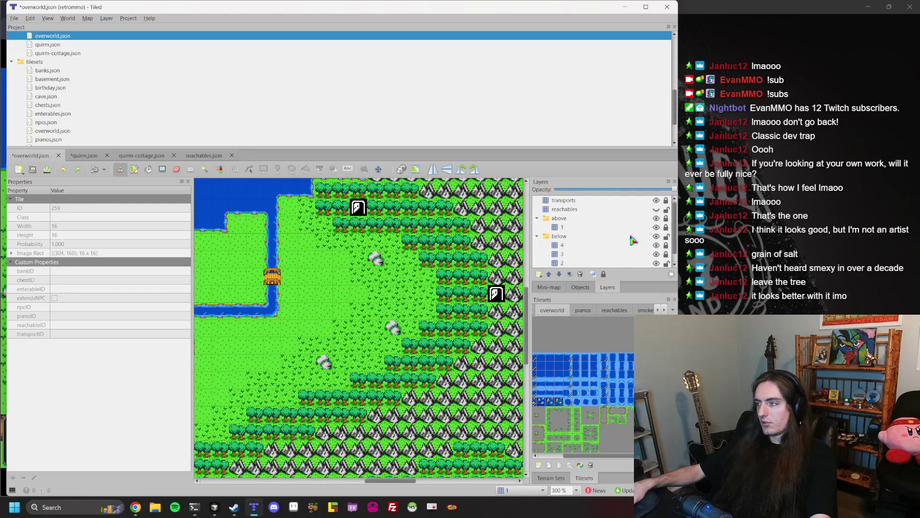
click(657, 210)
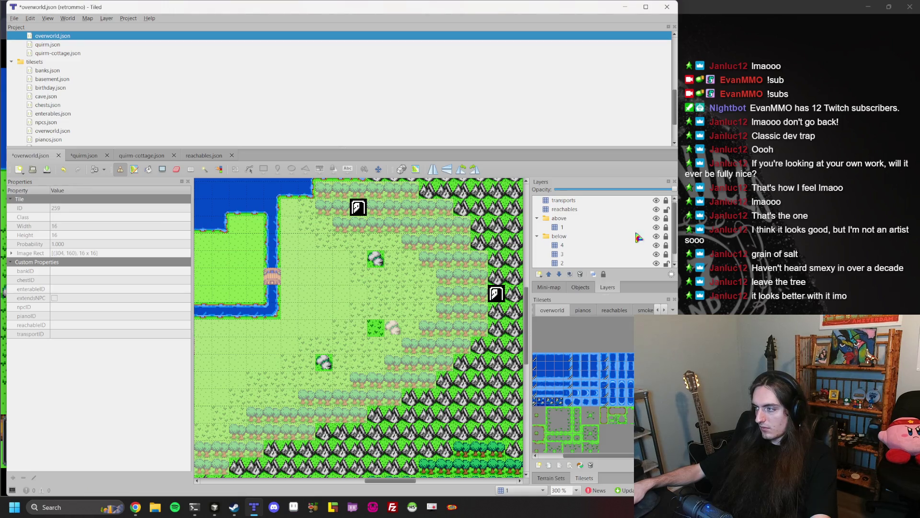
Select the reachables layer, pick its tile from the map and switch to the Eraser
click(607, 211)
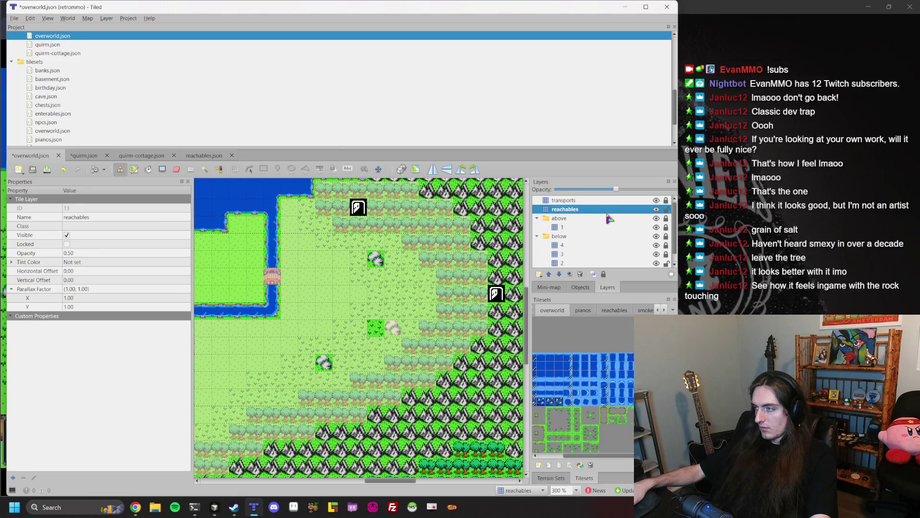
scroll(602, 226, down, 1)
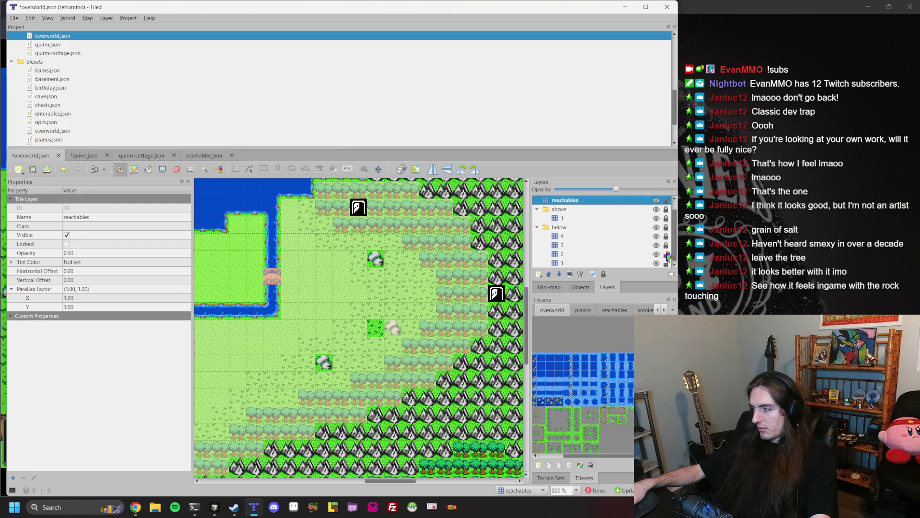
click(667, 218)
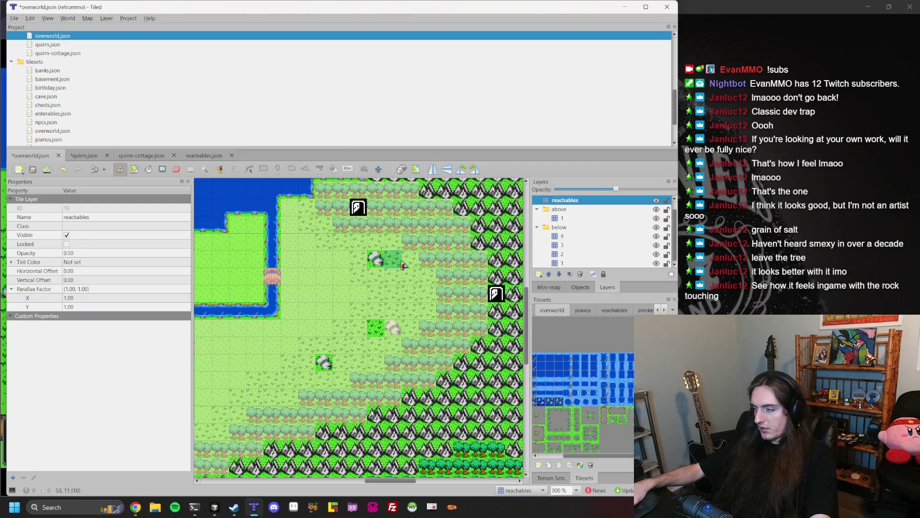
right_click(398, 333)
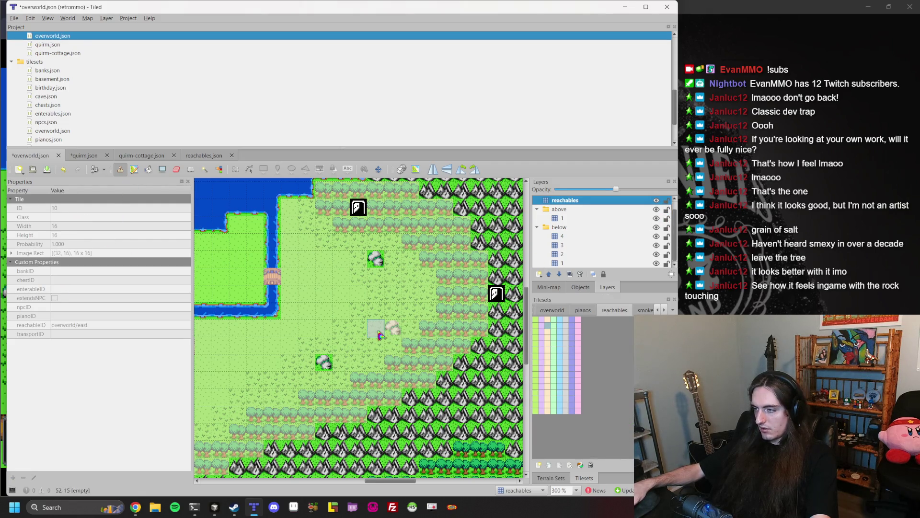
click(176, 169)
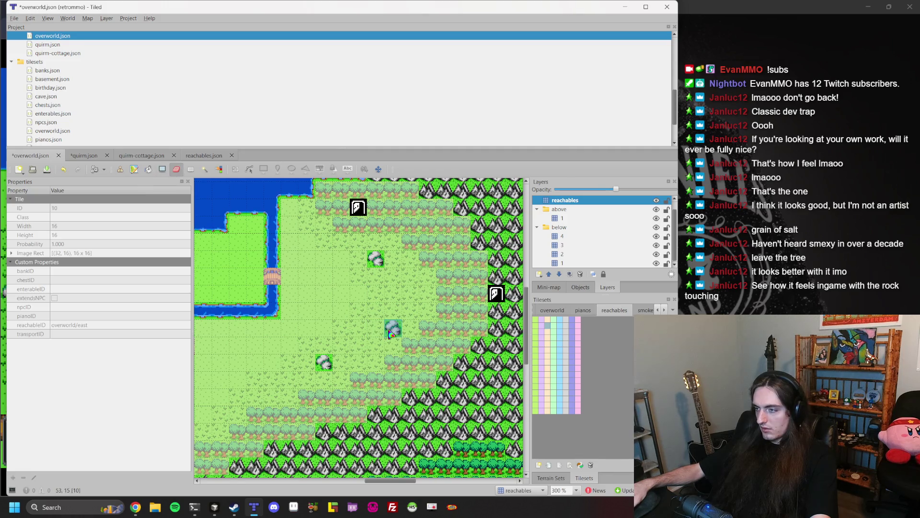
Save the overworld map and hide the reachables overlay again
scroll(648, 244, up, 1)
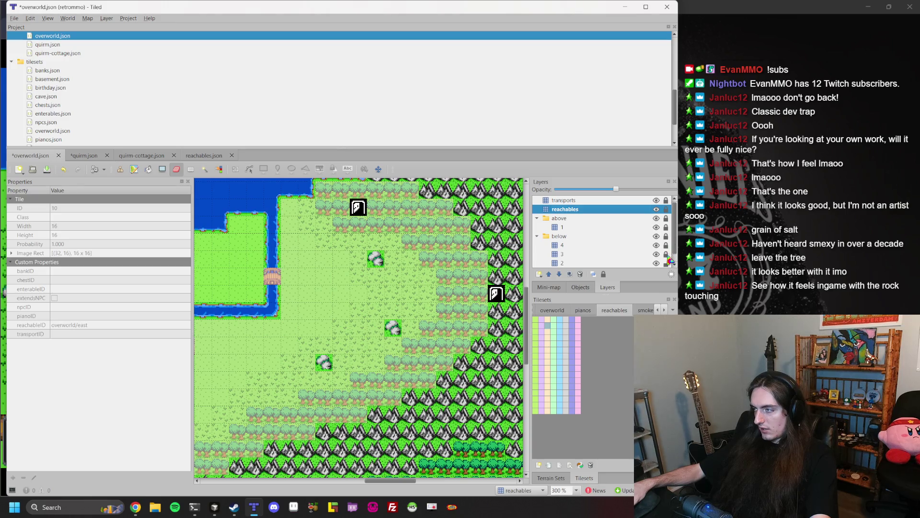
scroll(664, 253, down, 1)
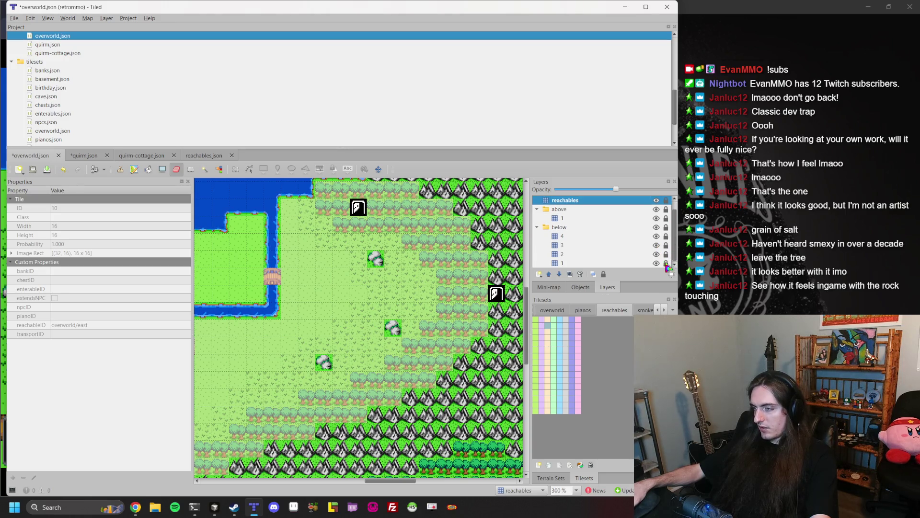
scroll(425, 311, left, 5)
scroll(425, 311, up, 1)
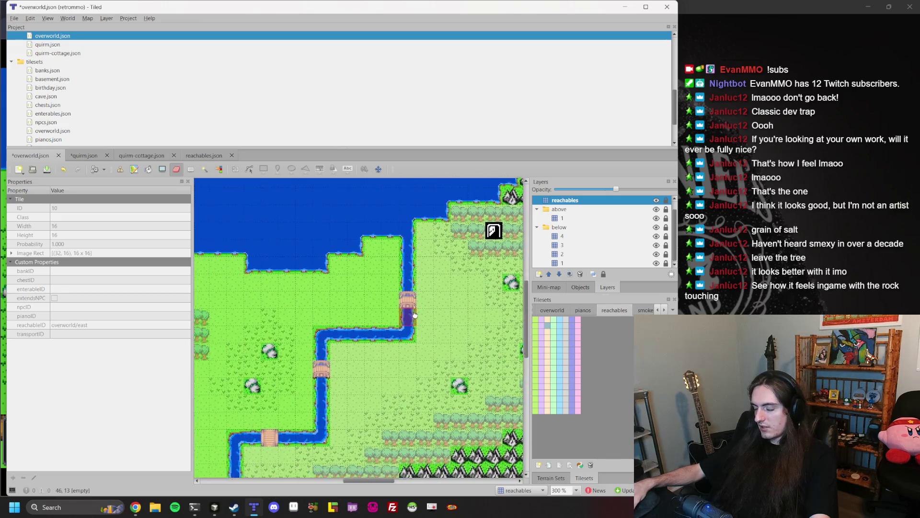
scroll(414, 315, left, 10)
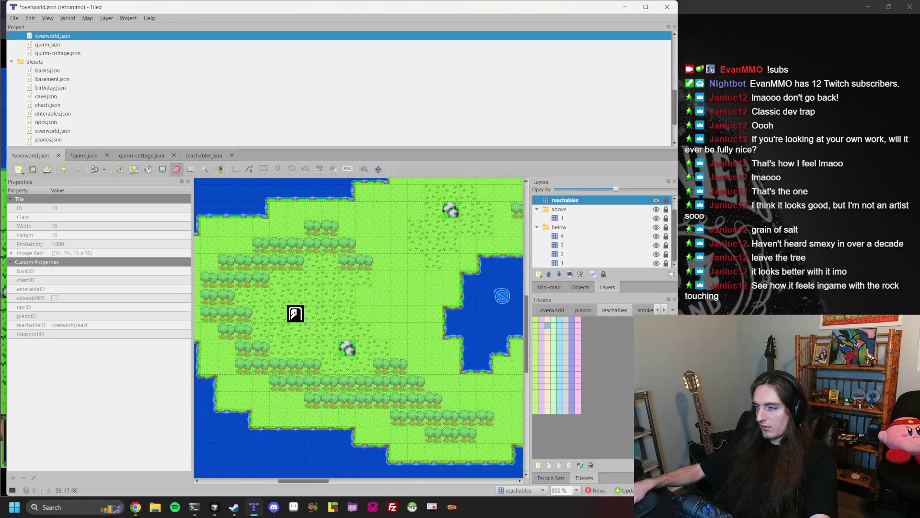
scroll(399, 330, down, 3)
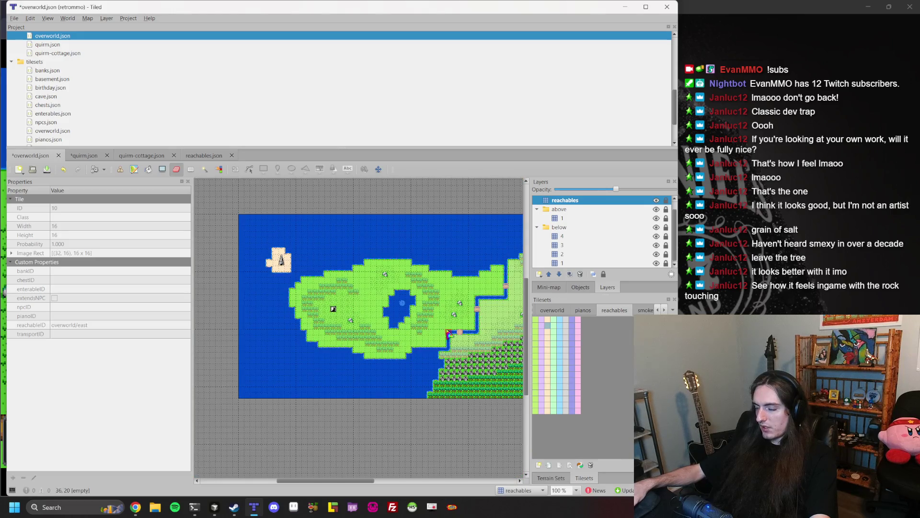
scroll(449, 333, right, 6)
scroll(449, 333, up, 2)
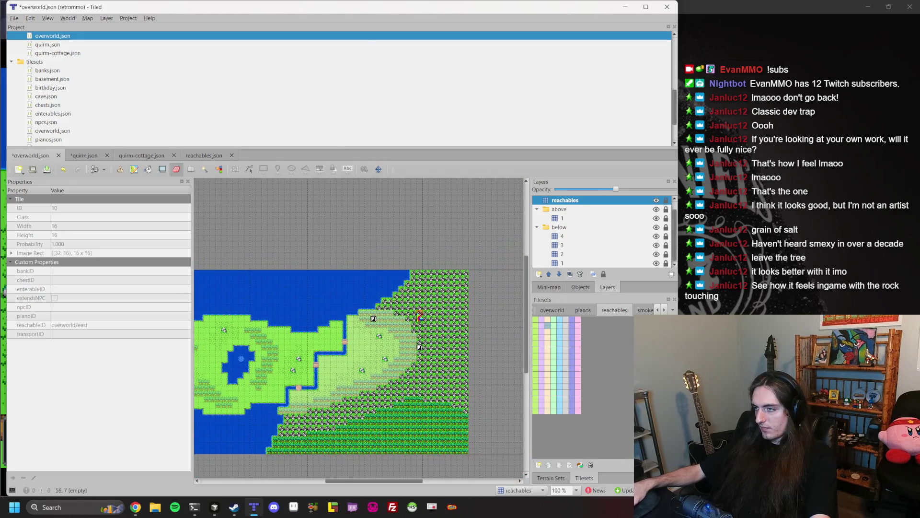
scroll(380, 318, up, 2)
key(ctrl+s)
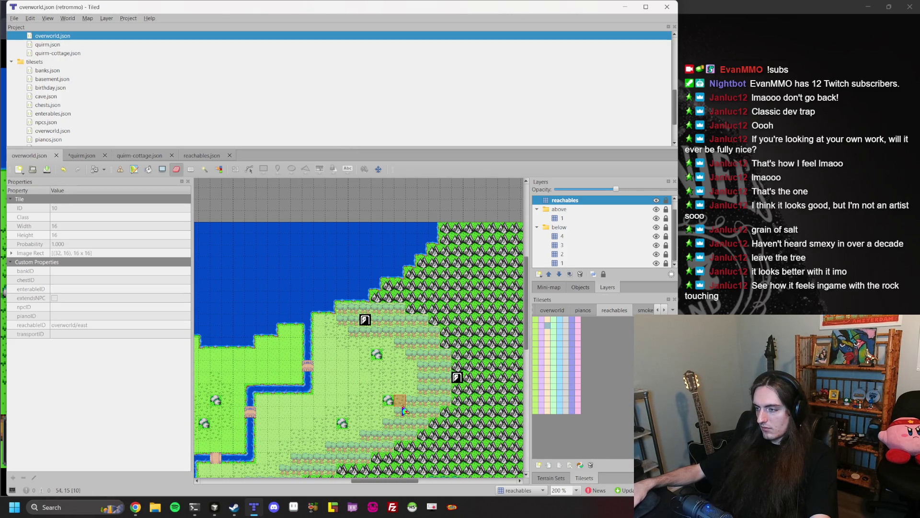
scroll(392, 411, up, 4)
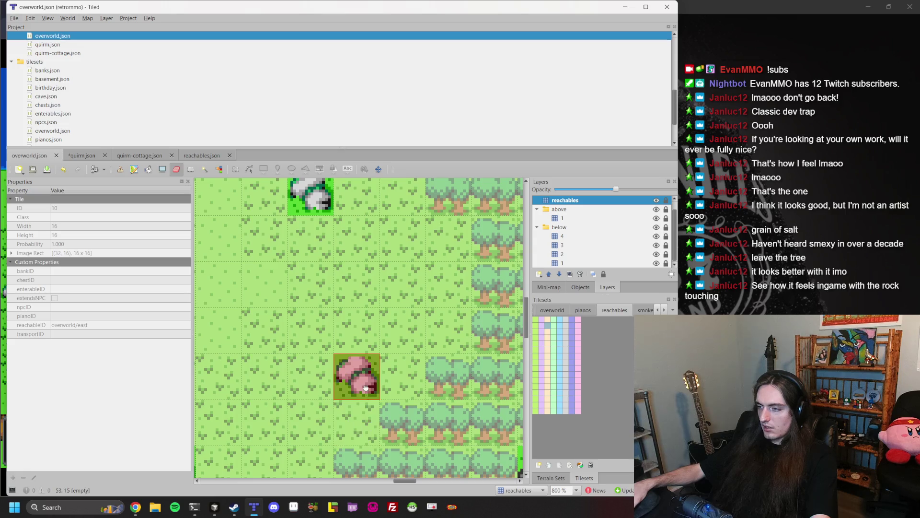
scroll(383, 400, down, 2)
scroll(360, 348, up, 5)
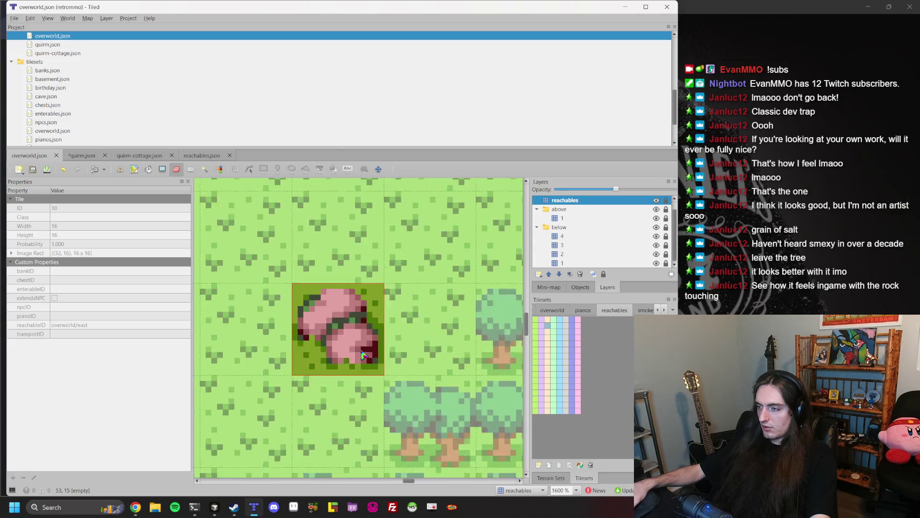
scroll(375, 354, up, 5)
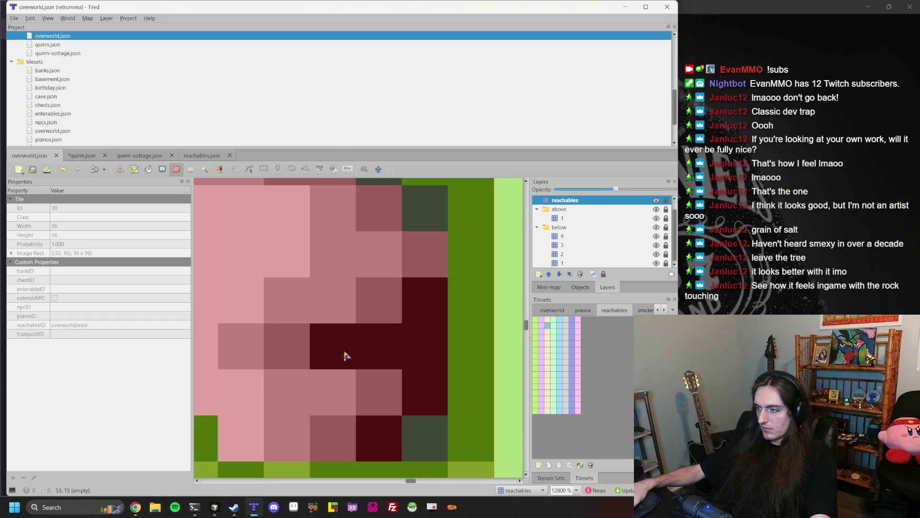
scroll(420, 360, down, 14)
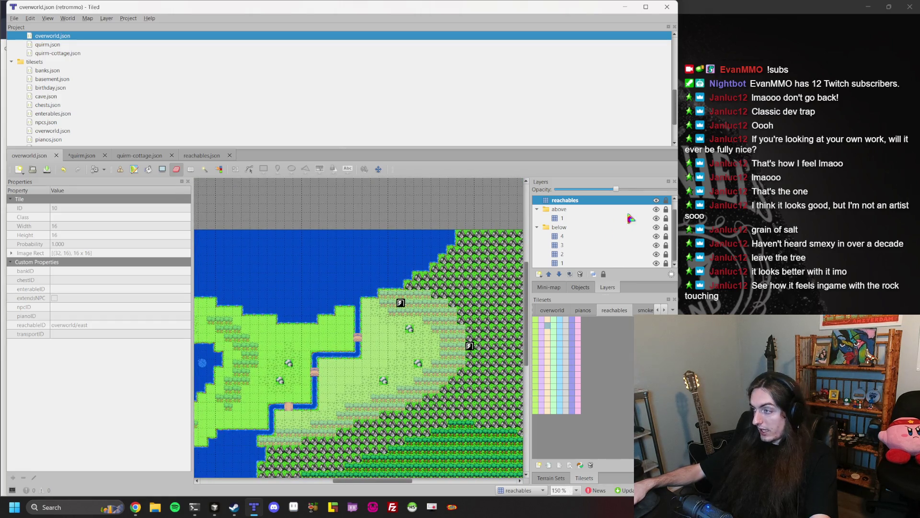
click(657, 201)
scroll(427, 391, up, 3)
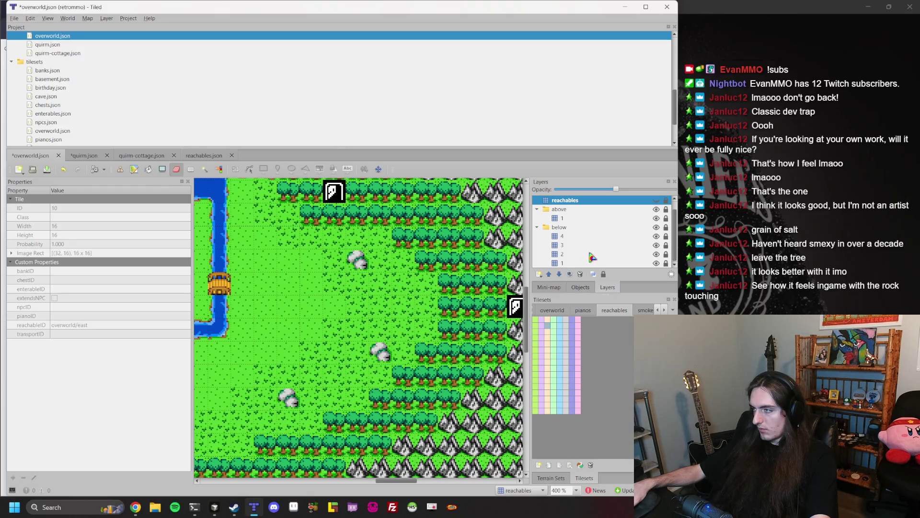
On layer 1 under below, paint rock tile 282 one tile higher
click(627, 264)
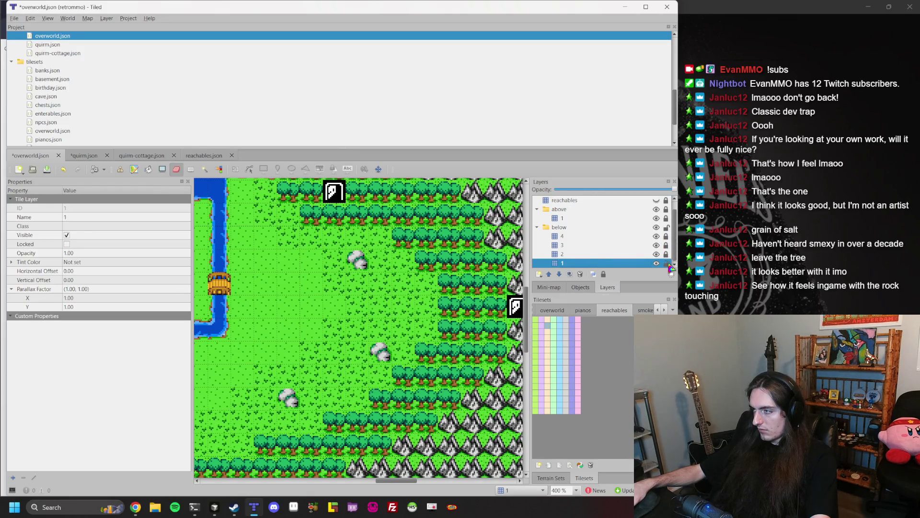
click(120, 168)
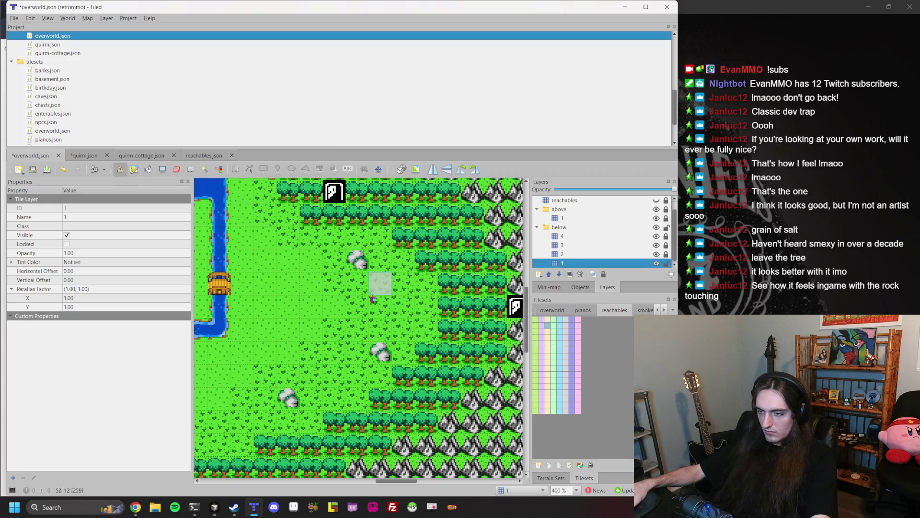
right_click(383, 359)
click(381, 326)
scroll(428, 346, down, 2)
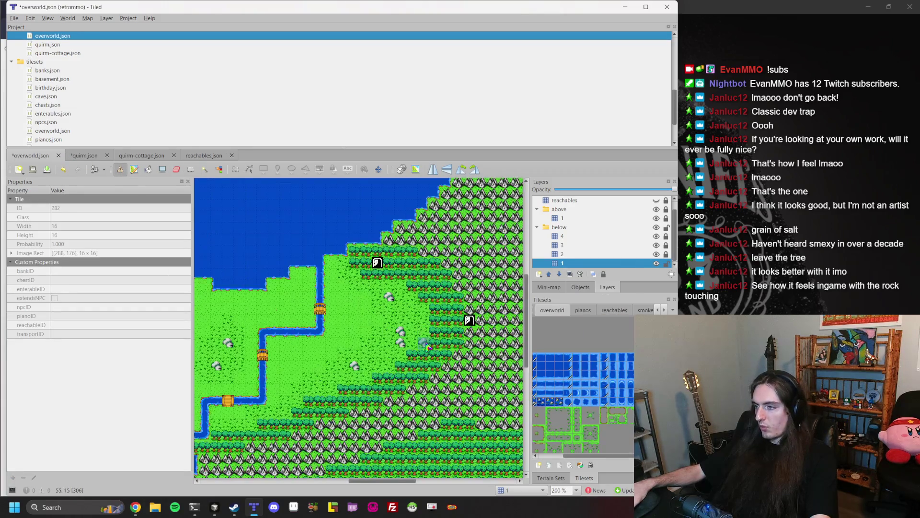
Pick the grass tile with the Stamp Brush and undo the rock's last move
key(e)
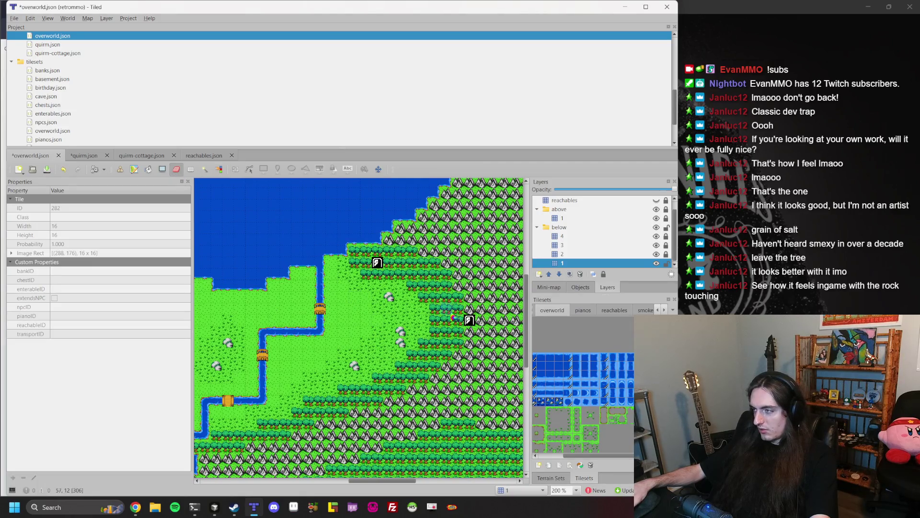
click(120, 168)
scroll(391, 348, up, 1)
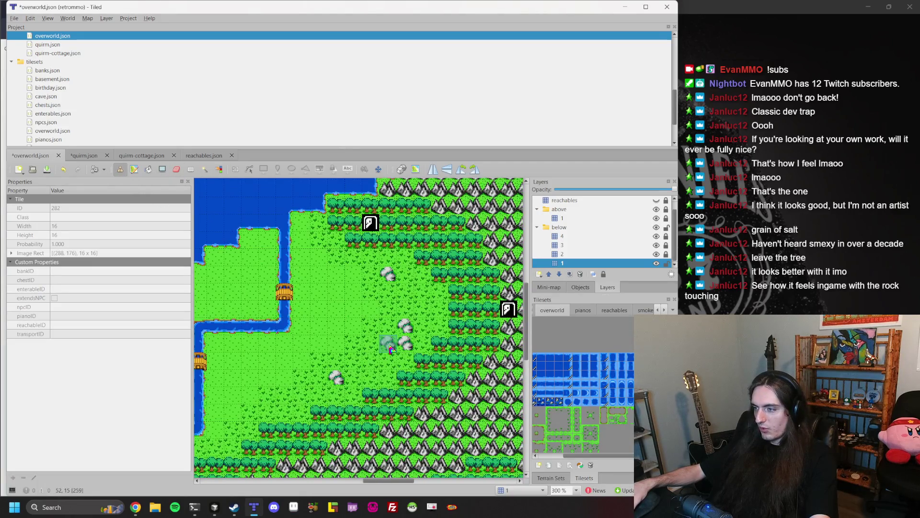
right_click(458, 376)
scroll(458, 376, down, 1)
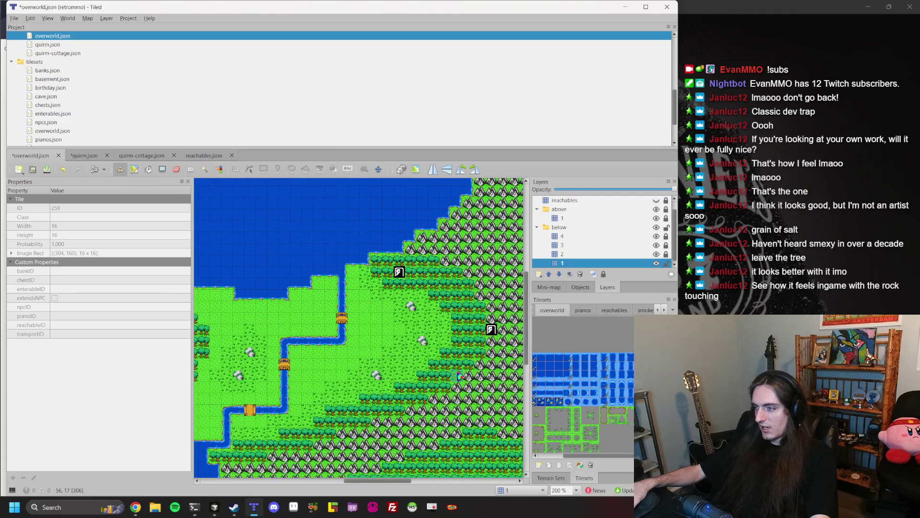
key(ctrl+z)
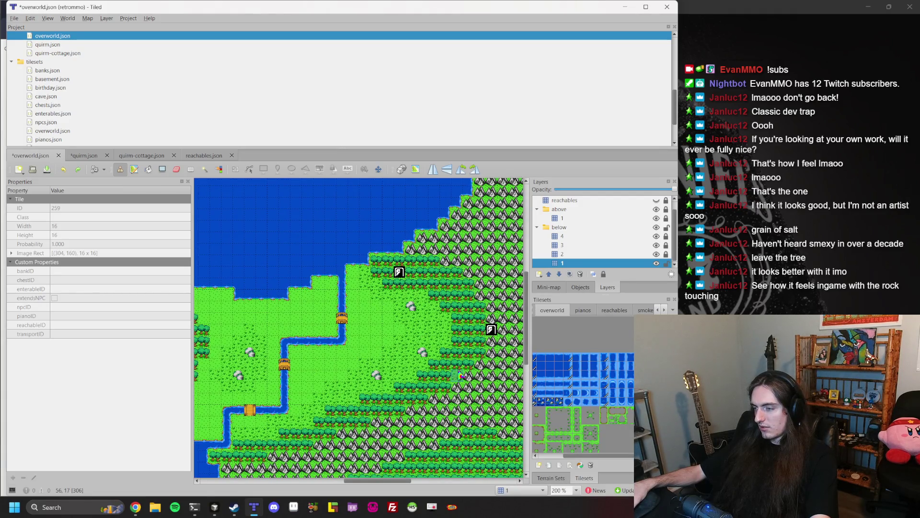
scroll(458, 376, up, 1)
scroll(458, 376, down, 1)
scroll(402, 383, up, 1)
scroll(402, 384, up, 1)
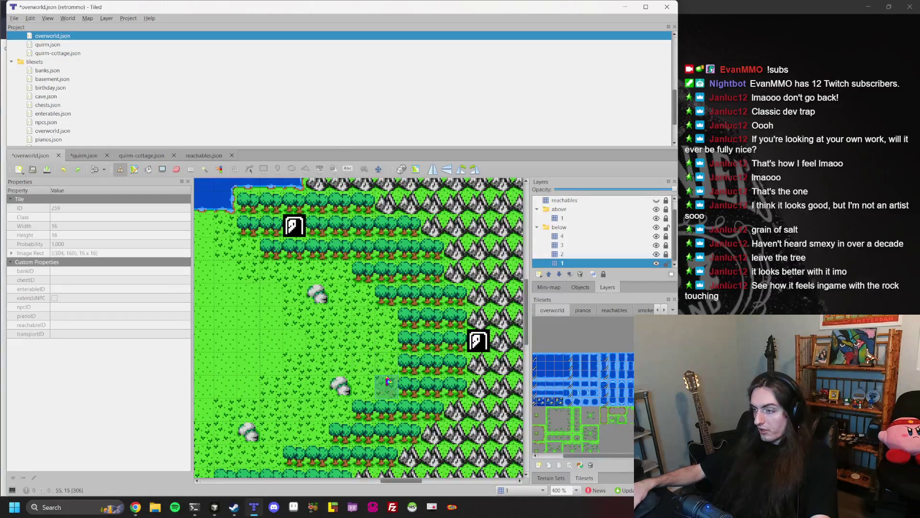
scroll(421, 318, up, 1)
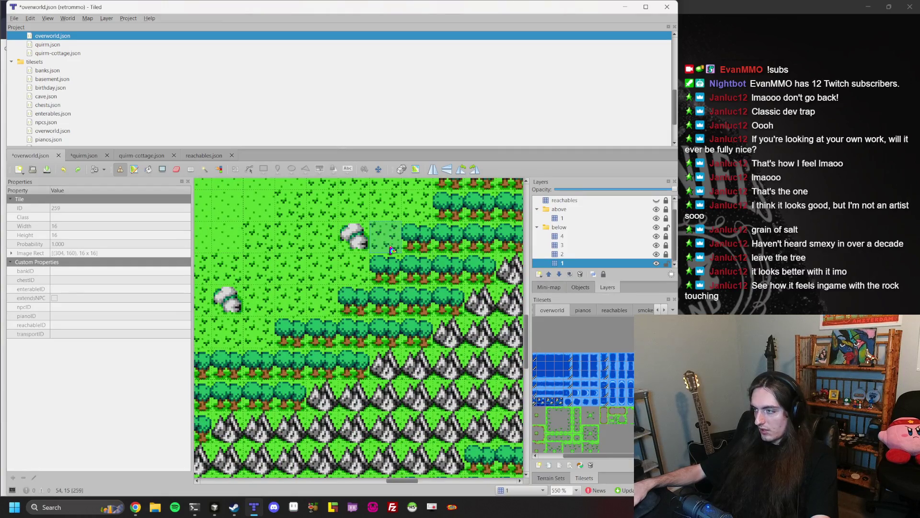
scroll(391, 250, down, 2)
scroll(403, 257, up, 3)
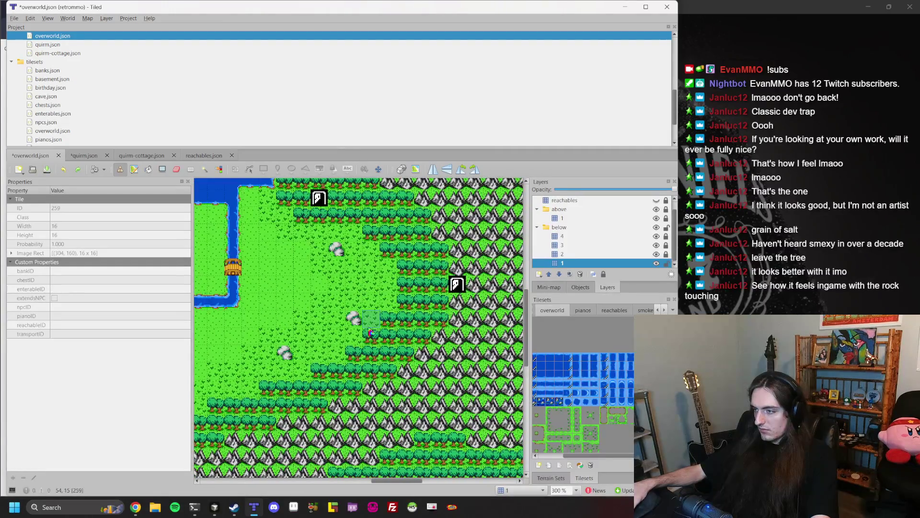
Pick the mountain tile and turn forest trees, including the one at 58,16, into mountain
right_click(407, 379)
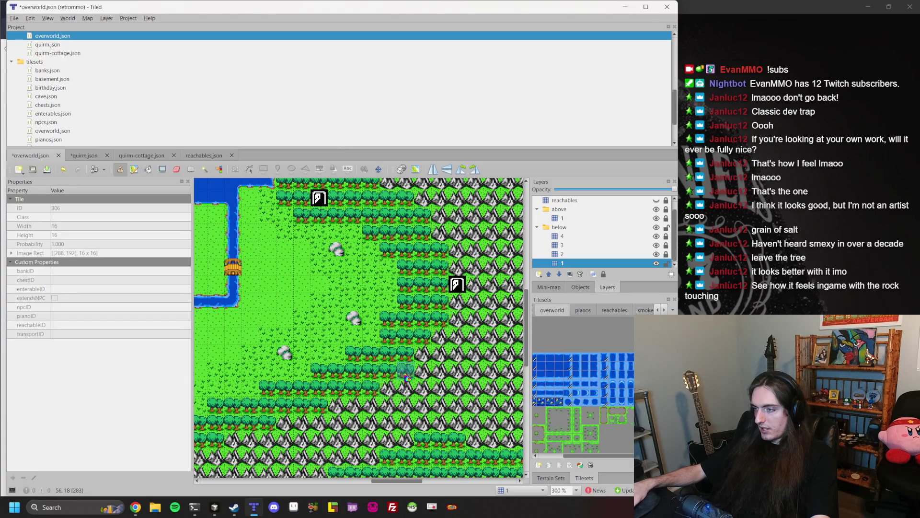
scroll(460, 374, down, 3)
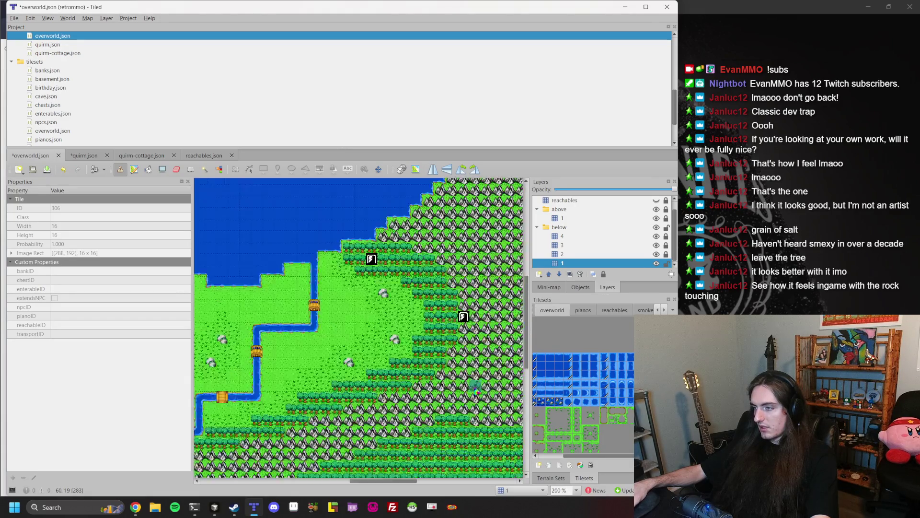
scroll(462, 375, up, 3)
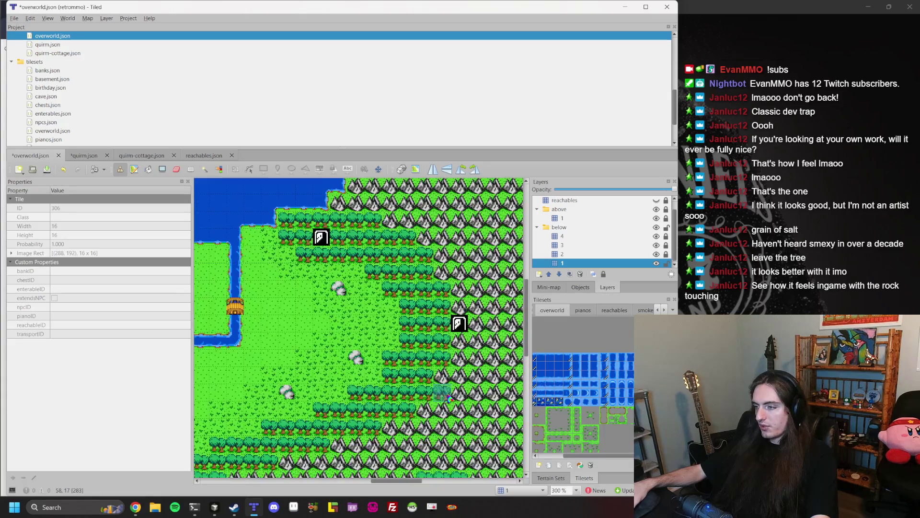
right_click(501, 365)
right_click(439, 375)
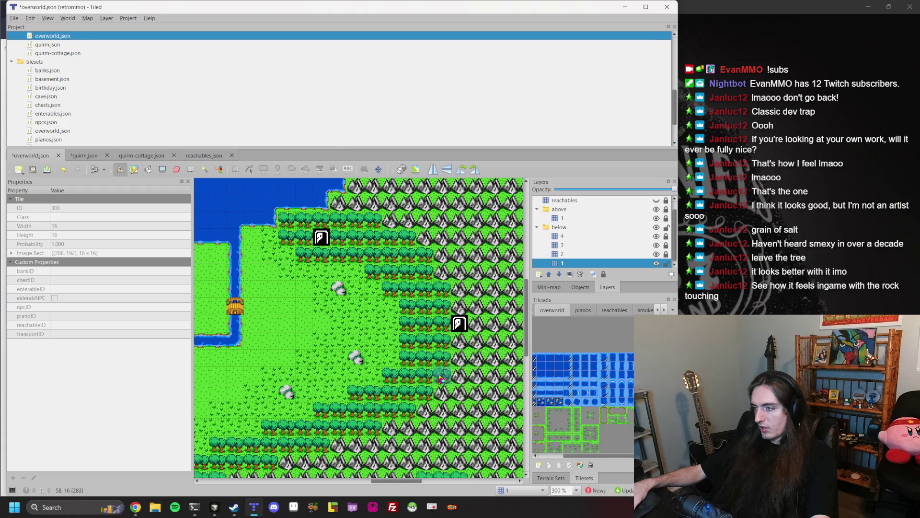
scroll(478, 421, down, 2)
scroll(477, 421, up, 3)
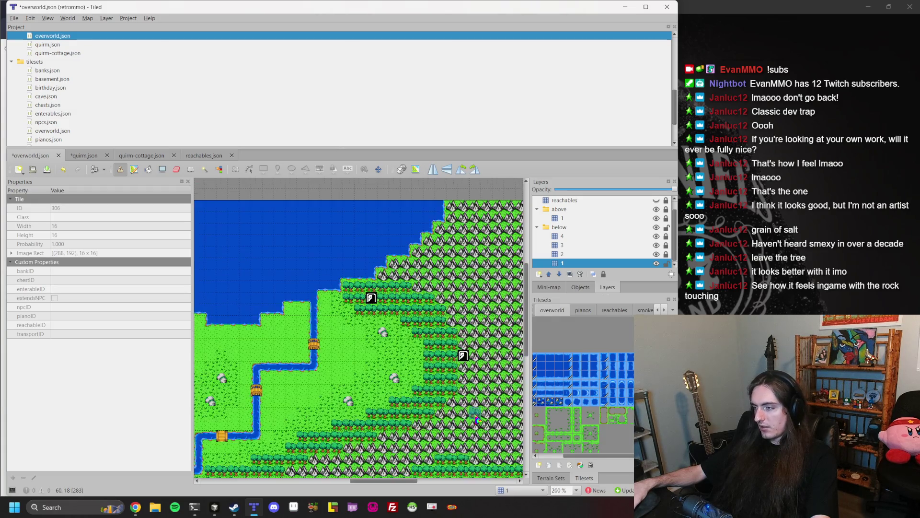
click(422, 379)
scroll(486, 402, down, 2)
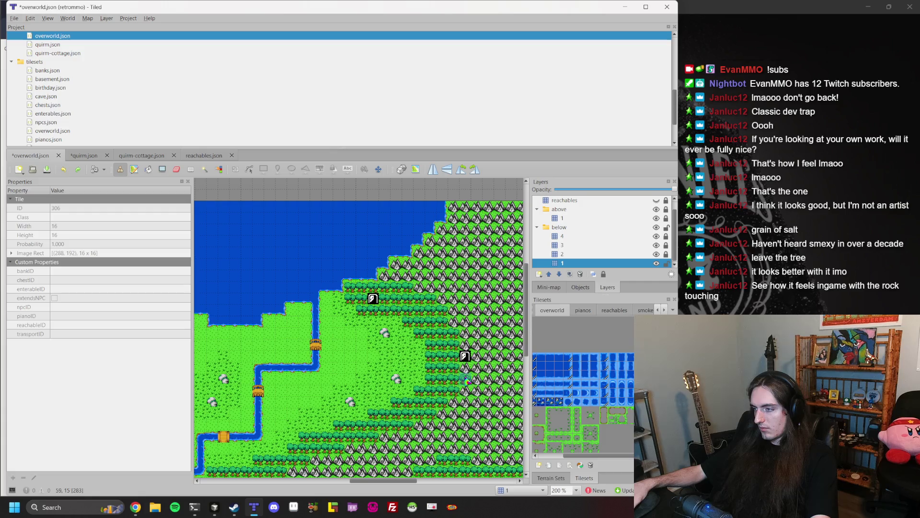
scroll(465, 378, up, 2)
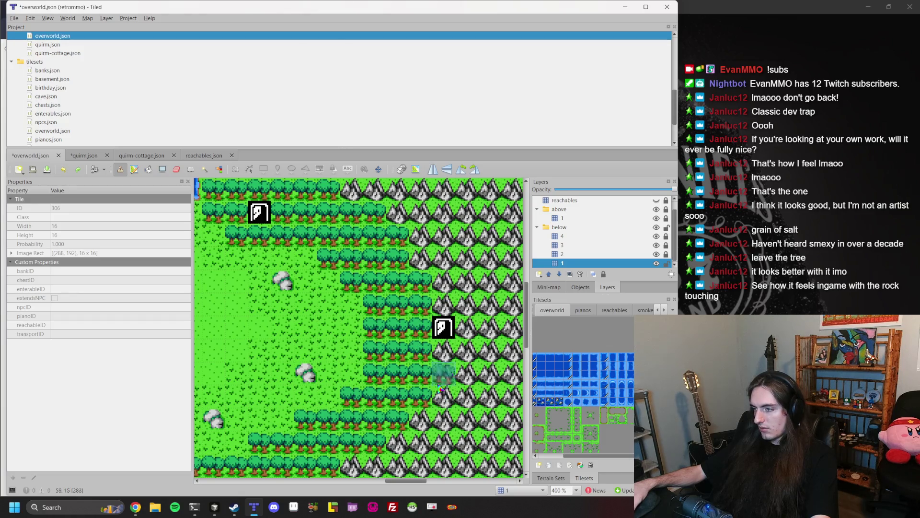
click(426, 397)
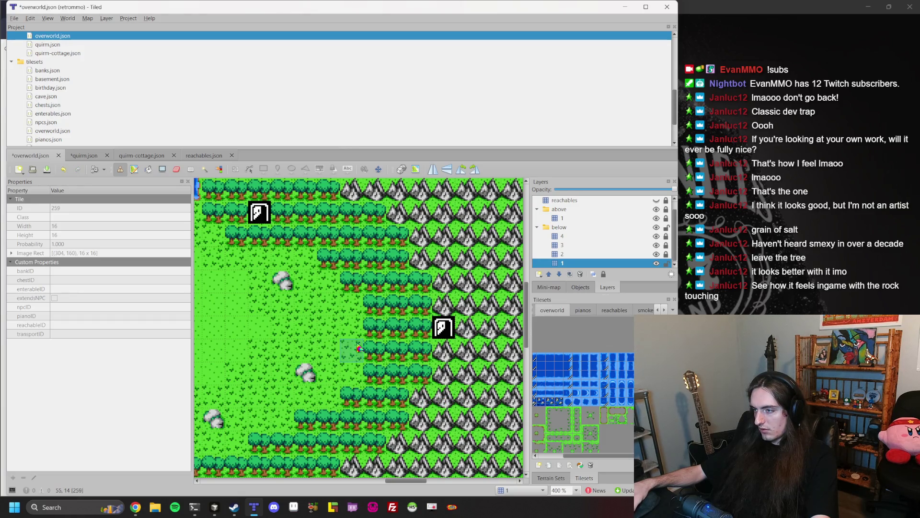
Centre the view on the forest's mountain edge near the lower door, then undo the last change
scroll(490, 404, down, 1)
scroll(490, 404, down, 1)
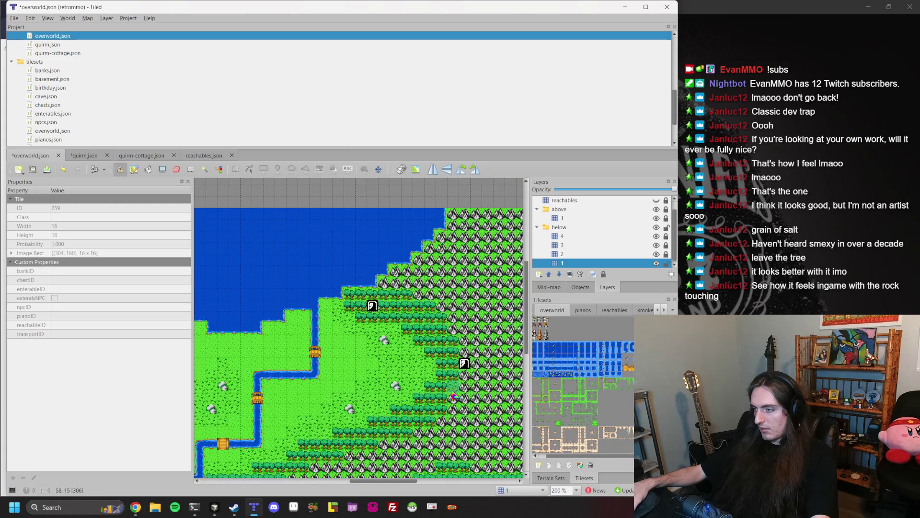
scroll(487, 413, down, 1)
scroll(487, 413, up, 1)
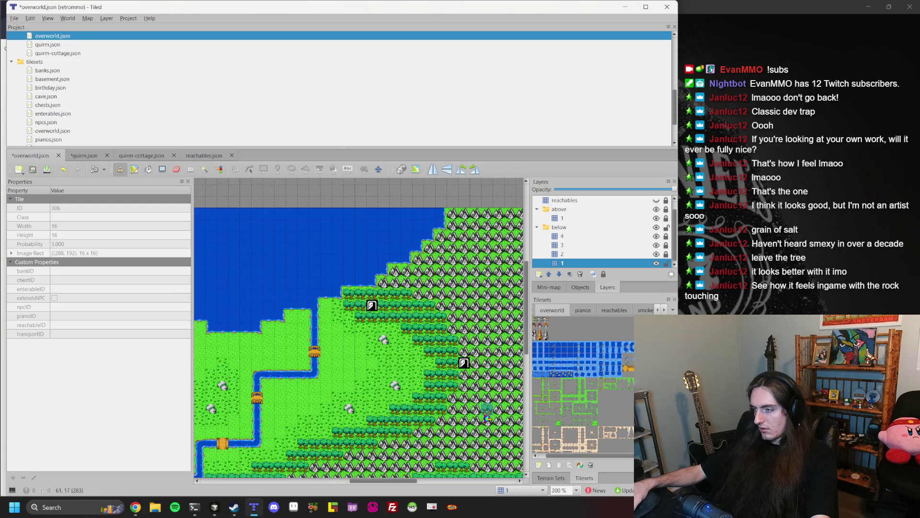
scroll(416, 408, up, 1)
scroll(416, 409, down, 2)
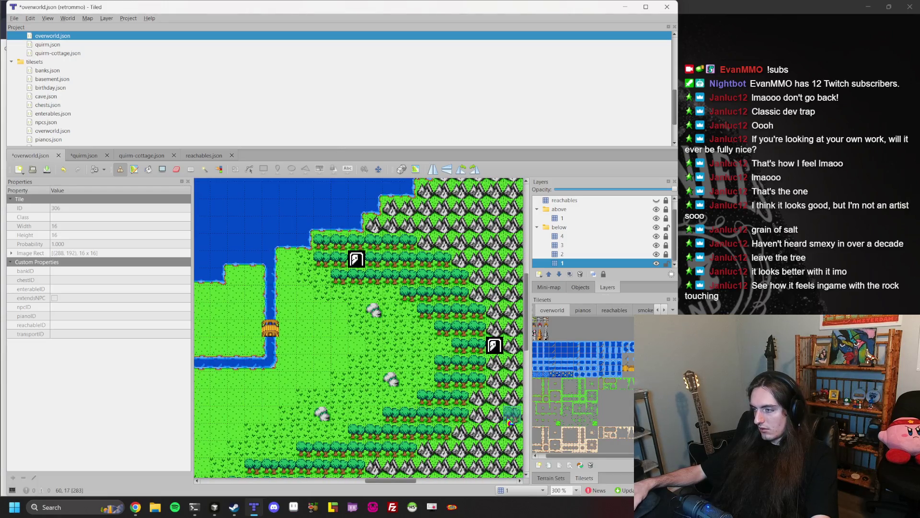
scroll(476, 420, up, 1)
mouse_move(473, 426)
mouse_down()
mouse_move(457, 346)
mouse_move(429, 344)
mouse_up()
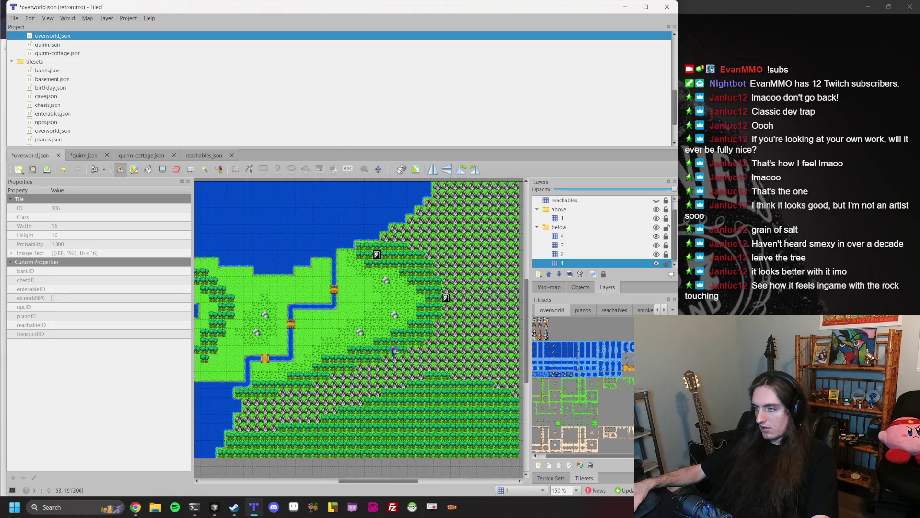
scroll(394, 350, up, 2)
drag(455, 344, 408, 365)
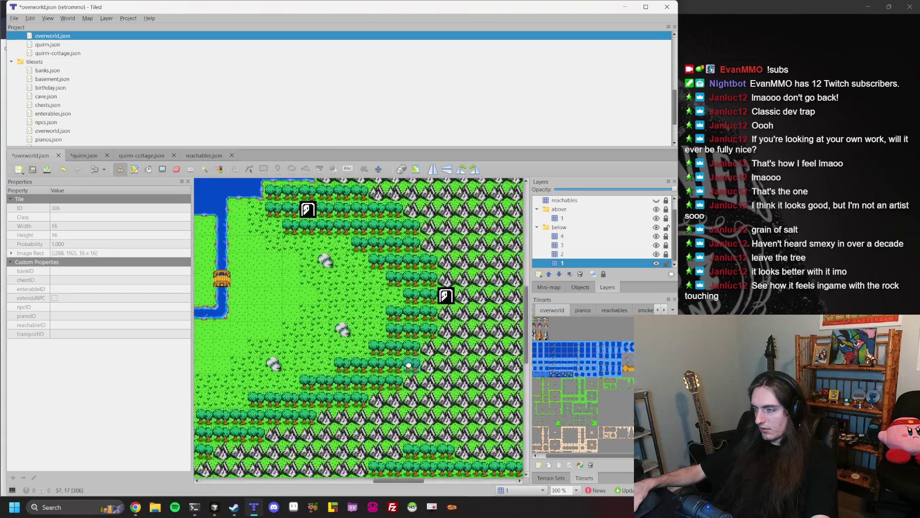
scroll(408, 366, up, 1)
drag(435, 309, 413, 350)
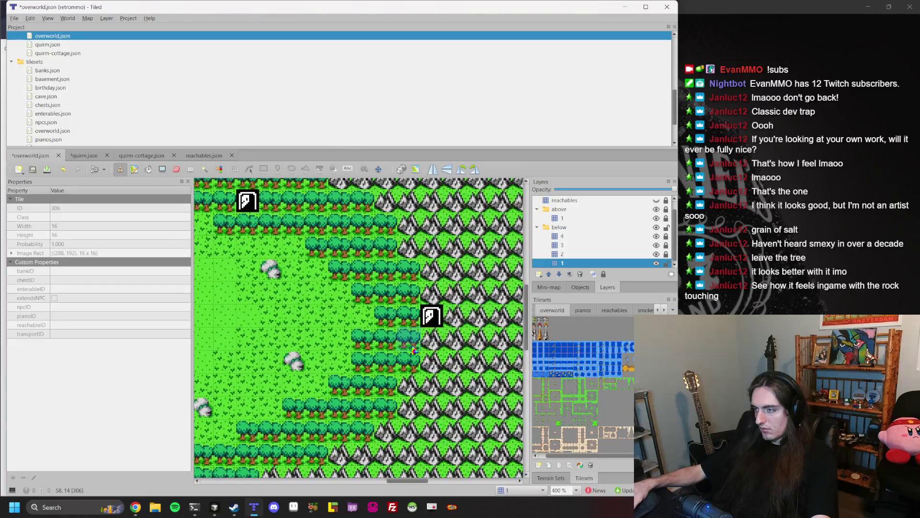
key(ctrl+z)
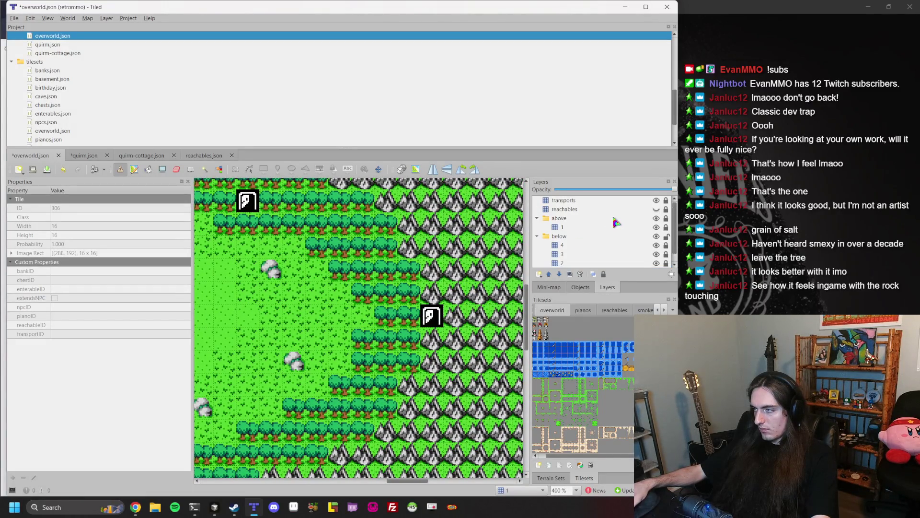
Hide the transports markers and try grass on a northern forest tree, then undo it
click(656, 200)
drag(399, 332, 405, 395)
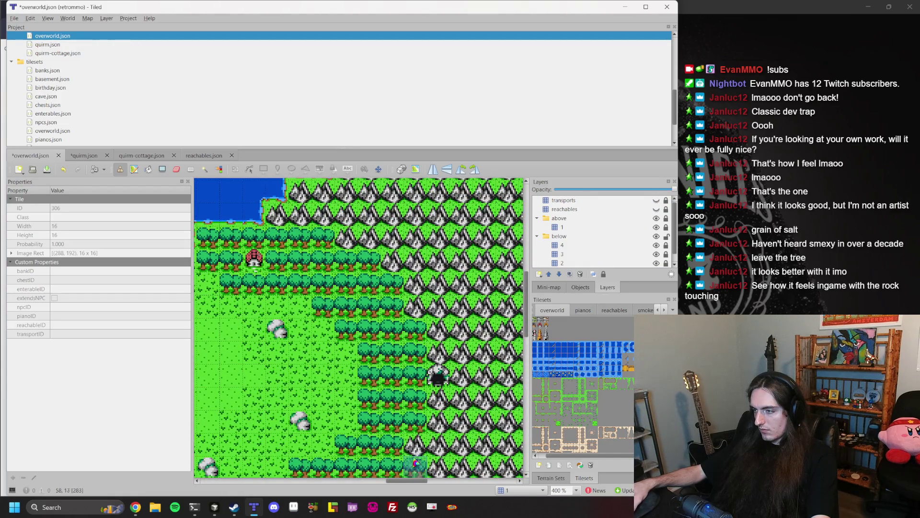
scroll(424, 420, down, 2)
scroll(434, 429, up, 2)
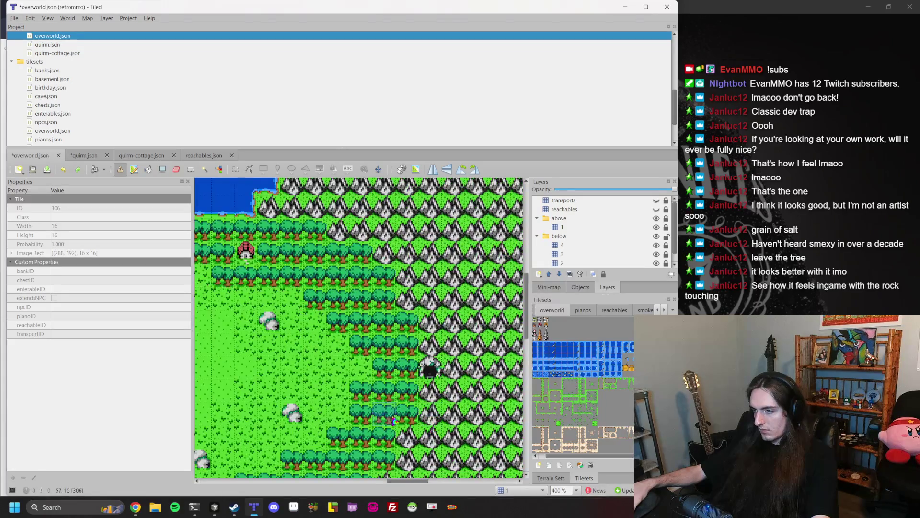
drag(472, 317, 431, 341)
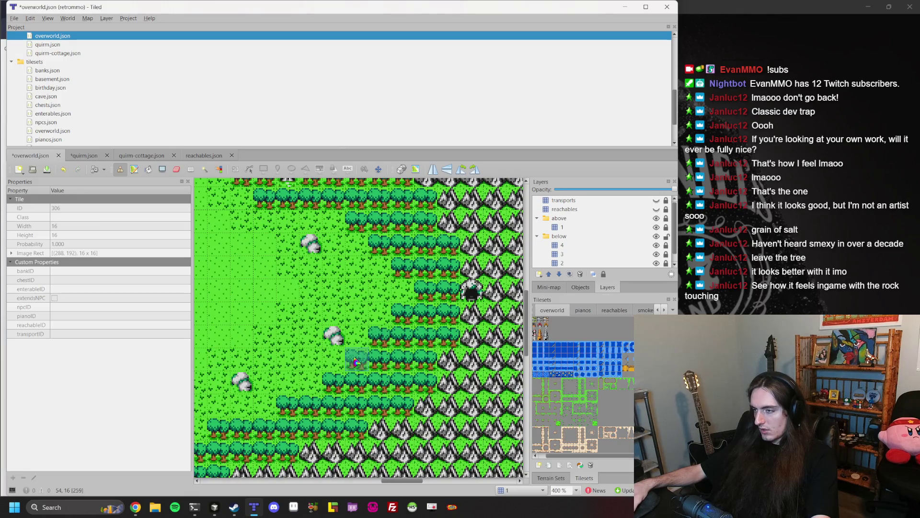
scroll(393, 416, down, 3)
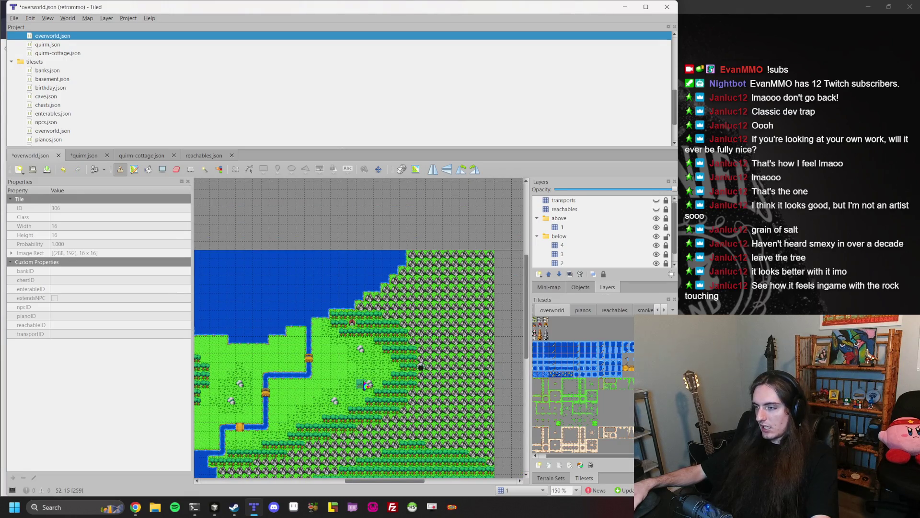
scroll(373, 354, up, 2)
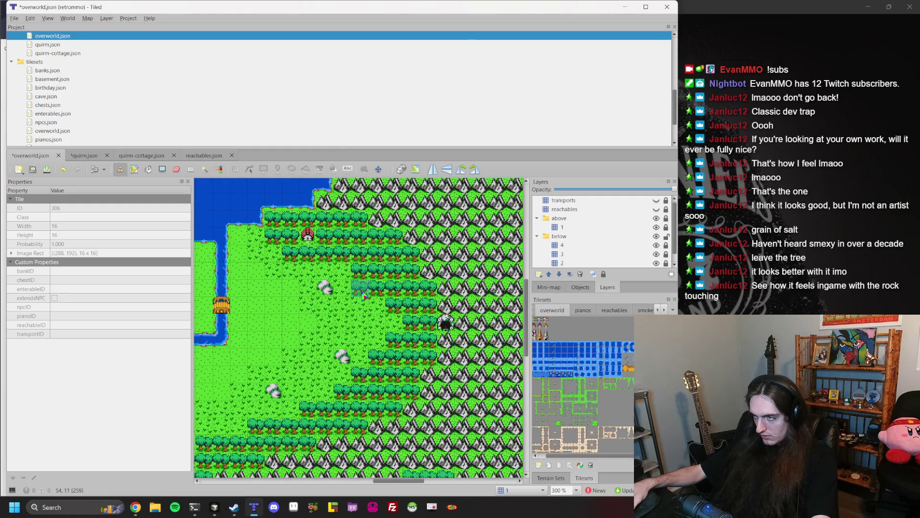
right_click(364, 296)
click(362, 269)
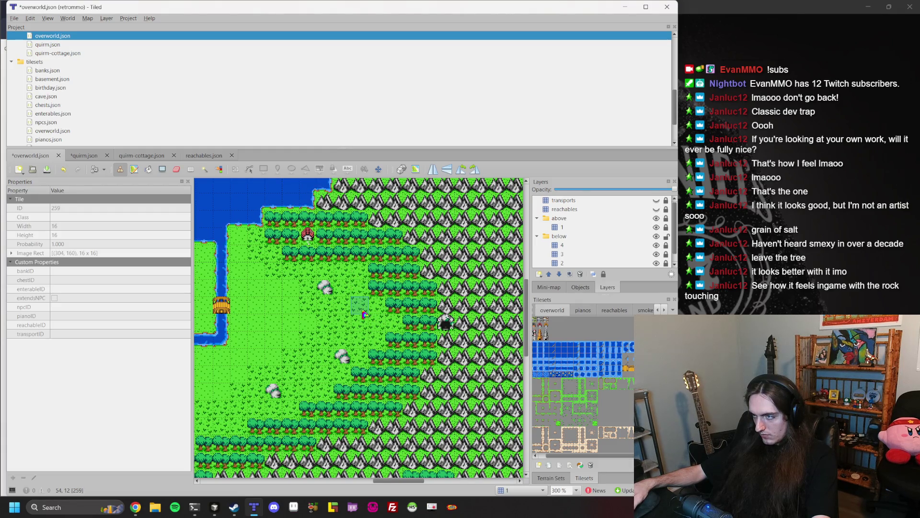
key(ctrl+z)
Turn the transports and reachables layers back on and save overworld.json via File > Save
scroll(417, 343, down, 2)
scroll(388, 364, up, 2)
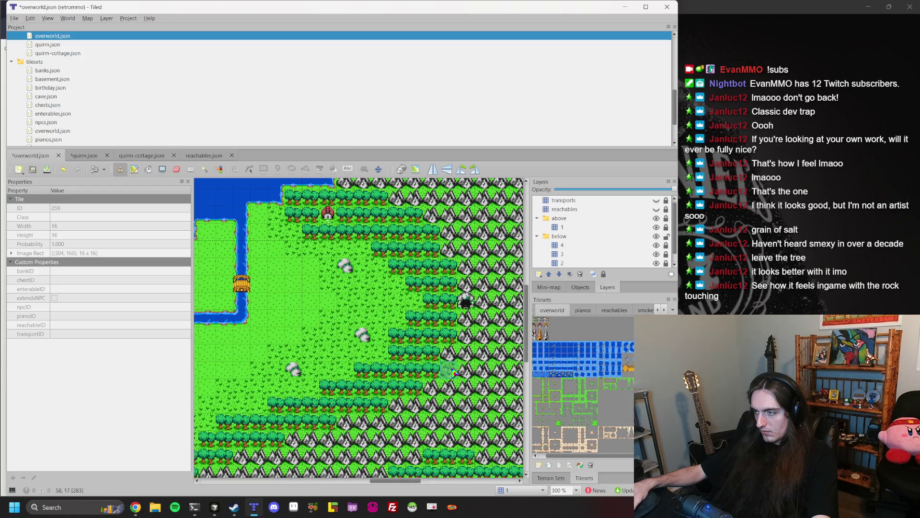
scroll(453, 372, up, 2)
scroll(452, 374, down, 2)
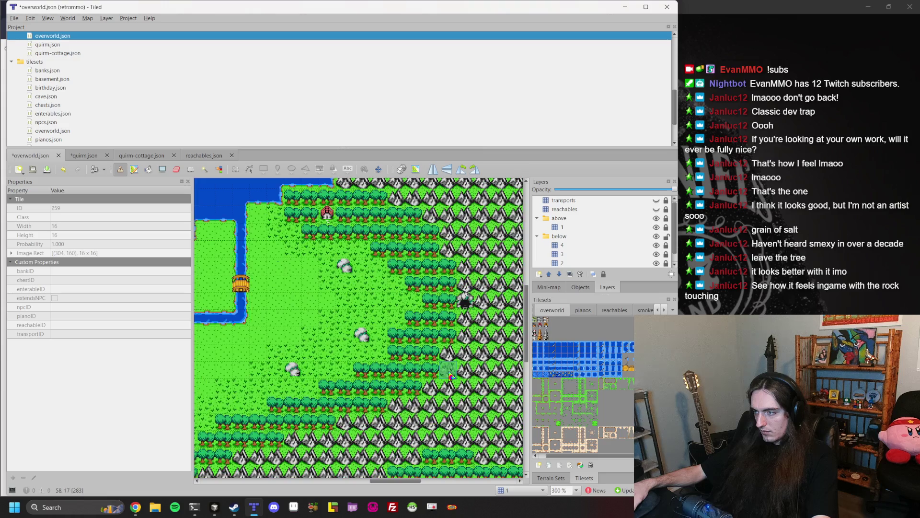
scroll(428, 384, down, 1)
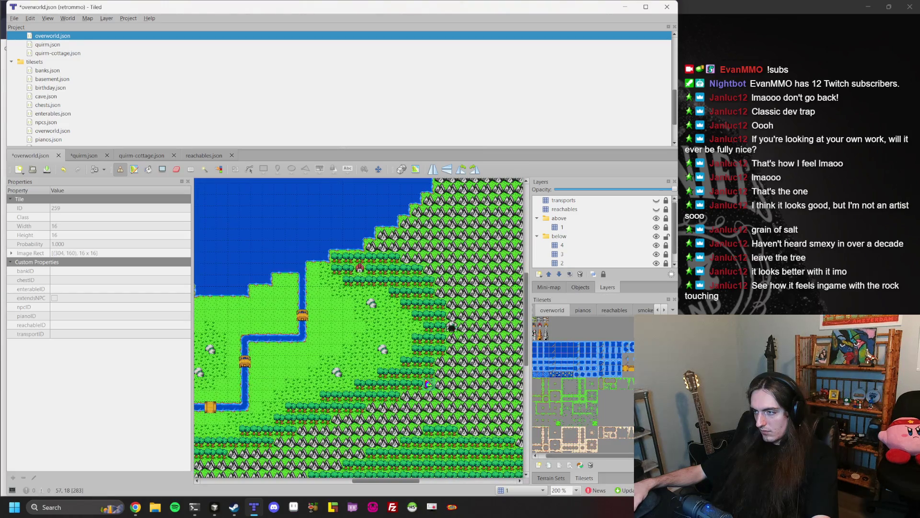
scroll(429, 398, down, 4)
scroll(432, 414, up, 3)
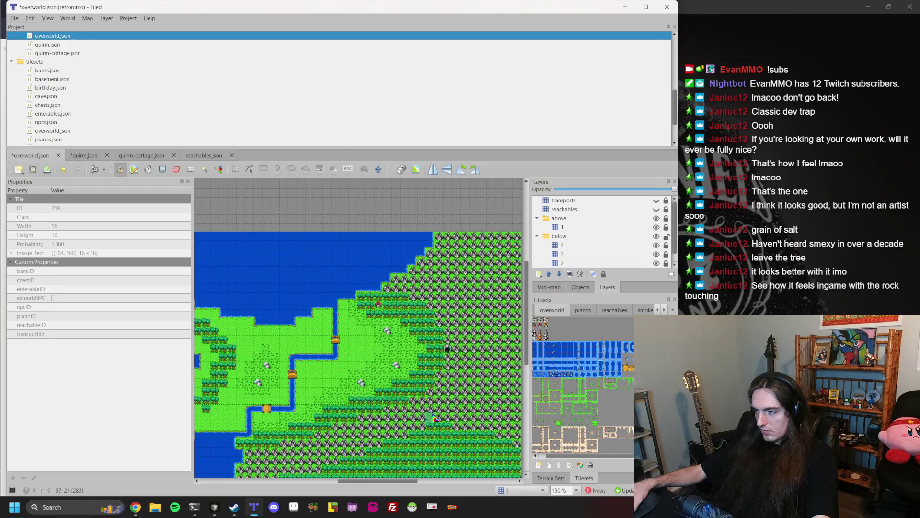
click(656, 209)
click(657, 201)
scroll(668, 237, down, 1)
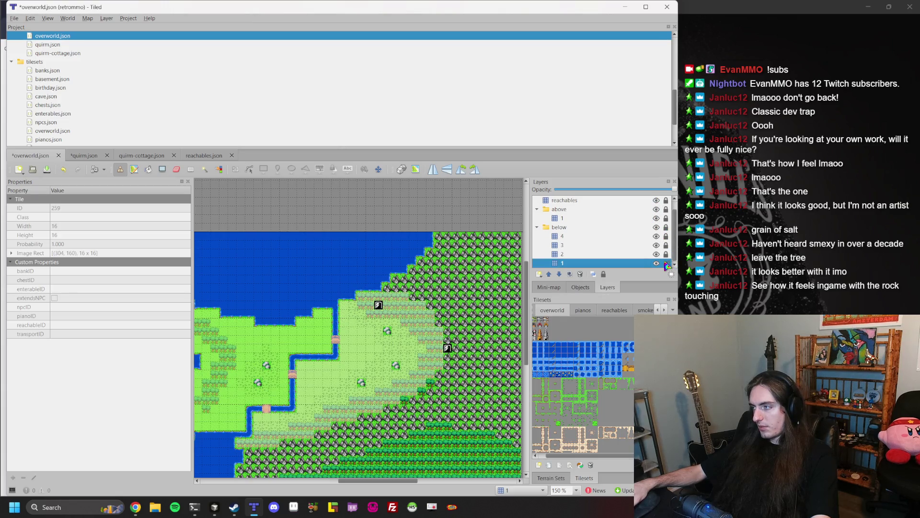
scroll(668, 233, up, 1)
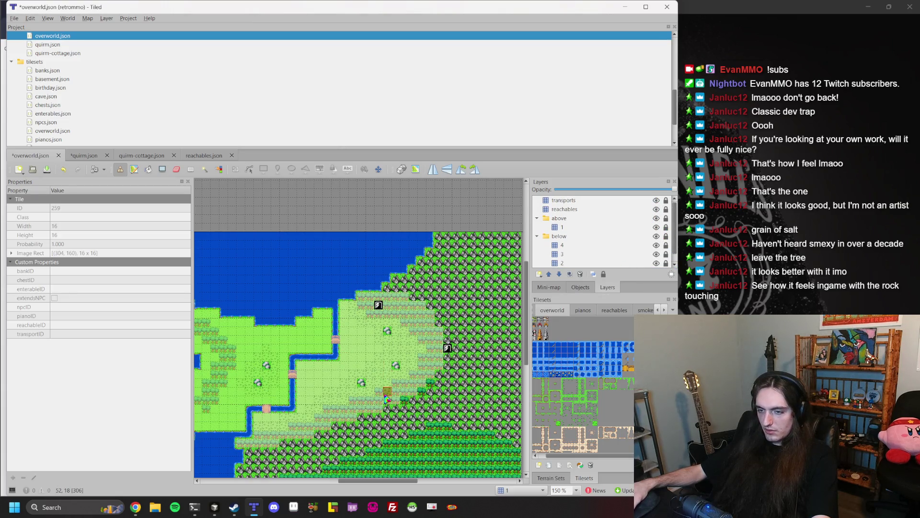
scroll(383, 375, up, 2)
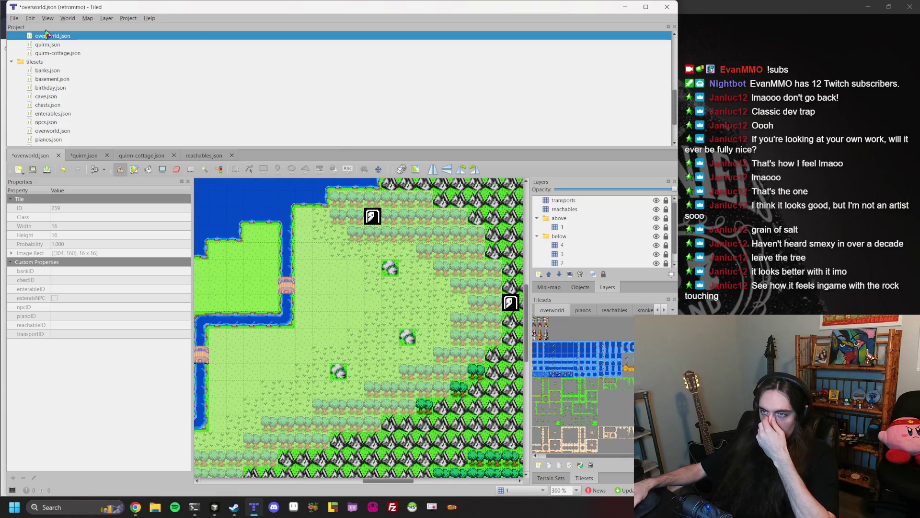
click(30, 18)
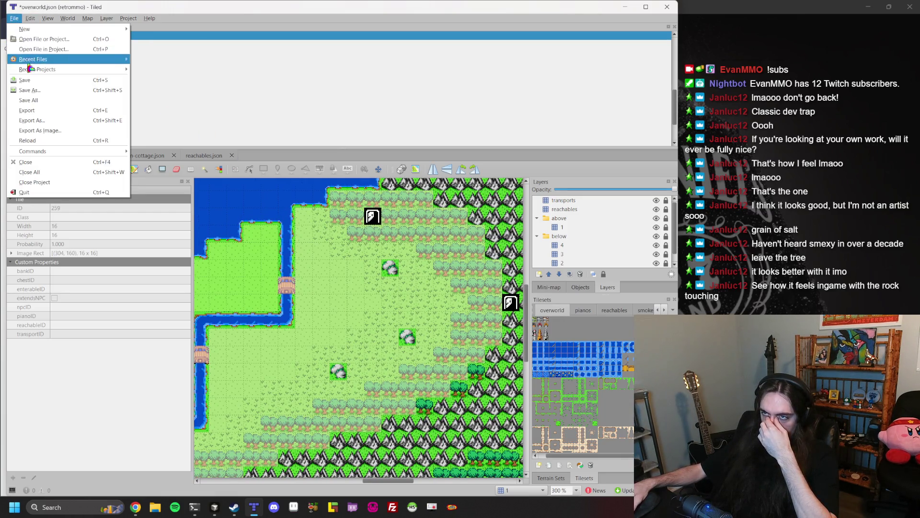
click(22, 57)
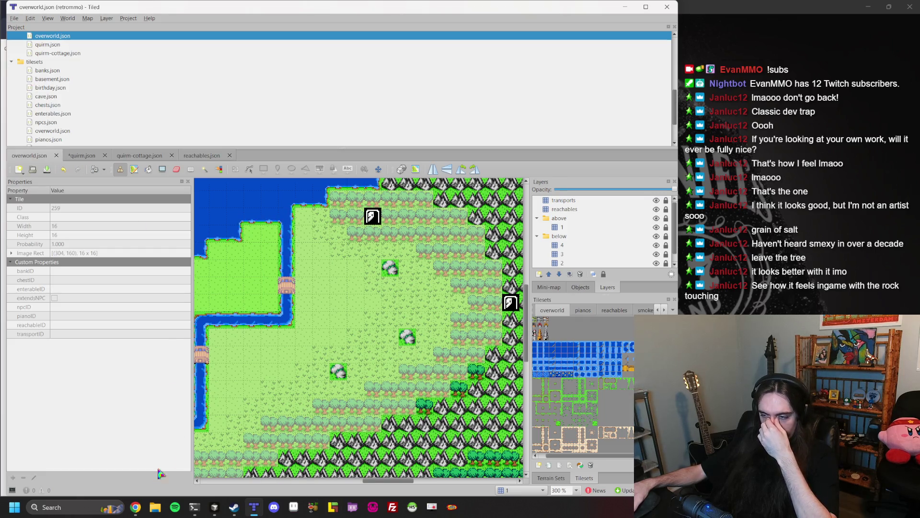
click(140, 510)
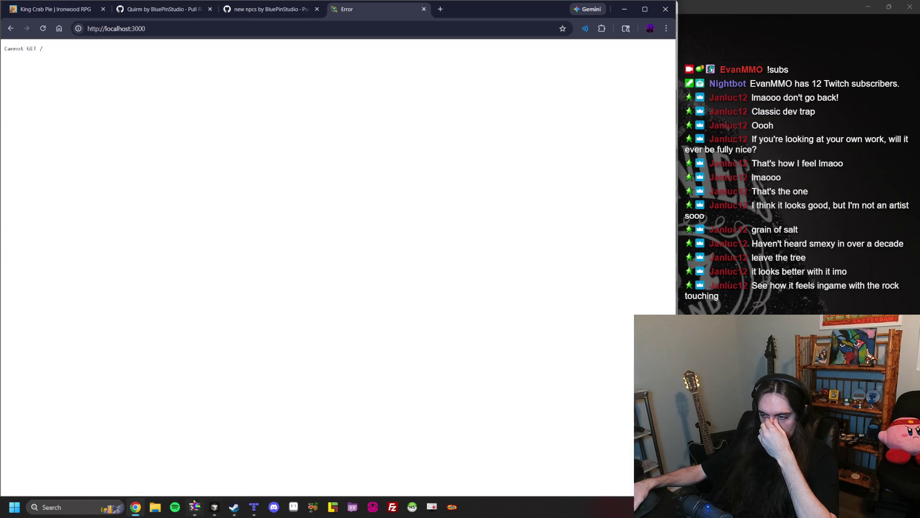
Check the dev server's sanityCheck log, then reload localhost:3000 so the RetroMMO title screen loads
click(195, 506)
click(183, 5)
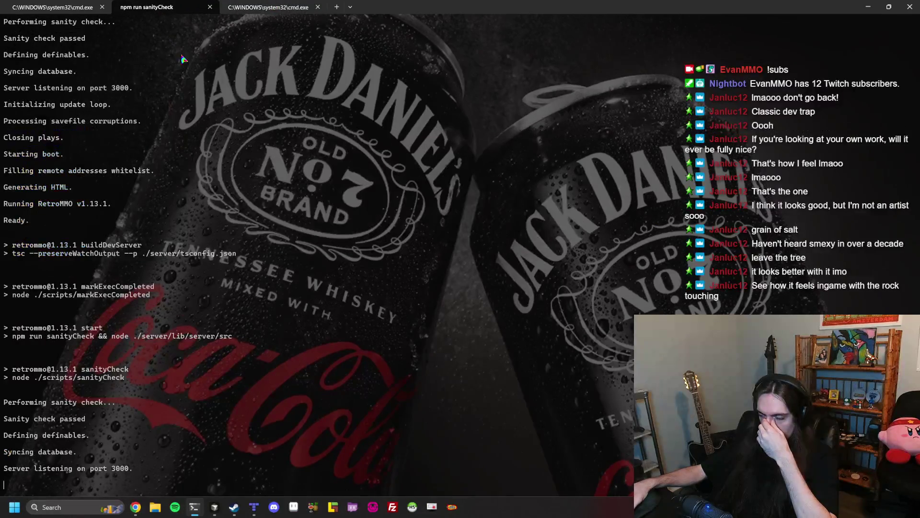
click(139, 504)
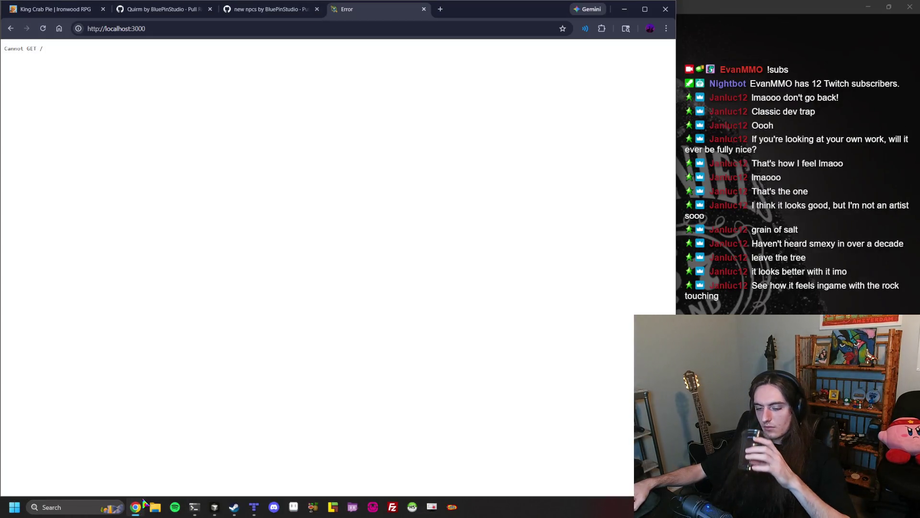
click(42, 28)
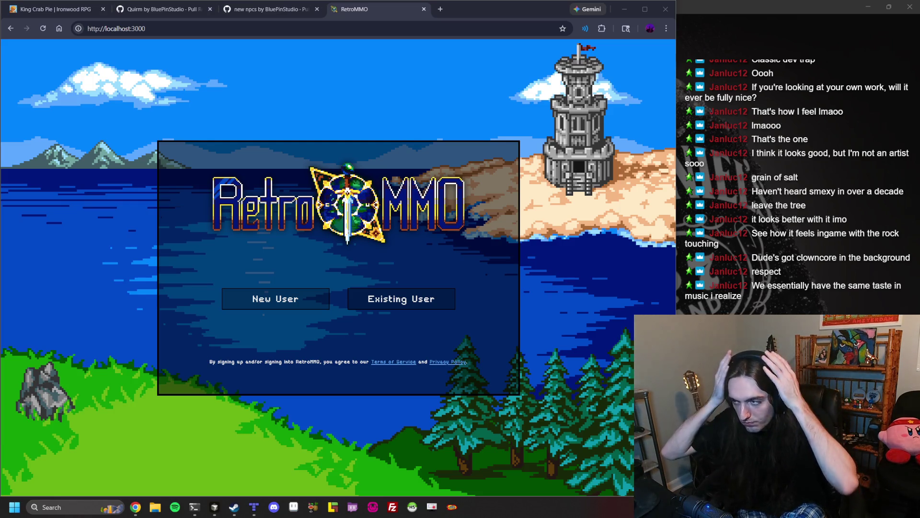
Sign in as an existing user with the saved credentials and play as the first character
click(434, 306)
text(1@)
key(Down)
key(Return)
key(Return)
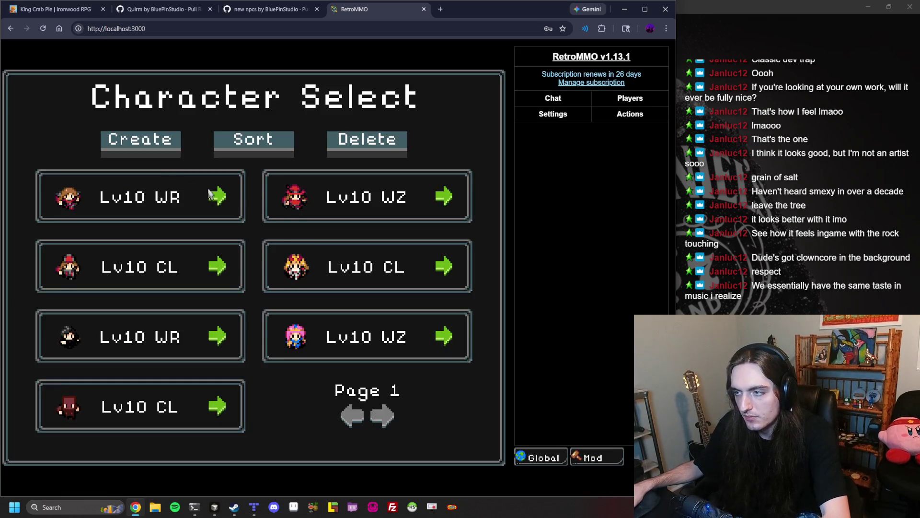
click(214, 196)
Walk the character west along the river and back east toward the forest
click(314, 222)
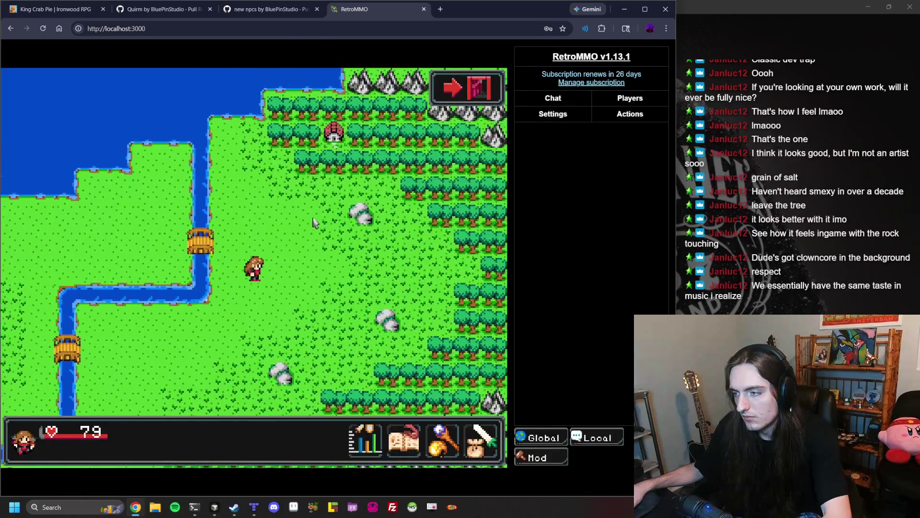
key(Up)
key(Left)
key(Down)
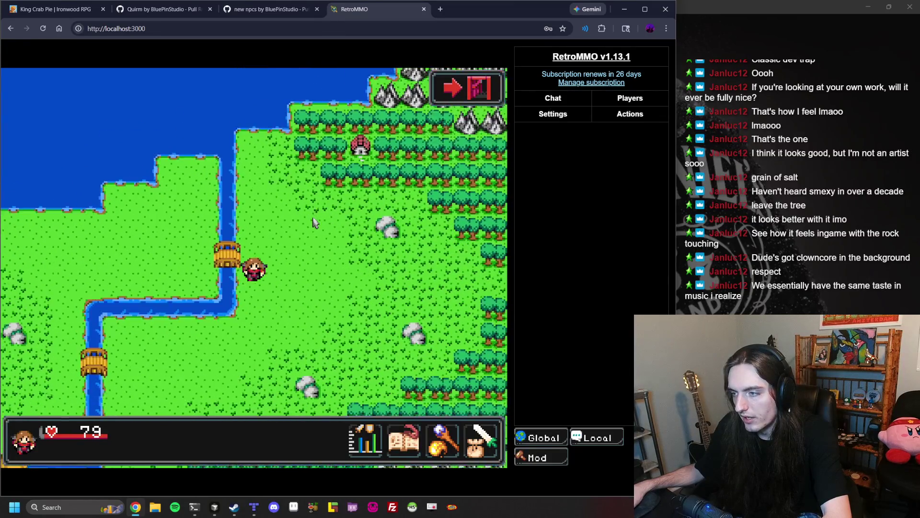
key(Left)
key(Down)
key(Left)
key(Down)
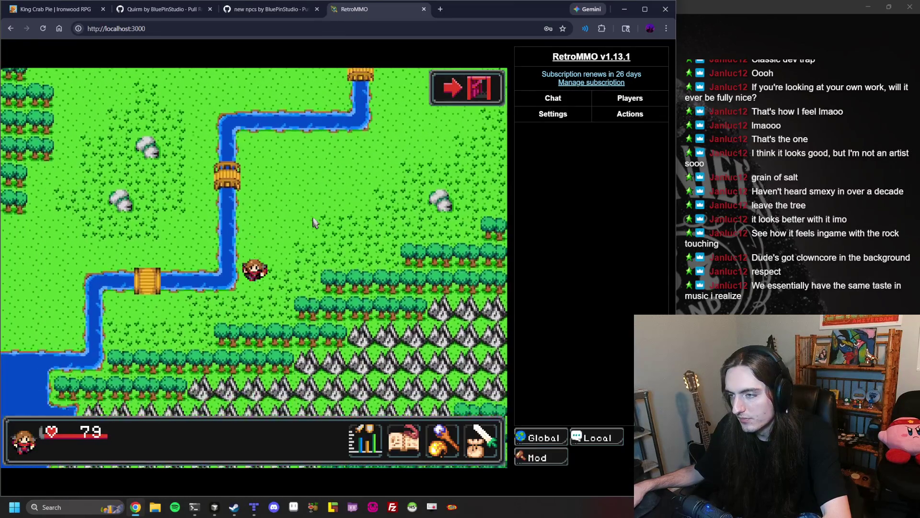
key(Left)
key(Down)
key(Left)
key(Up)
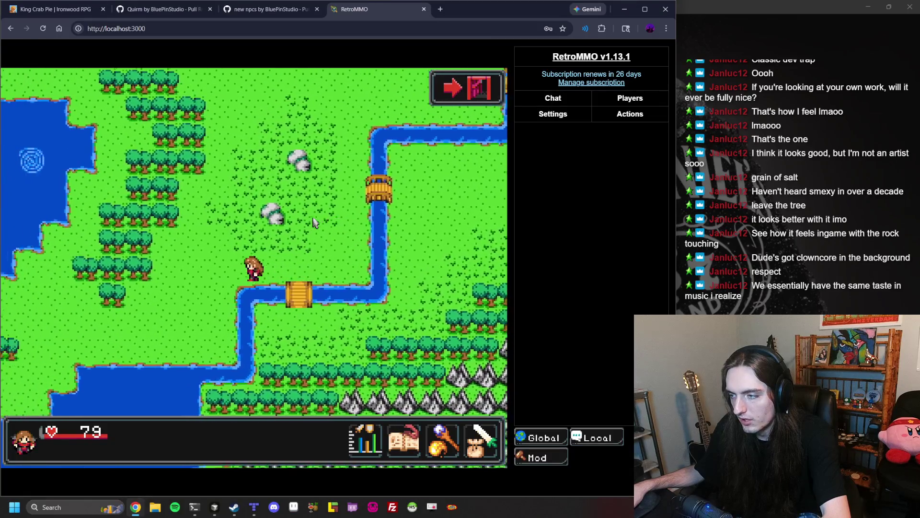
key(Left)
key(Right)
key(Down)
key(Right)
key(Right)
key(Up)
key(Right)
key(Right)
Walk along the forest edge and rock to test reachable tiles, then open a new browser tab
key(Up)
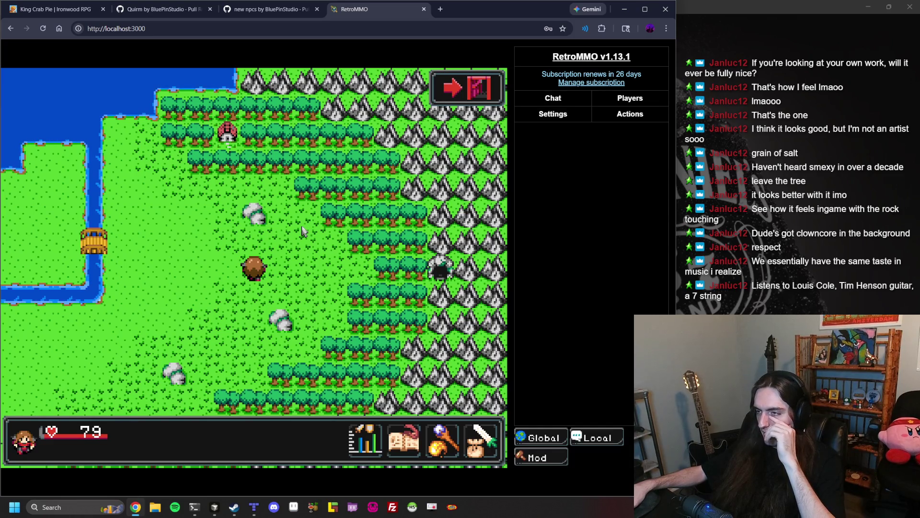
key(Up)
key(Left)
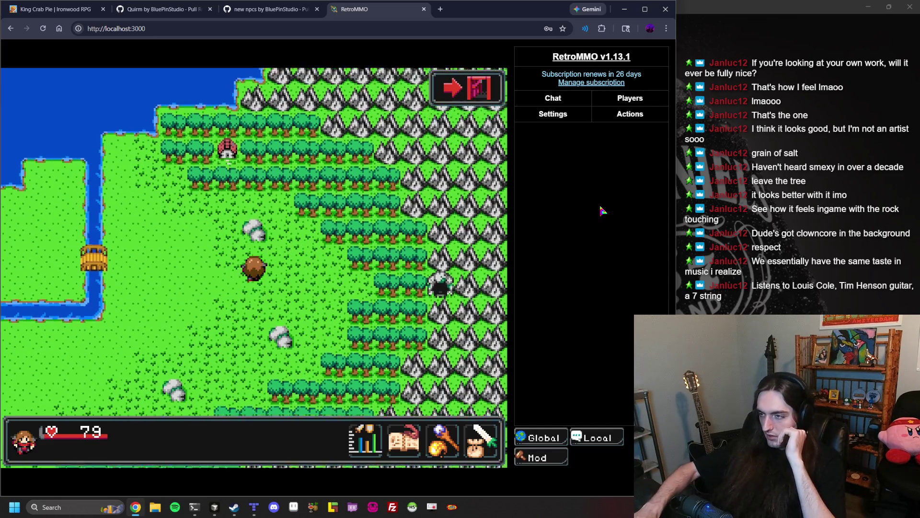
key(Up)
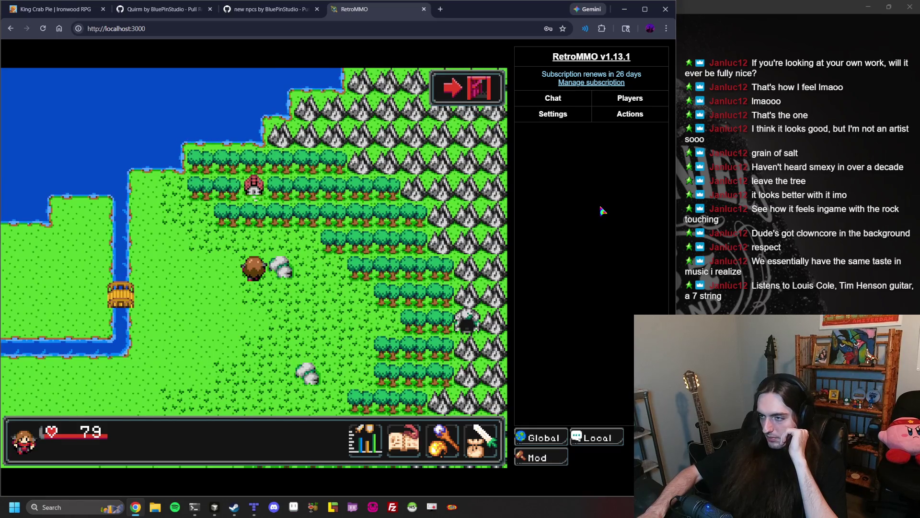
key(Left)
key(Down)
key(Down)
key(Down)
key(Down)
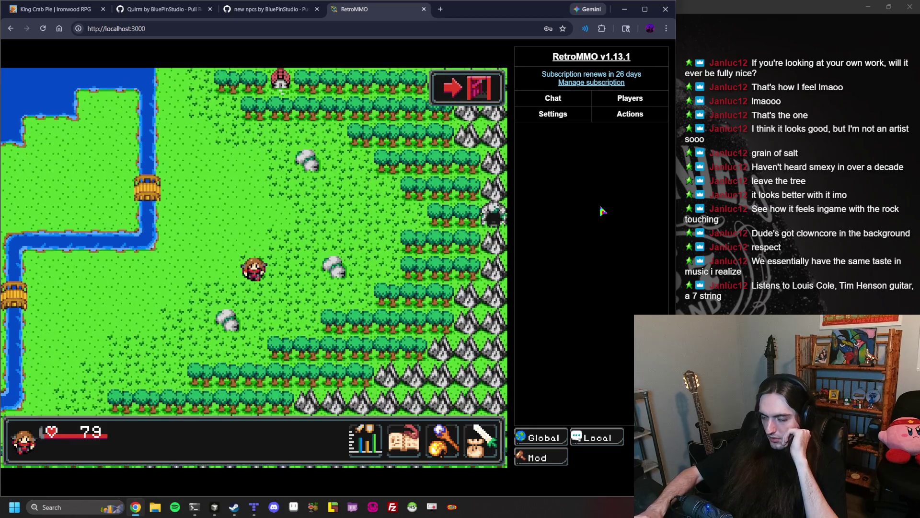
key(Right)
key(Right)
key(Up)
key(Up)
key(Up)
key(Left)
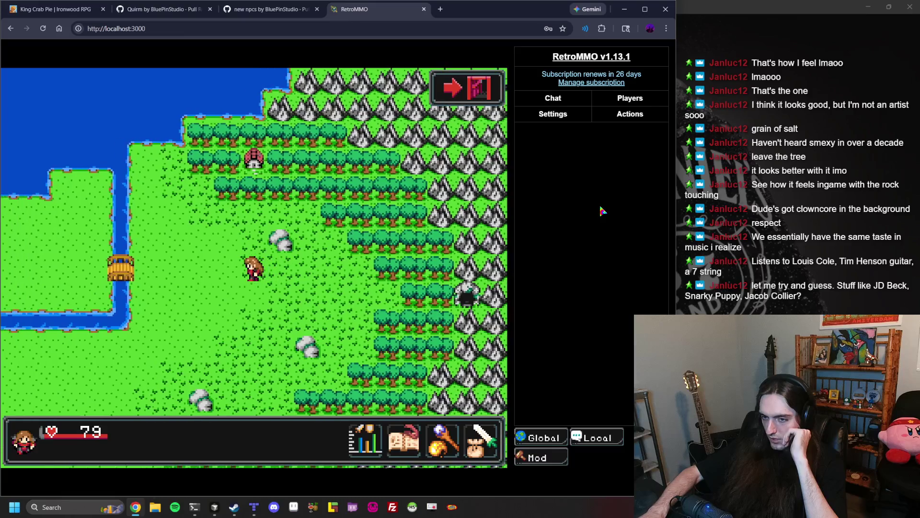
key(Up)
key(Up)
key(Right)
key(Right)
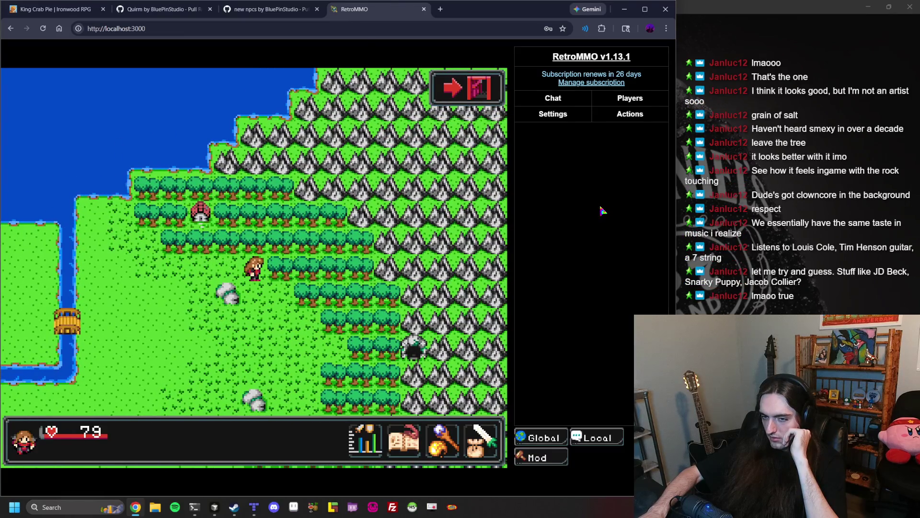
key(Left)
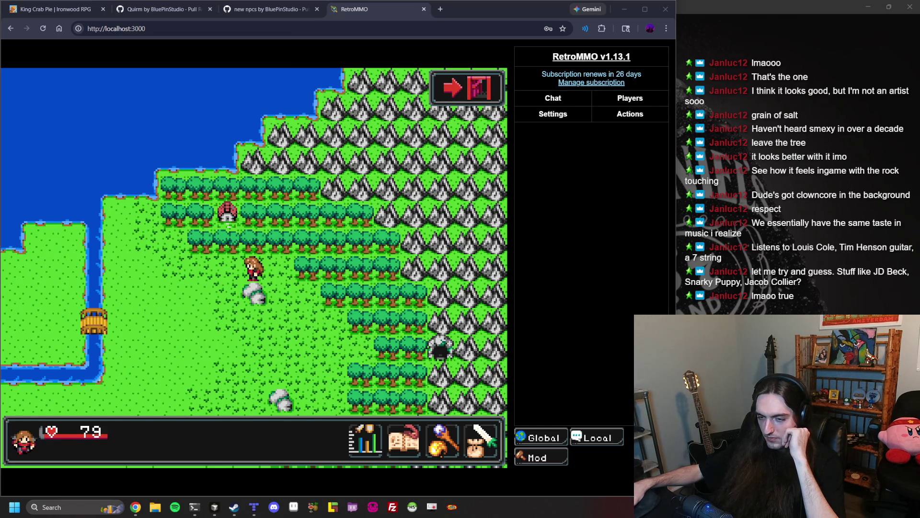
click(355, 251)
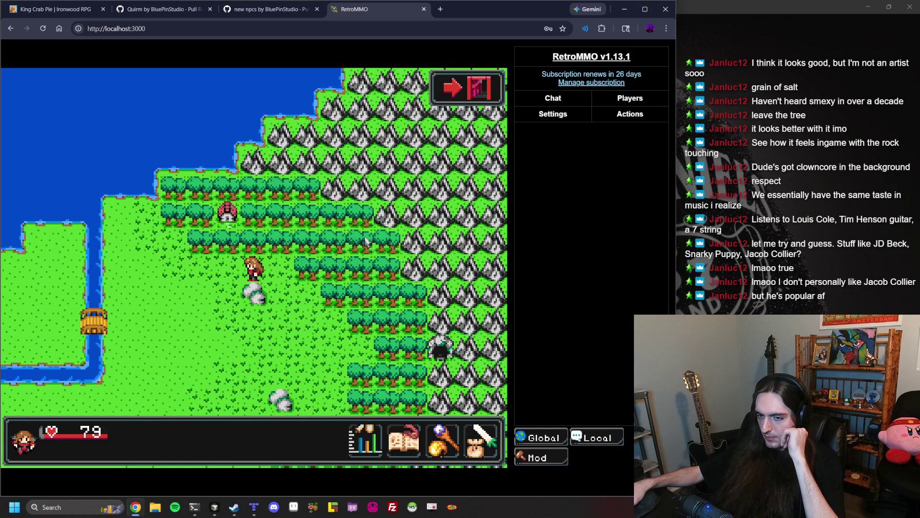
click(440, 10)
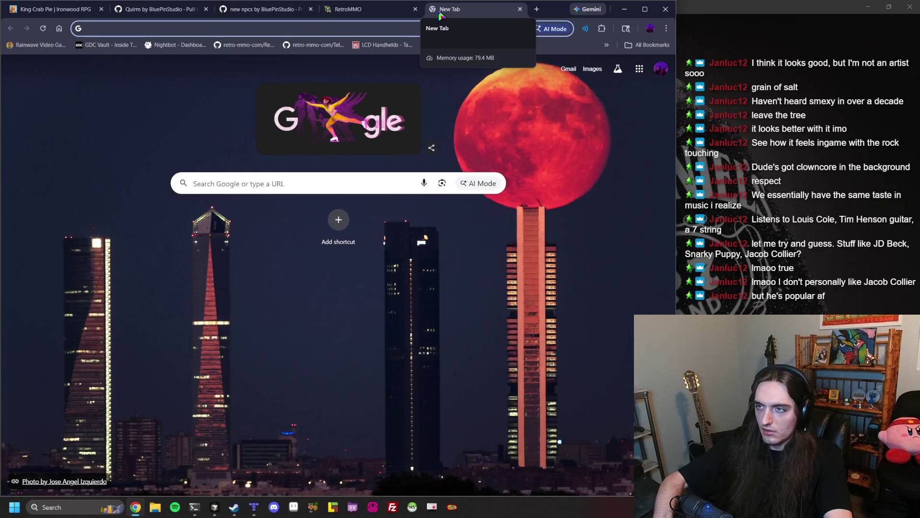
Search YouTube for 'knower one hope' and open the Snarky Puppy One Hope video
text(knower one hope)
key(Return)
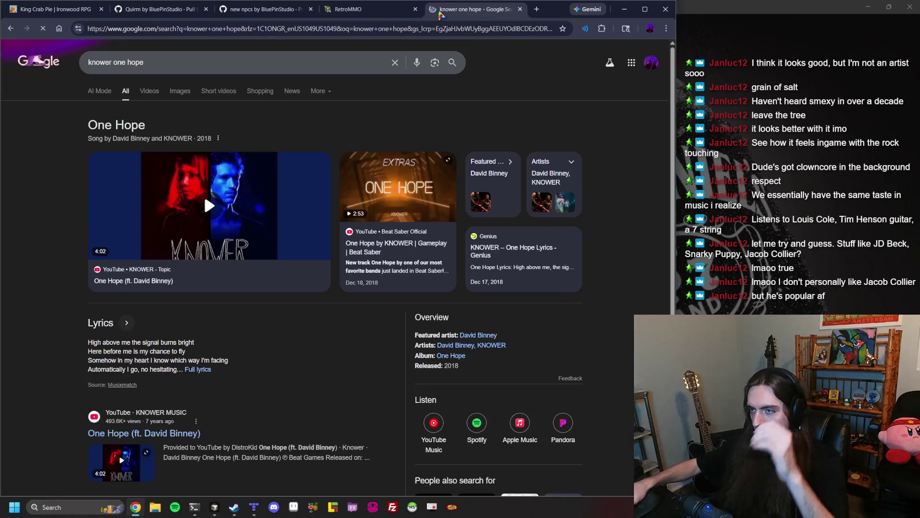
click(150, 91)
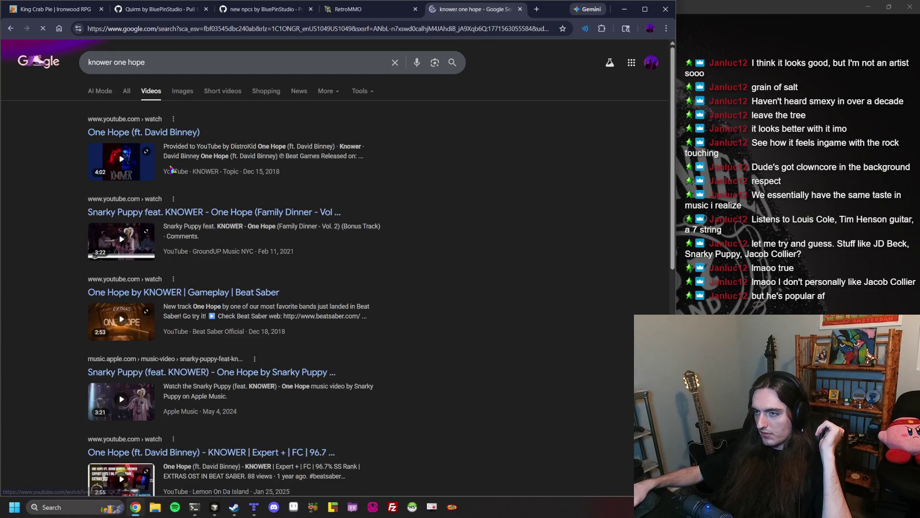
click(235, 211)
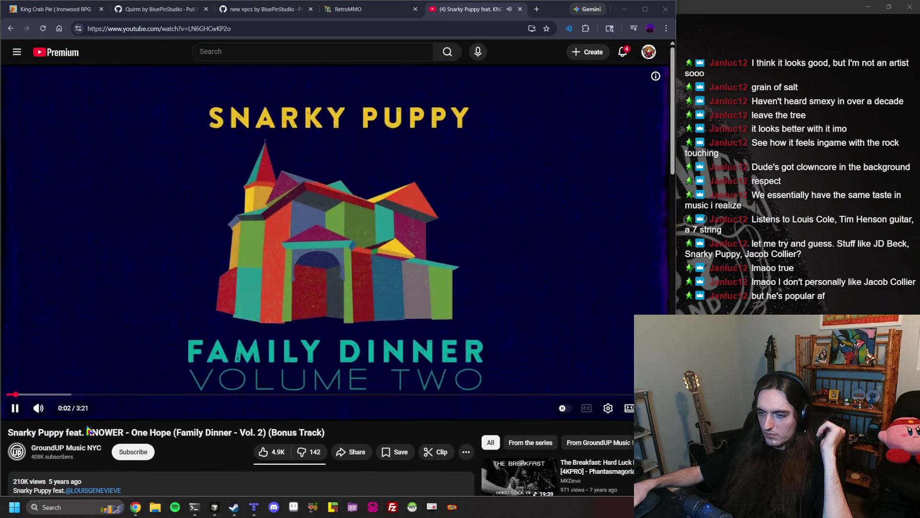
Pause the concert video, then bring the Tiled map editor back to the front
mouse_move(40, 409)
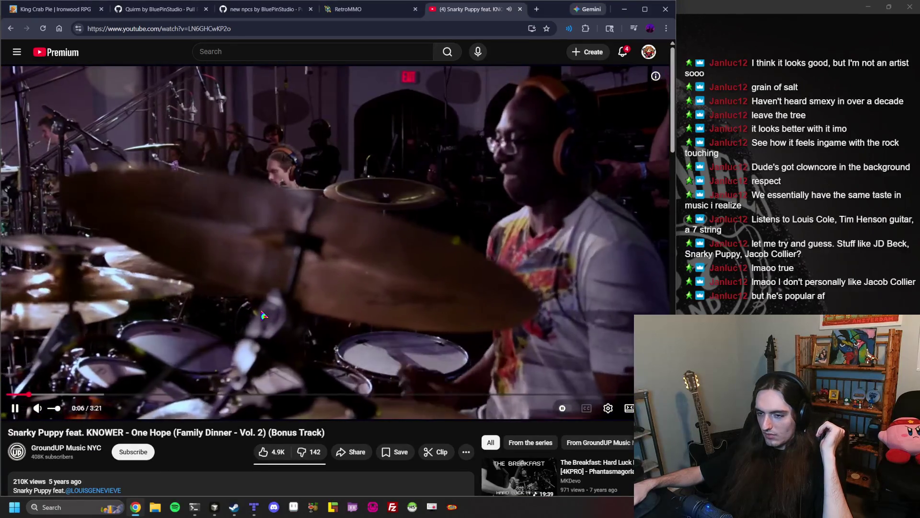
click(262, 315)
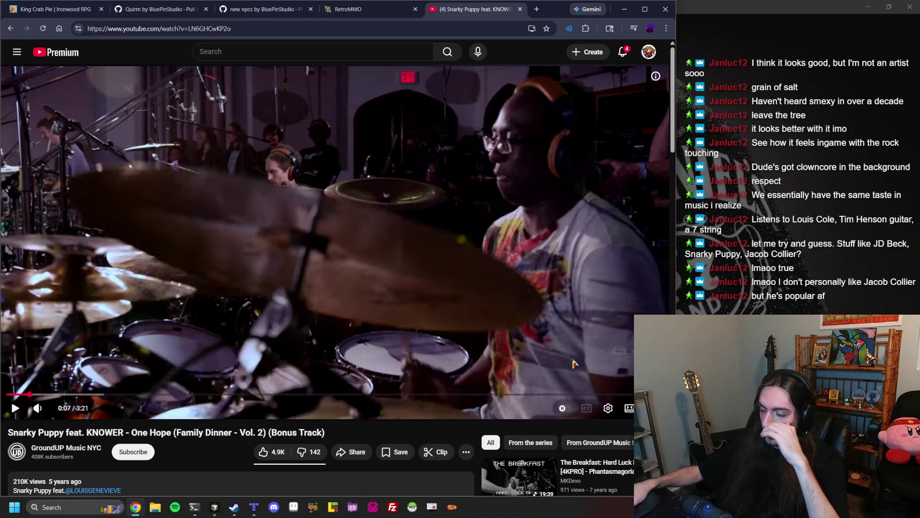
scroll(604, 253, down, 3)
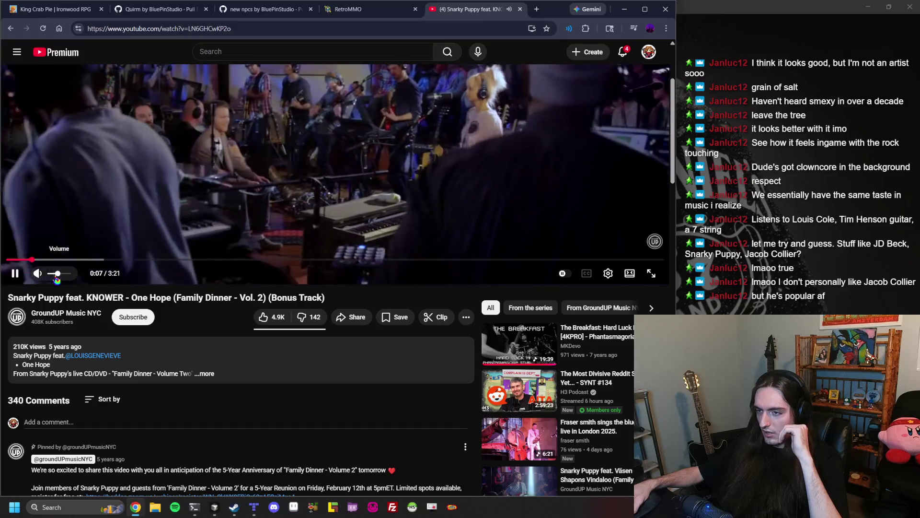
scroll(230, 366, up, 3)
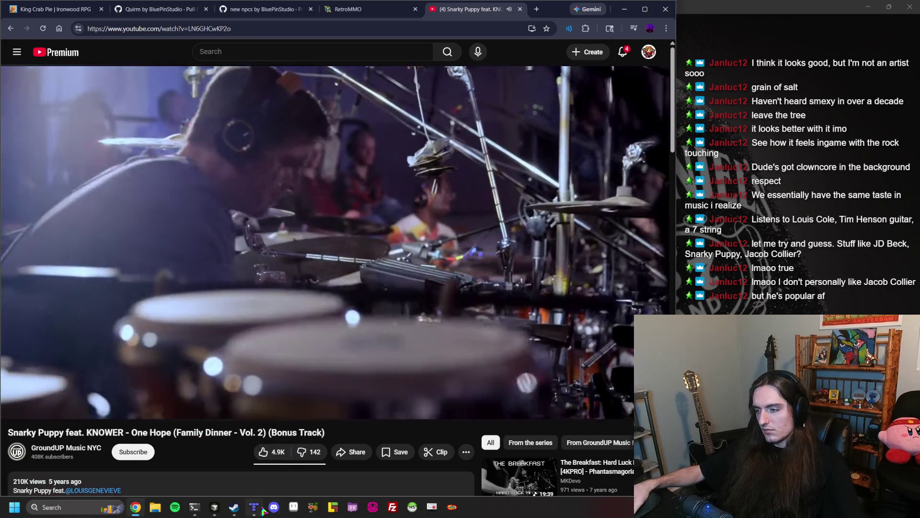
click(259, 510)
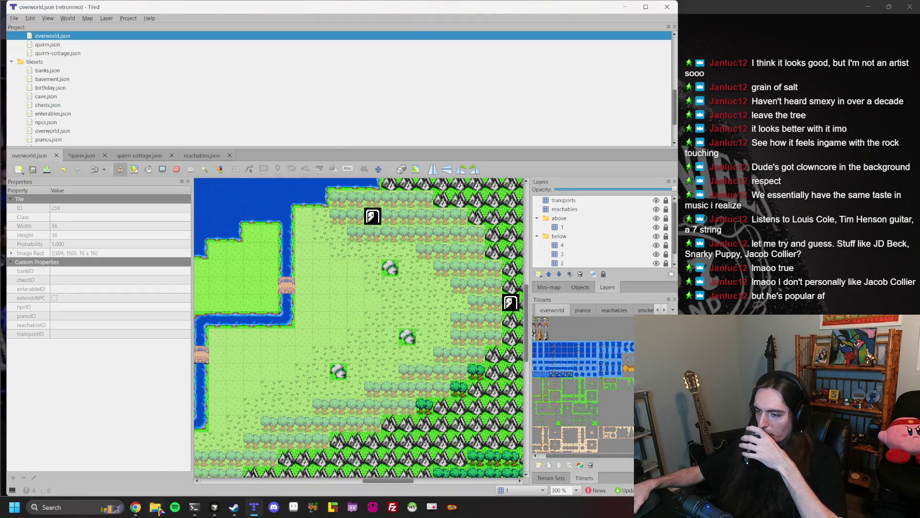
Pop the Snarky Puppy video out into an enlarged picture-in-picture window
click(138, 511)
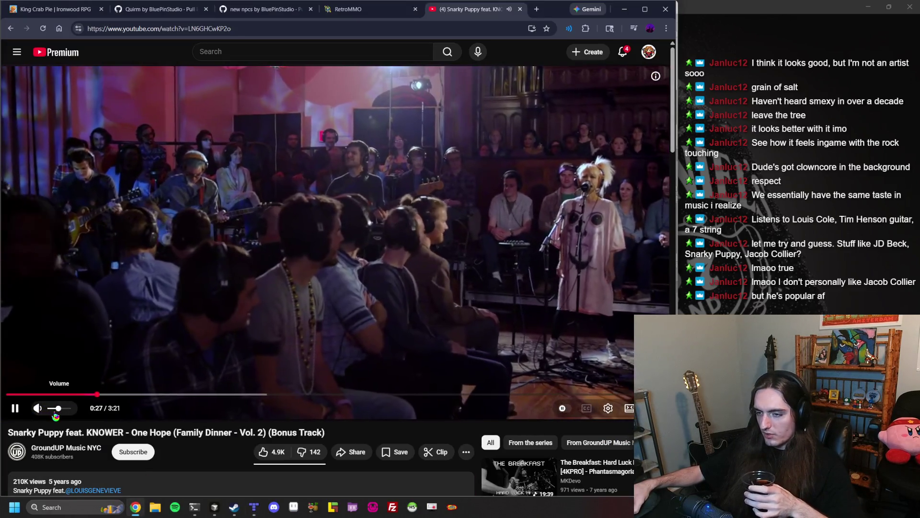
right_click(267, 152)
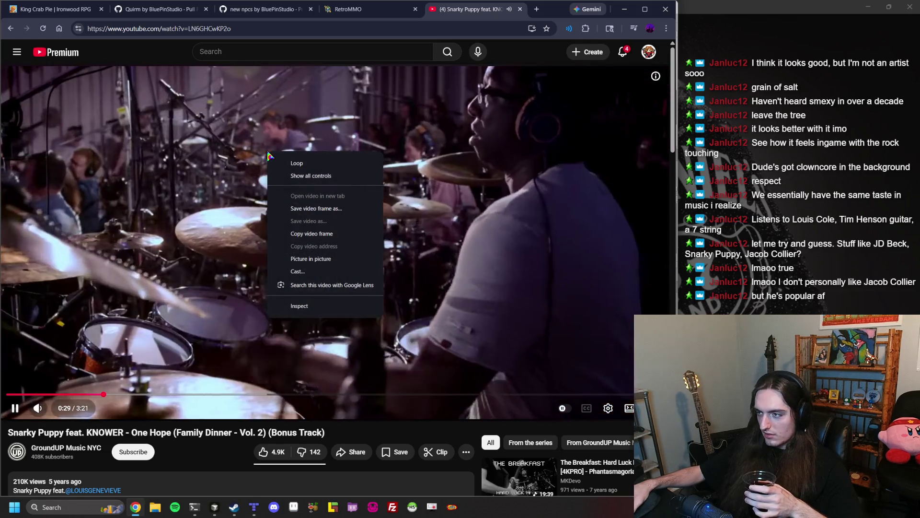
click(209, 303)
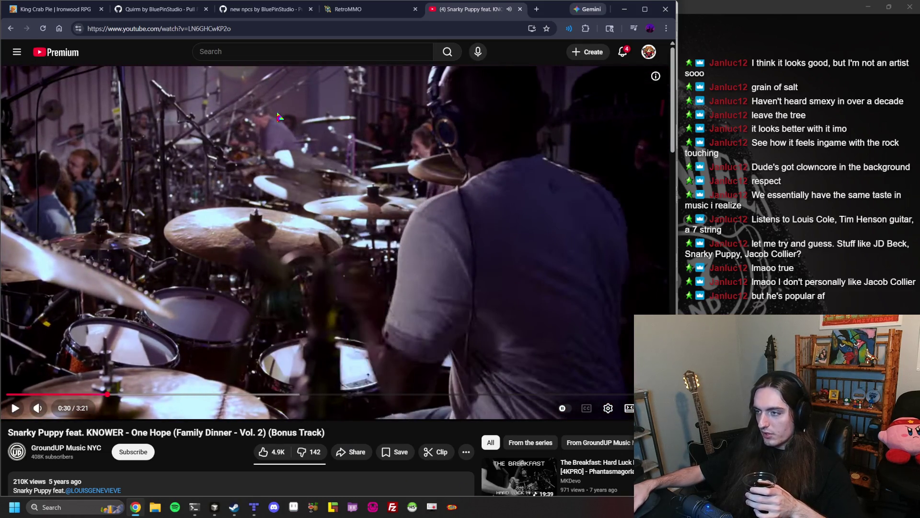
right_click(286, 188)
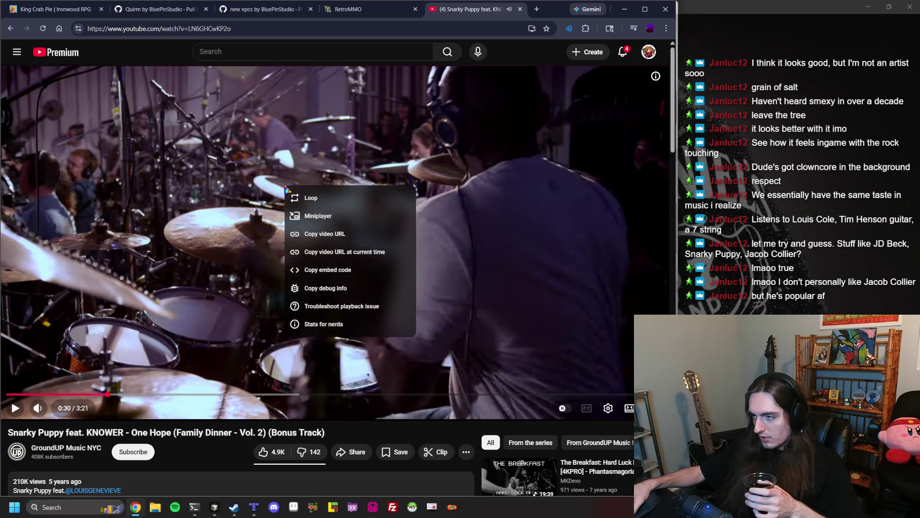
right_click(286, 188)
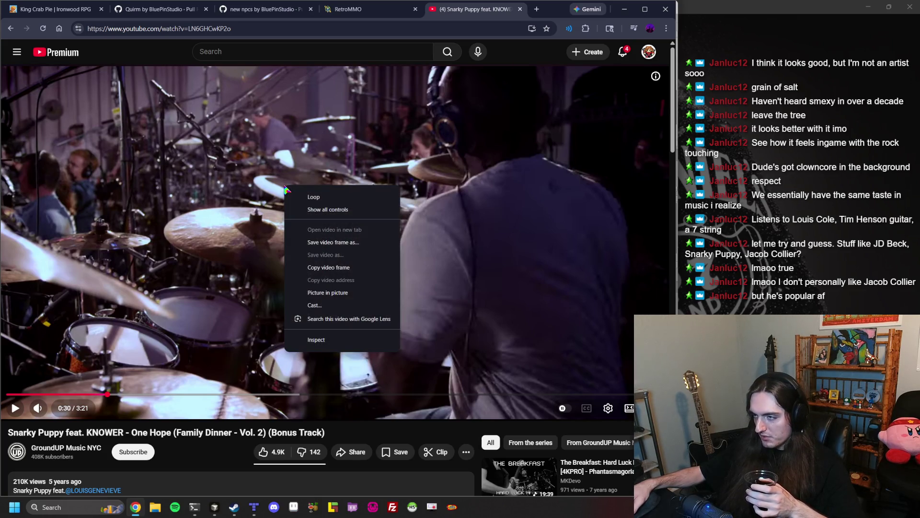
click(328, 292)
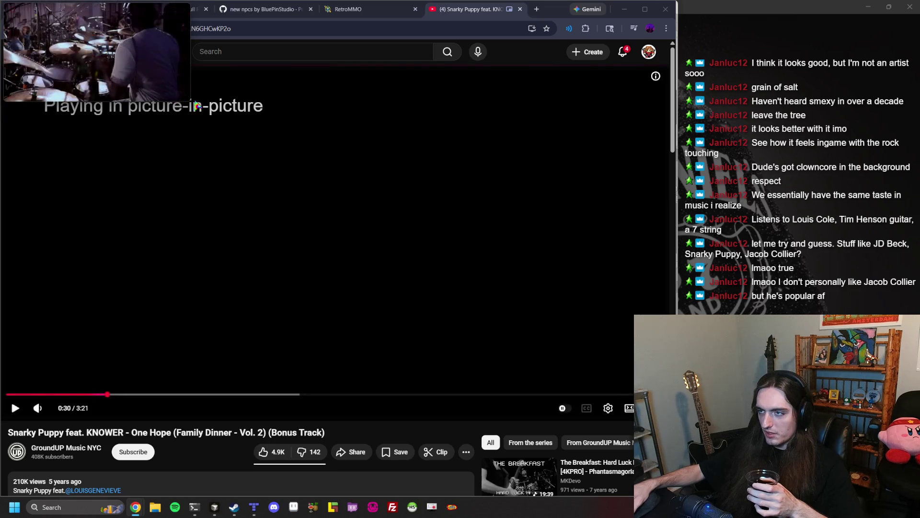
mouse_move(190, 99)
mouse_down()
mouse_move(468, 247)
mouse_move(293, 154)
mouse_up()
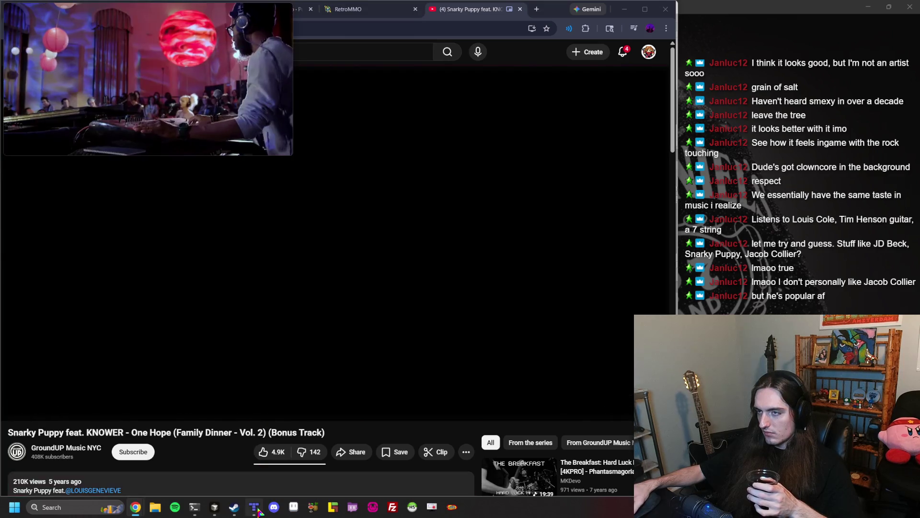
Return the video to its tab, re-open it in picture-in-picture, then bring Chrome forward over Tiled
click(254, 506)
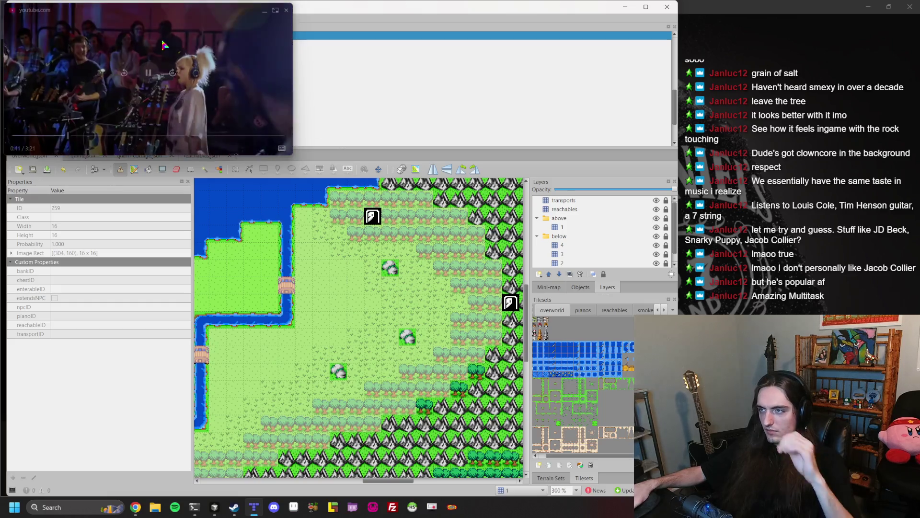
mouse_move(169, 49)
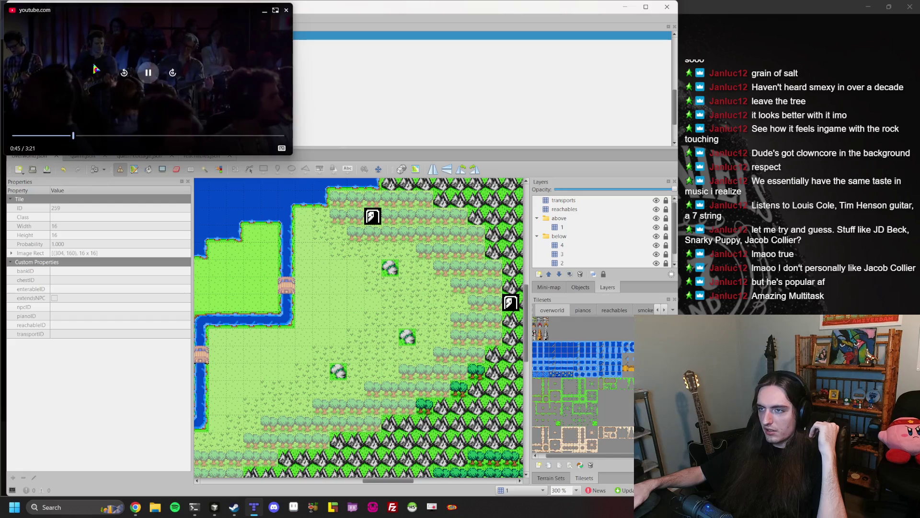
click(278, 12)
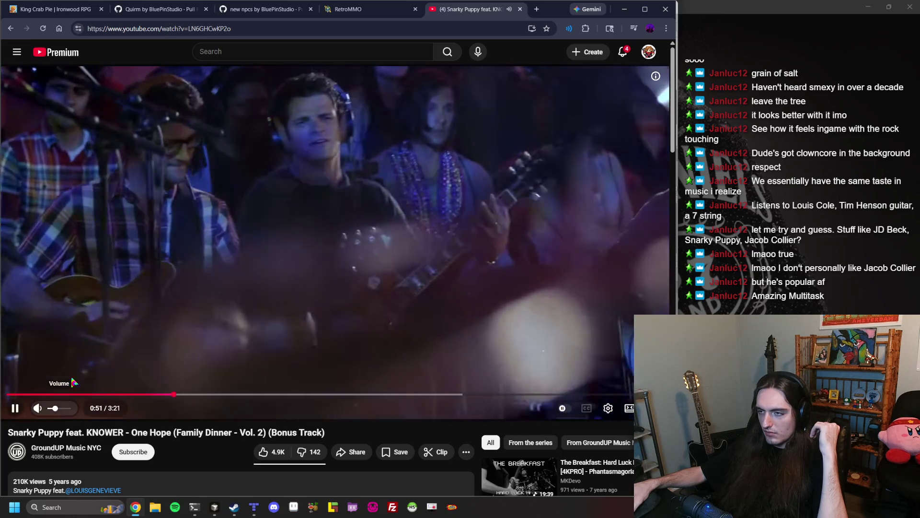
right_click(164, 165)
click(206, 282)
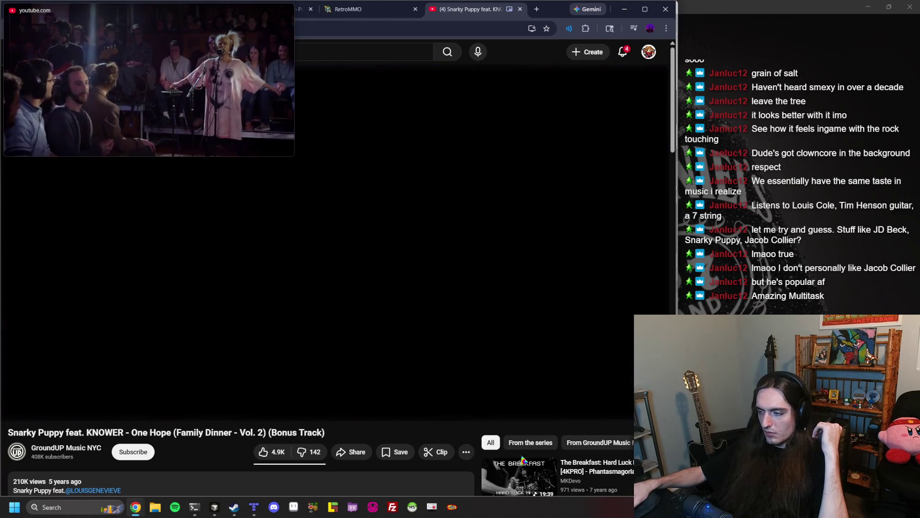
click(255, 510)
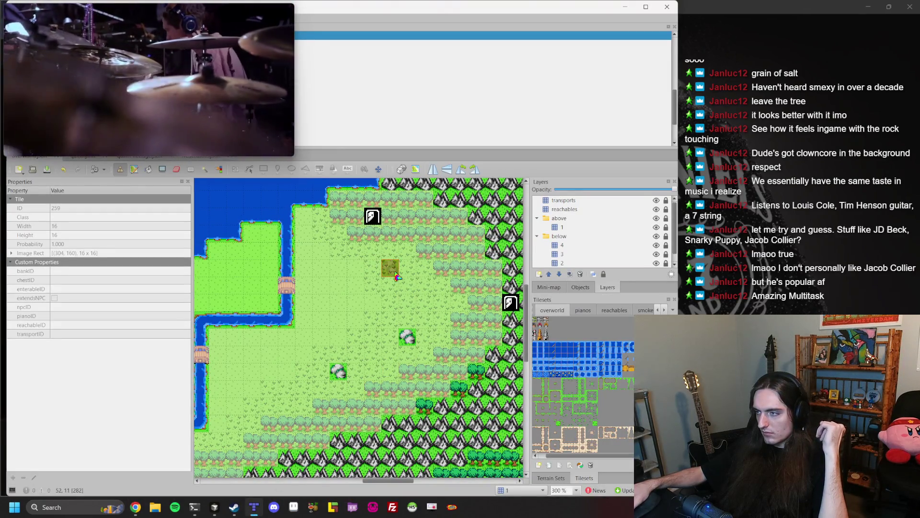
scroll(307, 340, up, 1)
scroll(307, 340, right, 1)
mouse_move(135, 507)
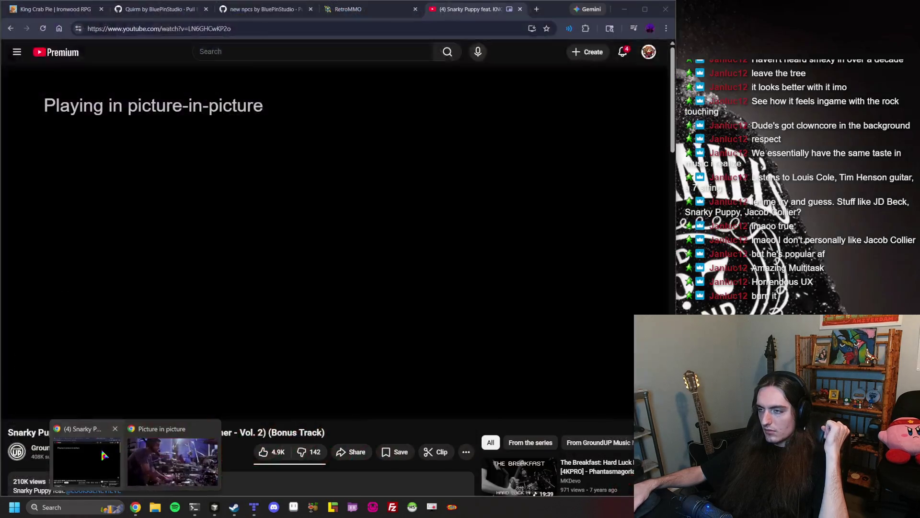
click(101, 447)
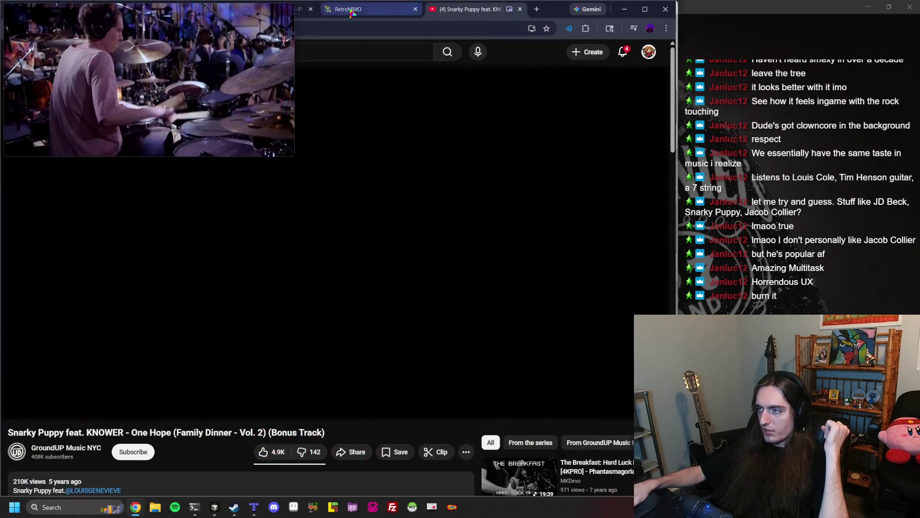
In the RetroMMO tab, walk the character along the trees and down the meadow
click(351, 9)
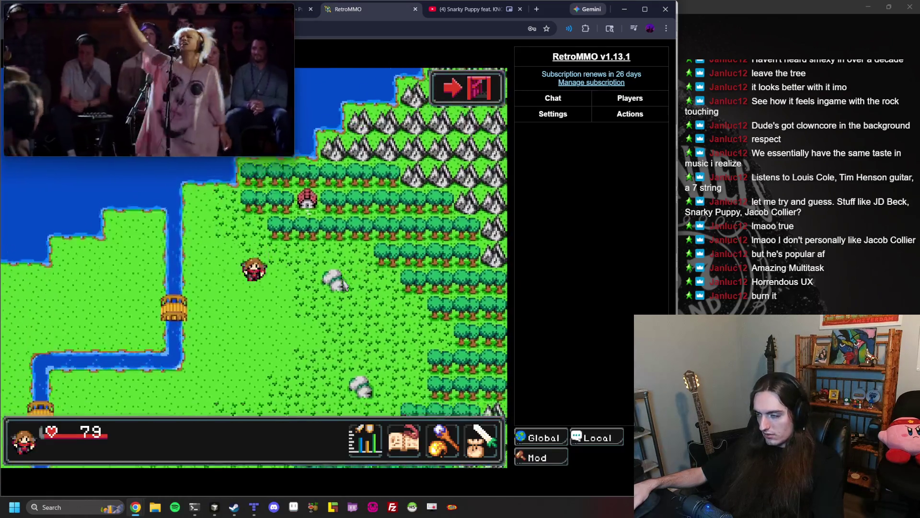
key(Down)
key(Down)
key(Down)
key(Right)
key(Right)
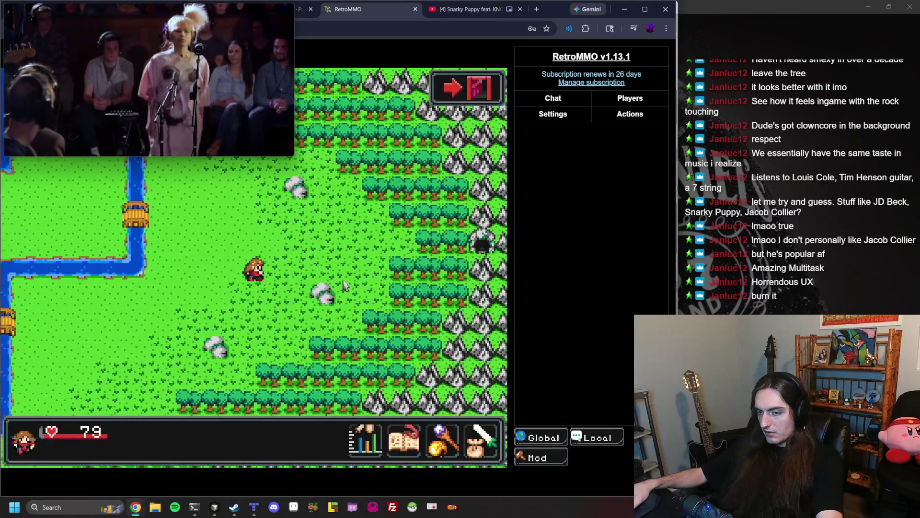
key(Up)
key(Up)
key(Up)
key(Right)
key(Right)
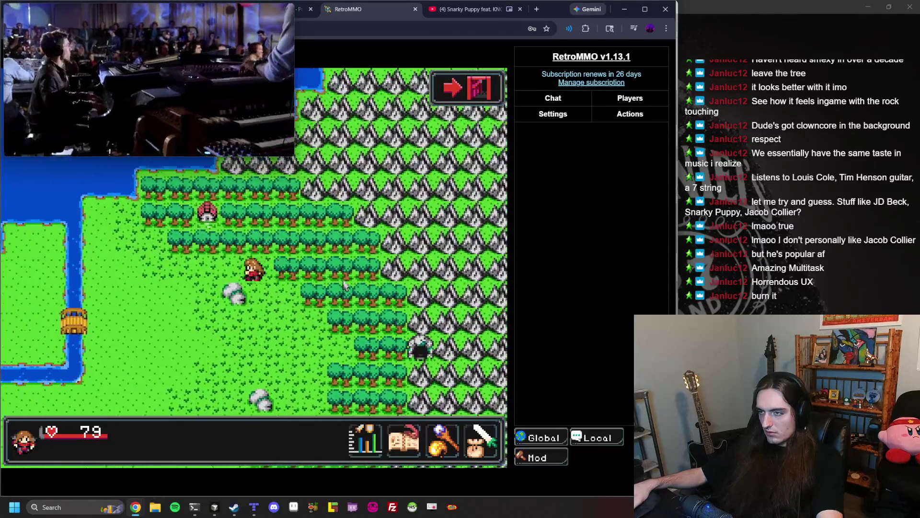
key(Left)
key(Left)
key(Left)
key(Down)
key(Down)
key(Up)
key(Up)
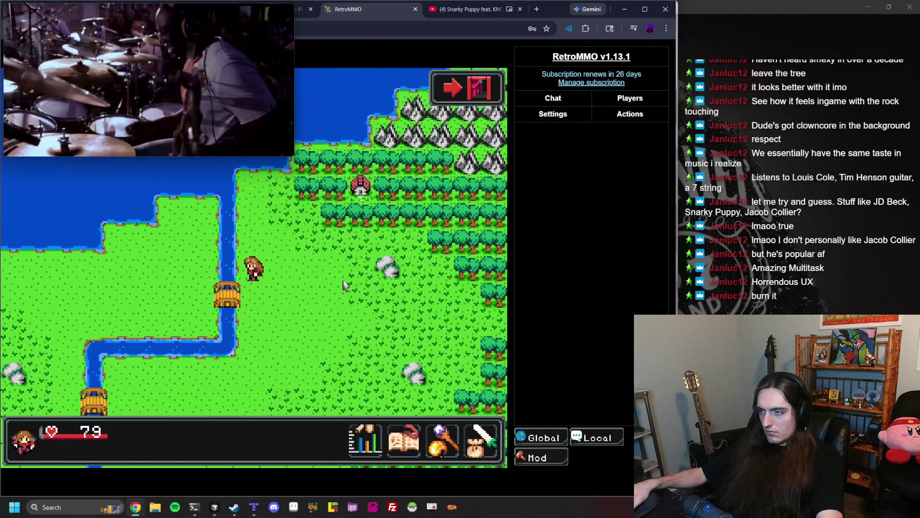
key(Left)
key(Down)
key(Right)
key(Right)
key(Right)
key(Left)
key(Left)
key(Left)
key(Down)
key(Down)
key(Down)
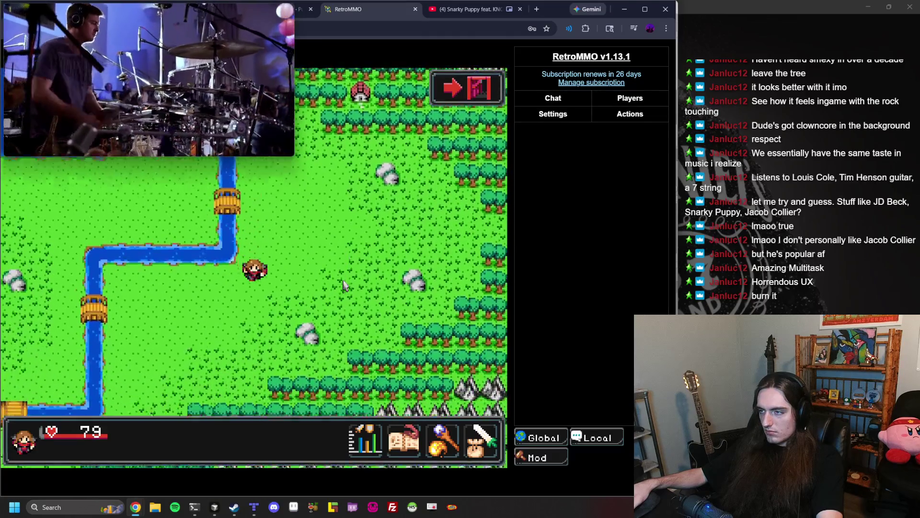
Step back and forth near the river testing the edited tiles, then return to Tiled
key(Left)
key(Down)
key(Left)
key(Down)
key(Right)
key(Right)
key(Right)
key(Right)
key(Up)
key(Up)
key(Right)
key(Left)
key(Left)
key(Right)
key(Up)
key(Up)
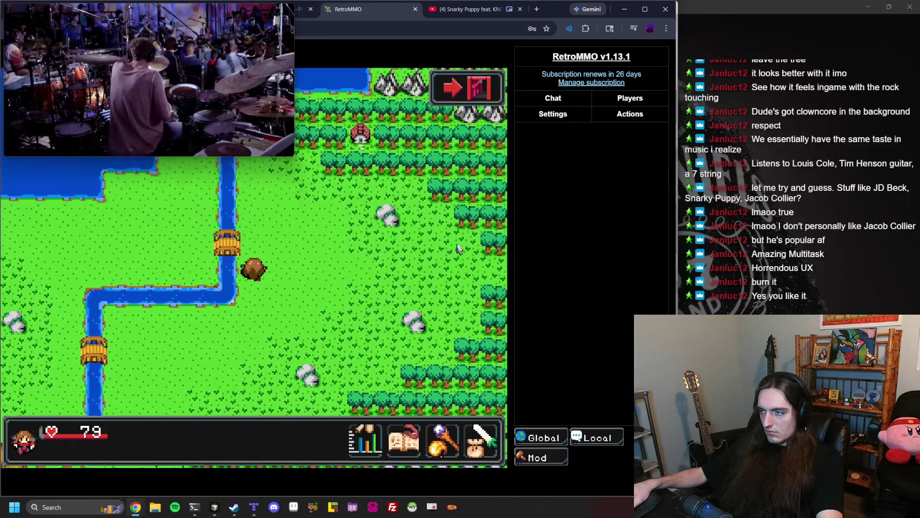
key(Up)
key(Up)
key(Right)
key(Right)
key(Down)
key(Down)
key(Down)
key(Down)
key(Down)
click(254, 506)
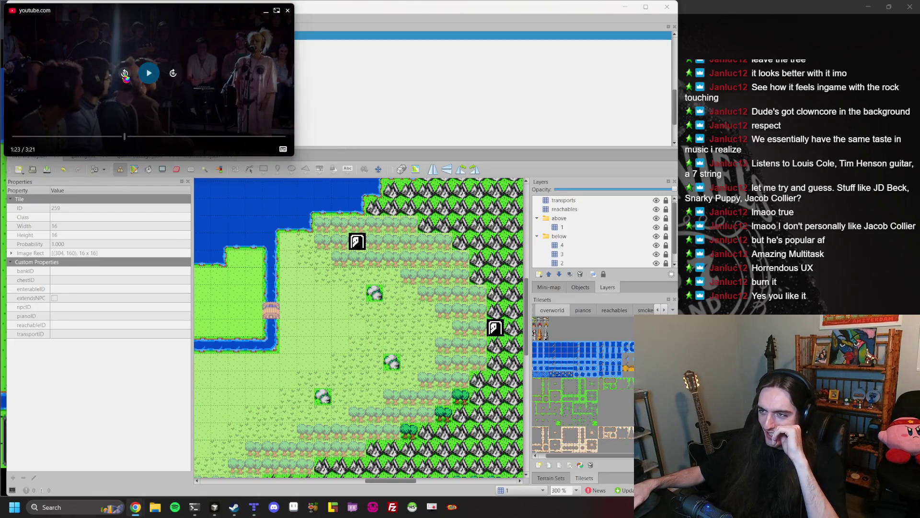
click(124, 74)
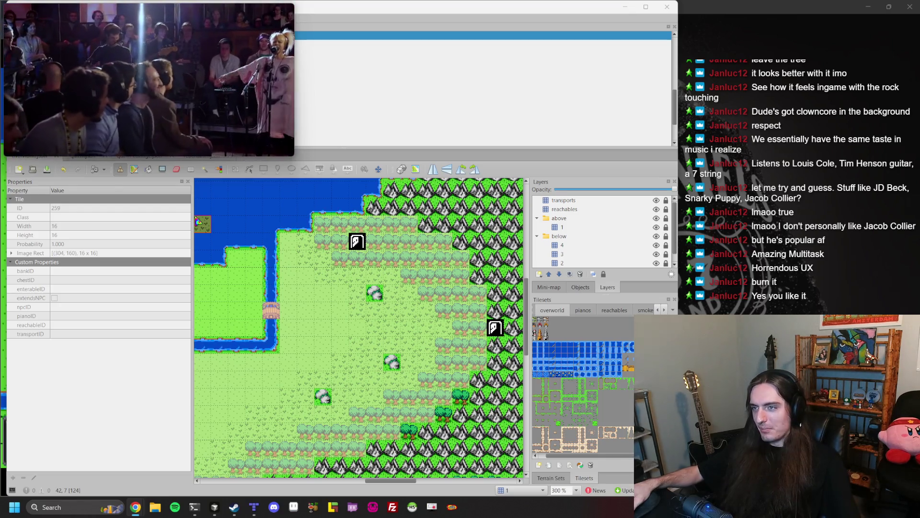
mouse_move(143, 69)
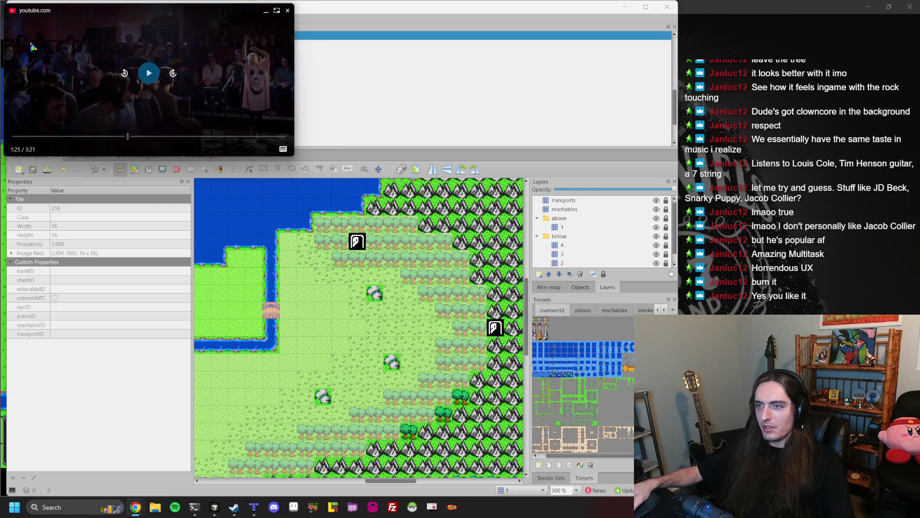